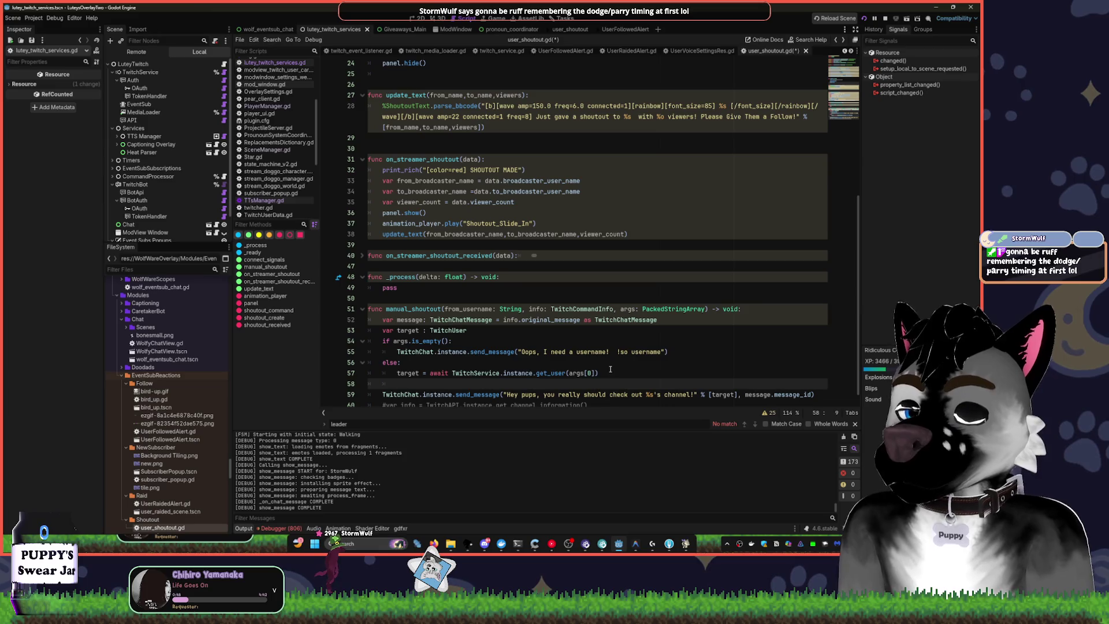
Step: Type the comment '# search our cative users for' on line 58 below the get_user call
type("#")
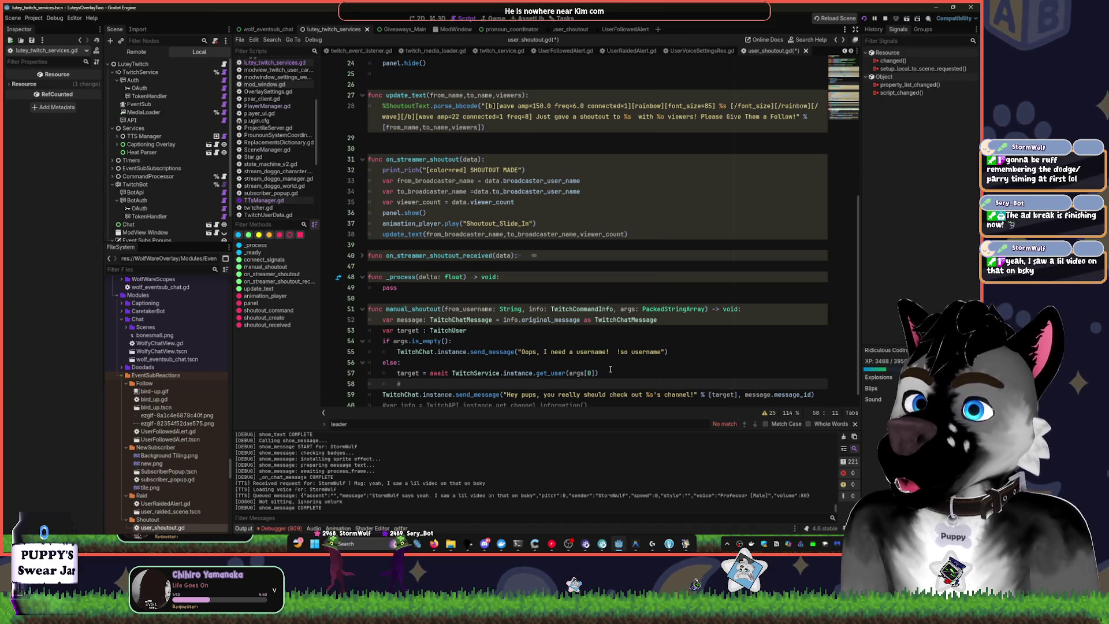
type("search our ca")
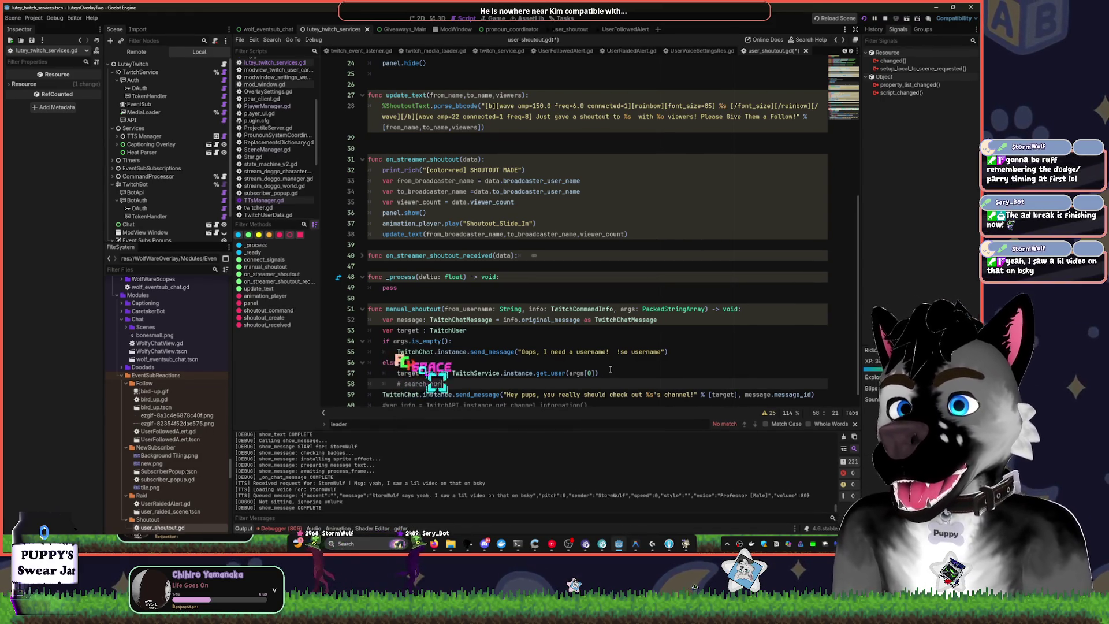
type("tive users")
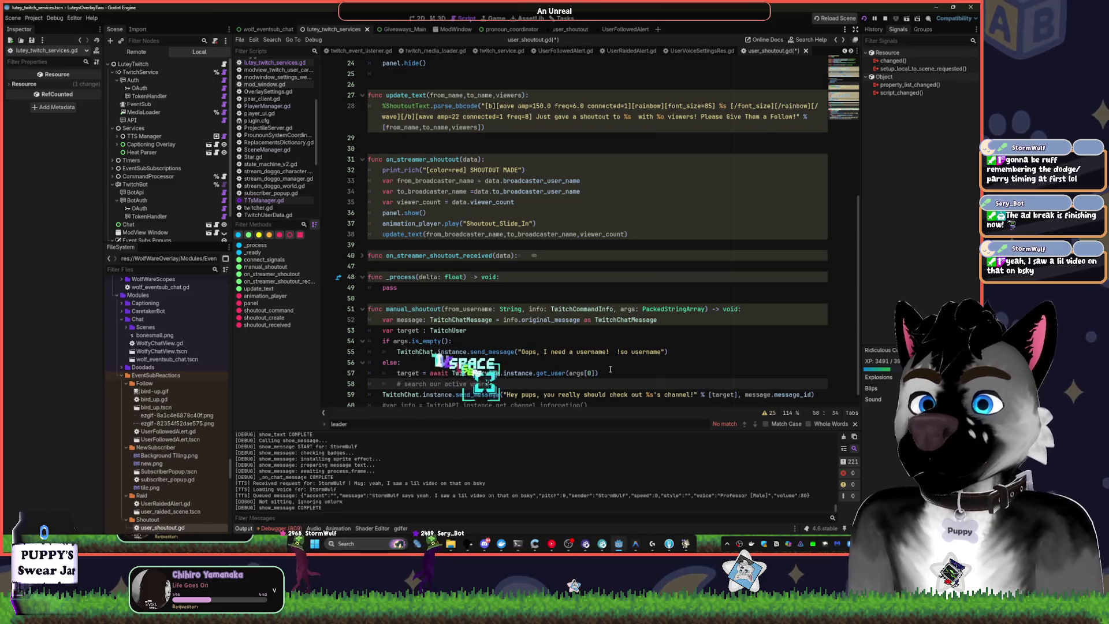
type(" for")
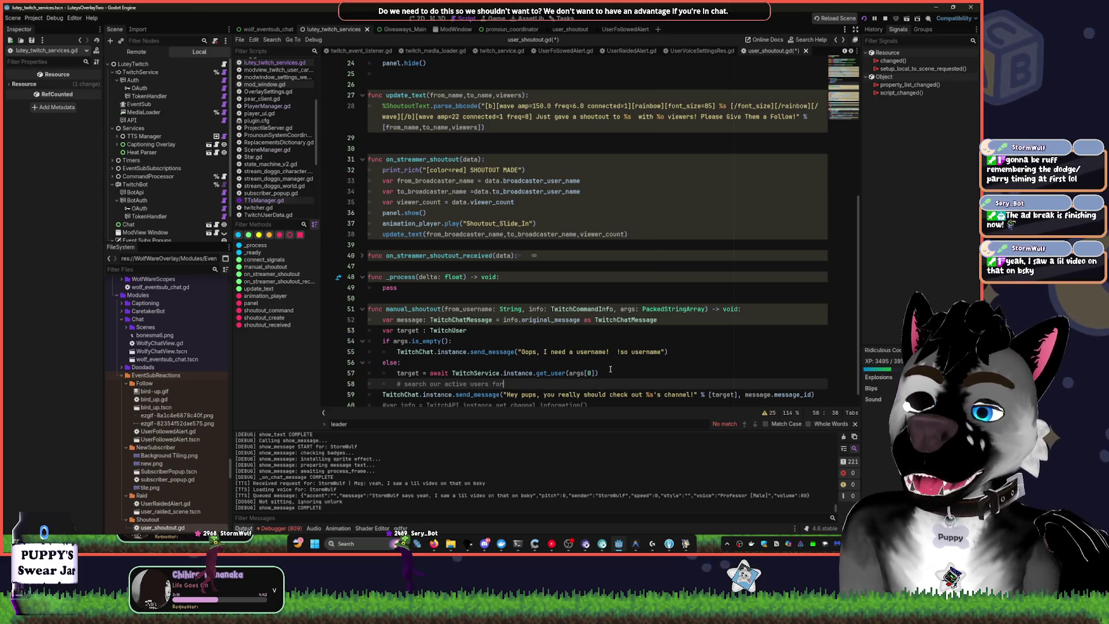
Step: Select the whole '# search our active users for' comment line
key("Home")
key("shift+End")
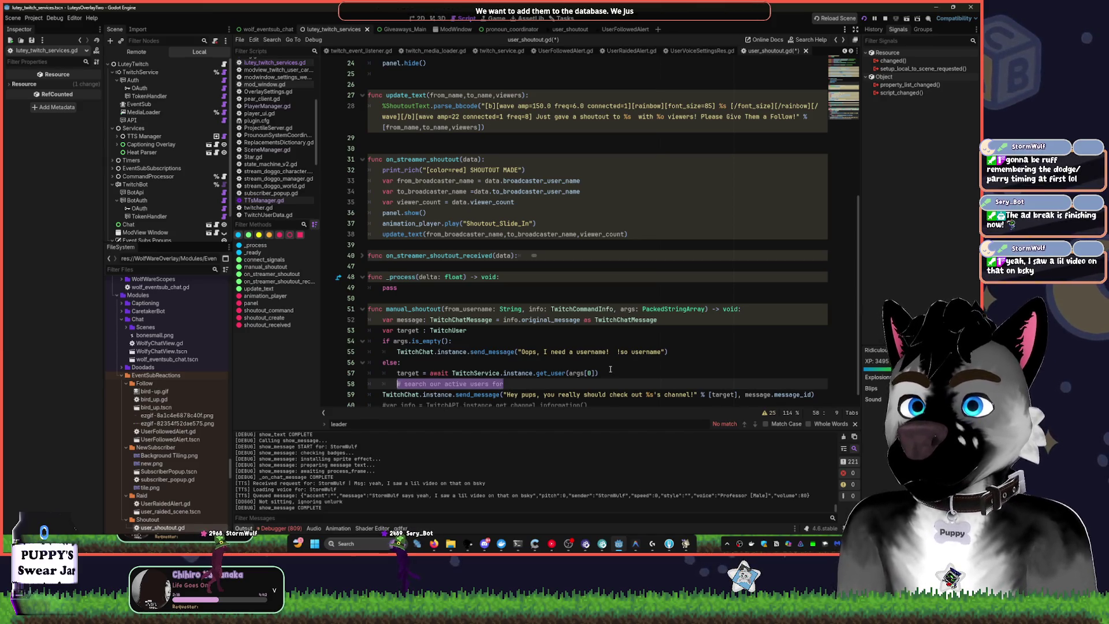
Step: Delete the comment and rename target to target_user on the get_user line
key("Delete")
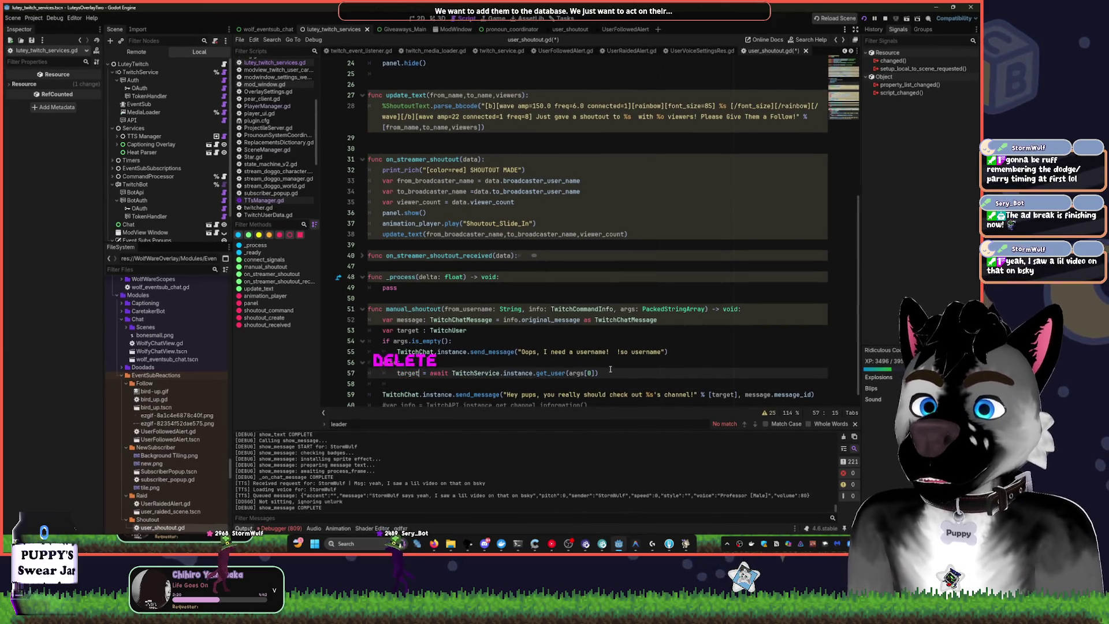
key("Up")
key("ctrl+Right")
type("_user")
key("BackSpace")
key("BackSpace")
key("BackSpace")
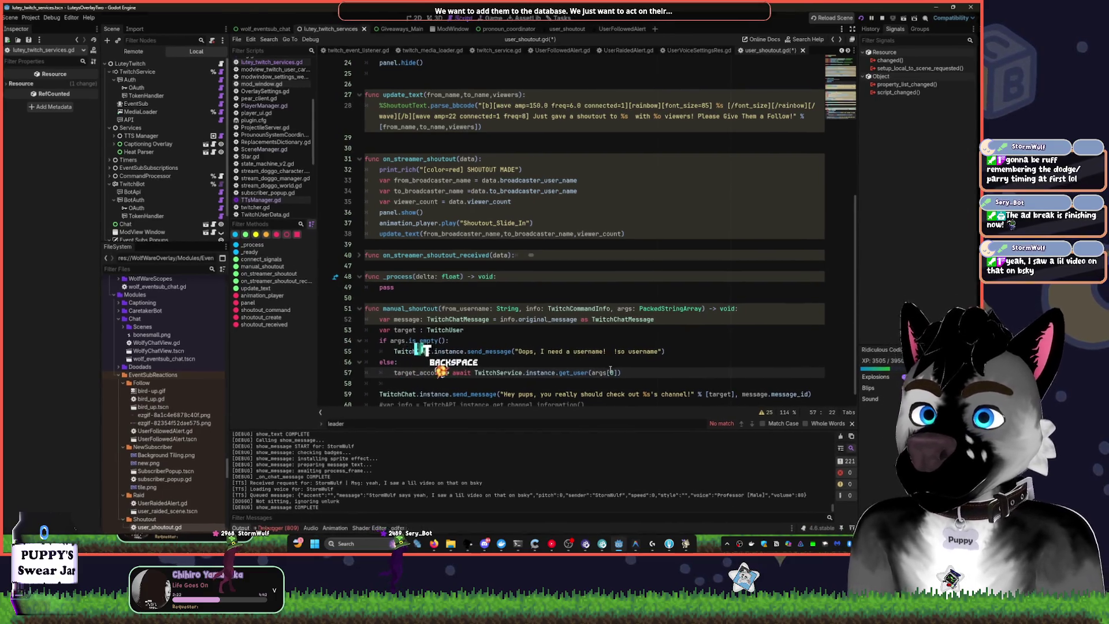
type("a")
key("BackSpace")
type("user")
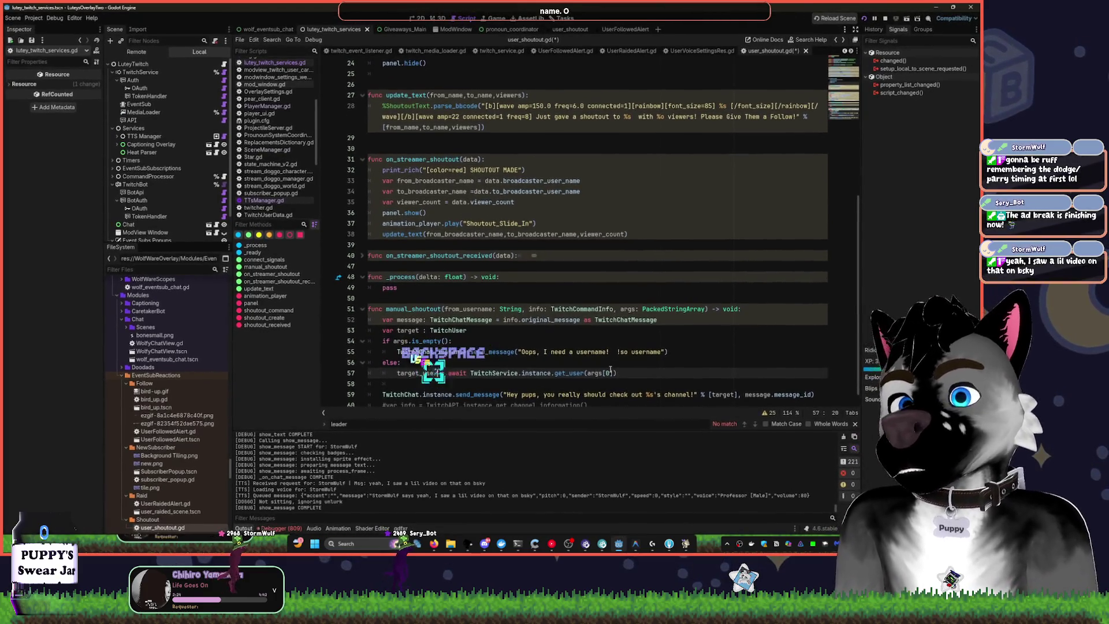
Step: Paste target_user over the target name in the line 53 declaration and other occurrences
scroll(586, 309, "down", 1)
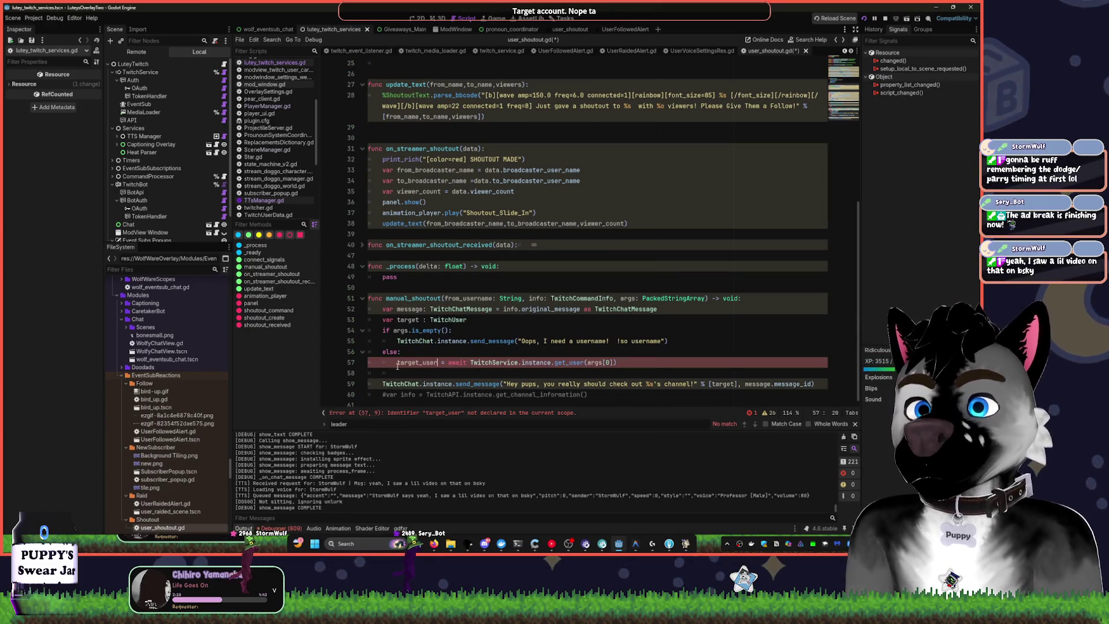
key("Up")
left_click(410, 321)
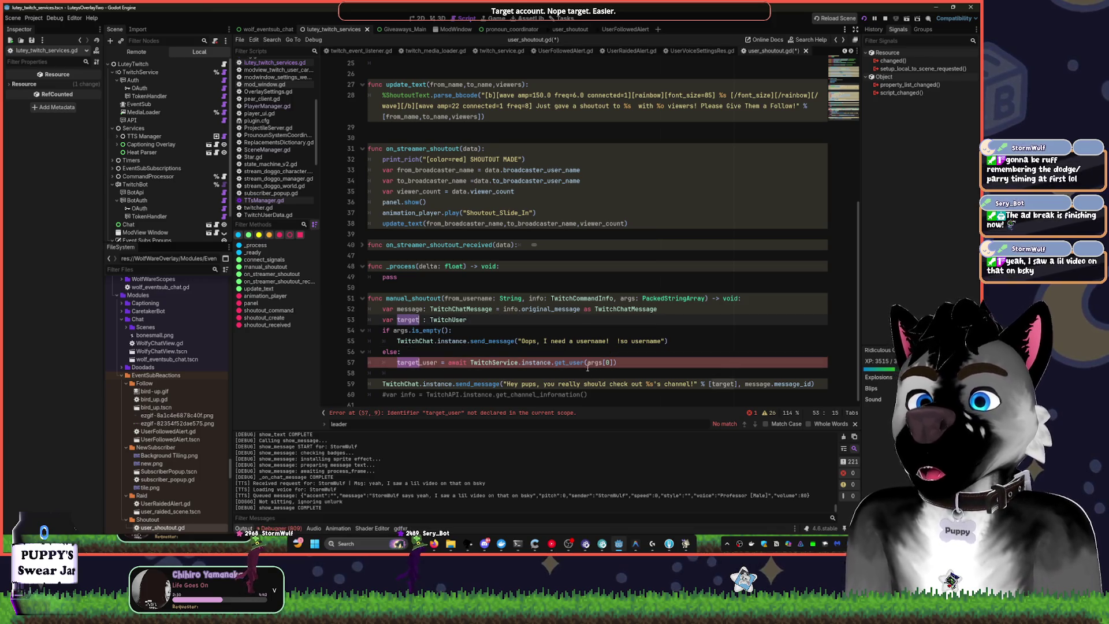
left_click(468, 340)
left_click(418, 320)
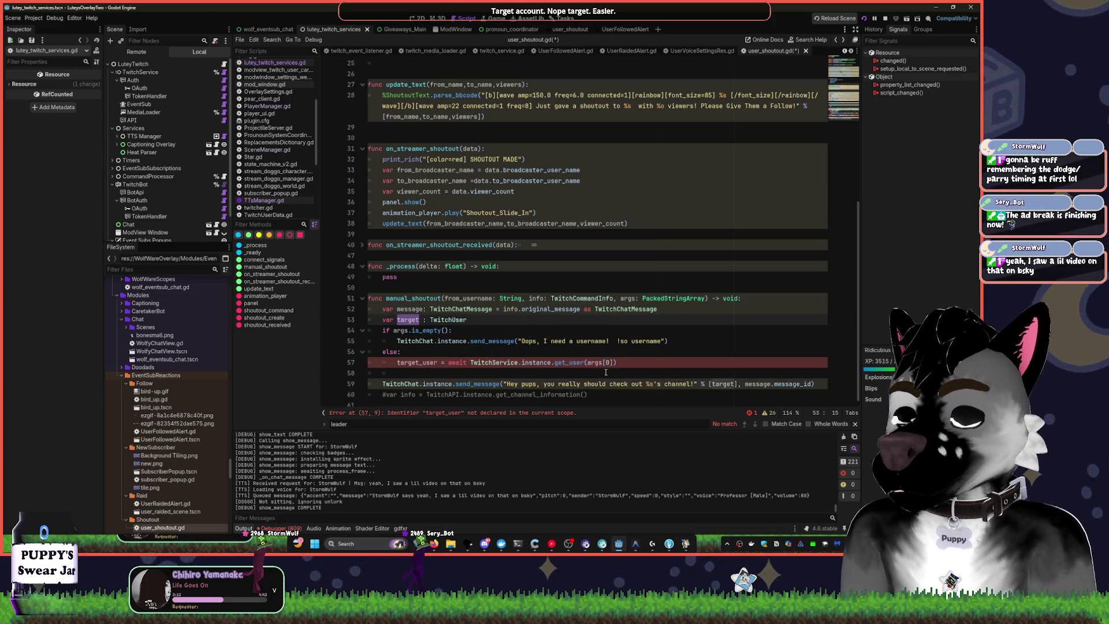
type("target_user")
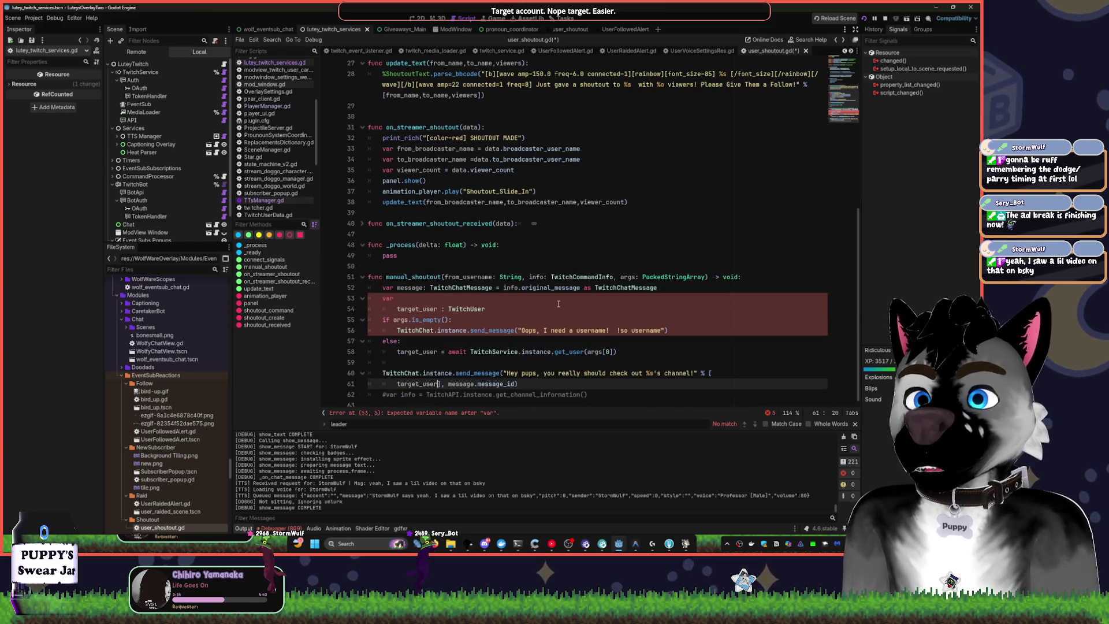
Step: Rejoin the split var declaration and send_message line, undoing the extra message_id join
left_click(558, 305)
left_click(395, 298)
key("Delete")
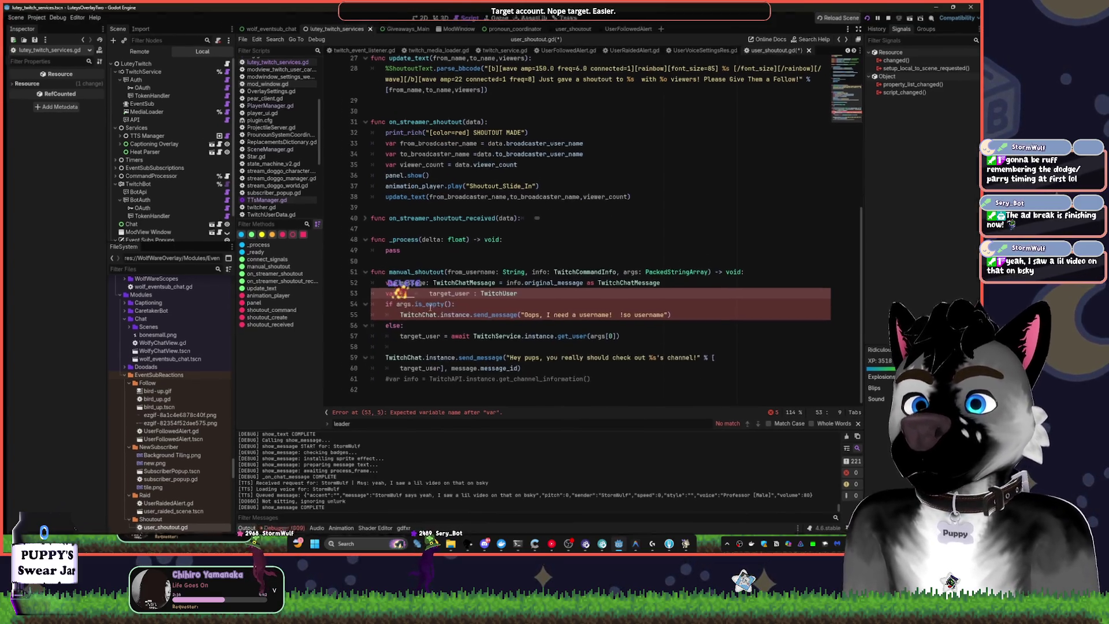
key("Delete")
key("Delete")
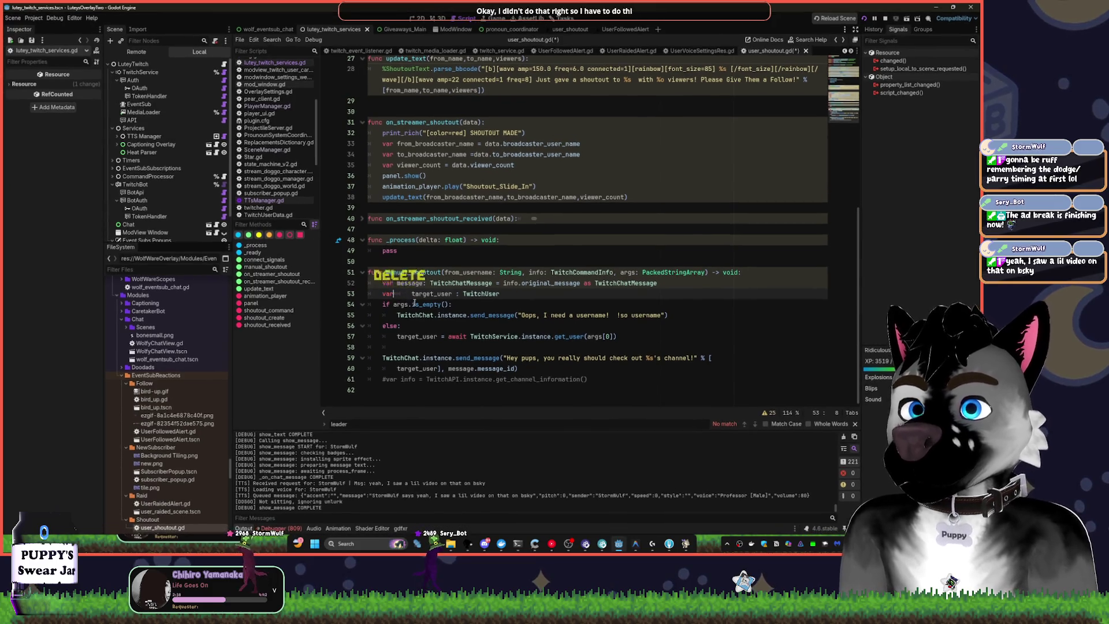
left_click(717, 359)
key("Delete")
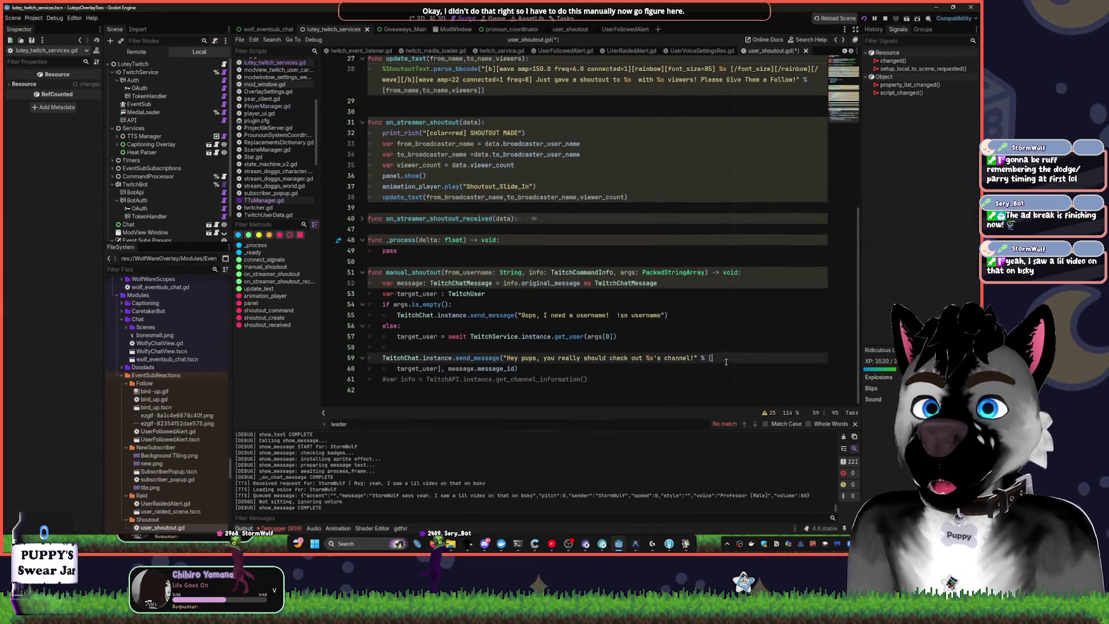
key("Delete")
left_click(759, 358)
key("Delete")
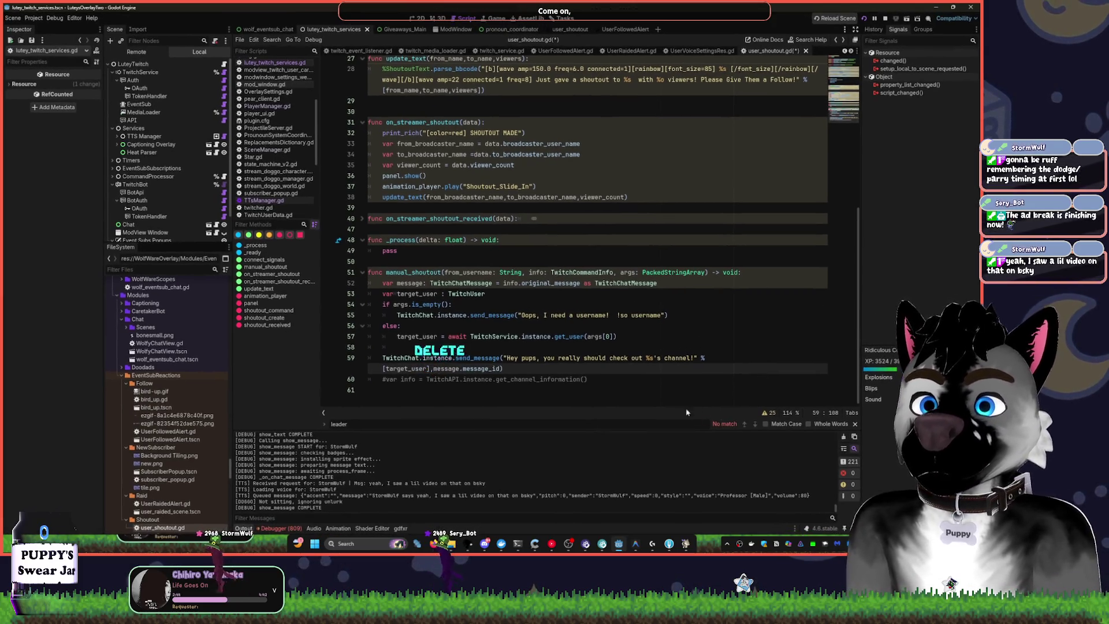
key("ctrl+z")
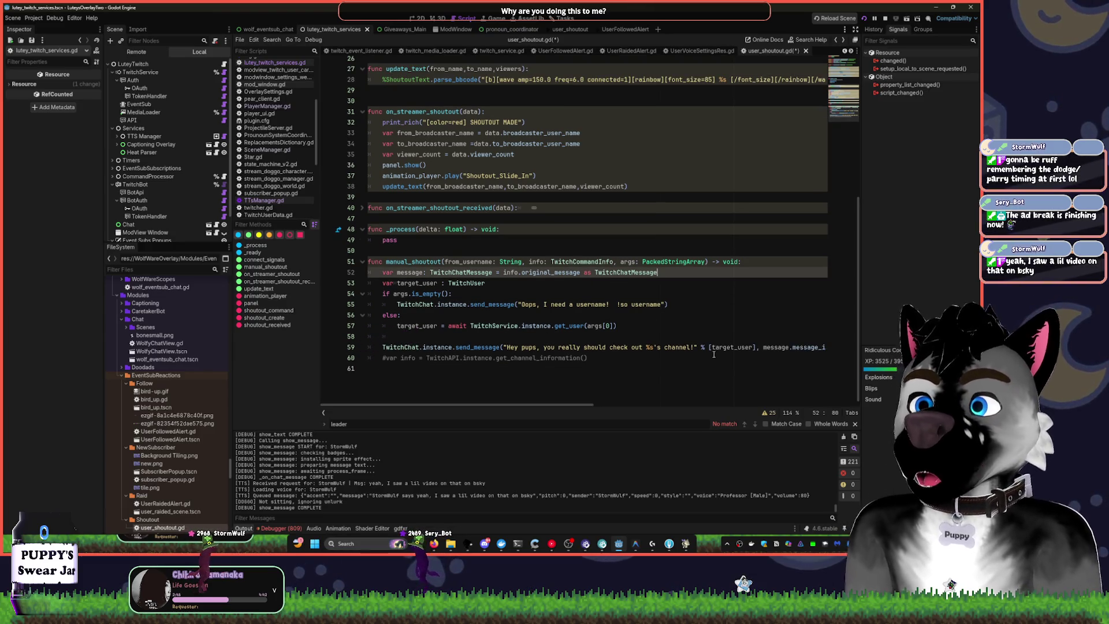
Step: Set a breakpoint on the get_user line and restart the running overlay
scroll(616, 298, "down", 1)
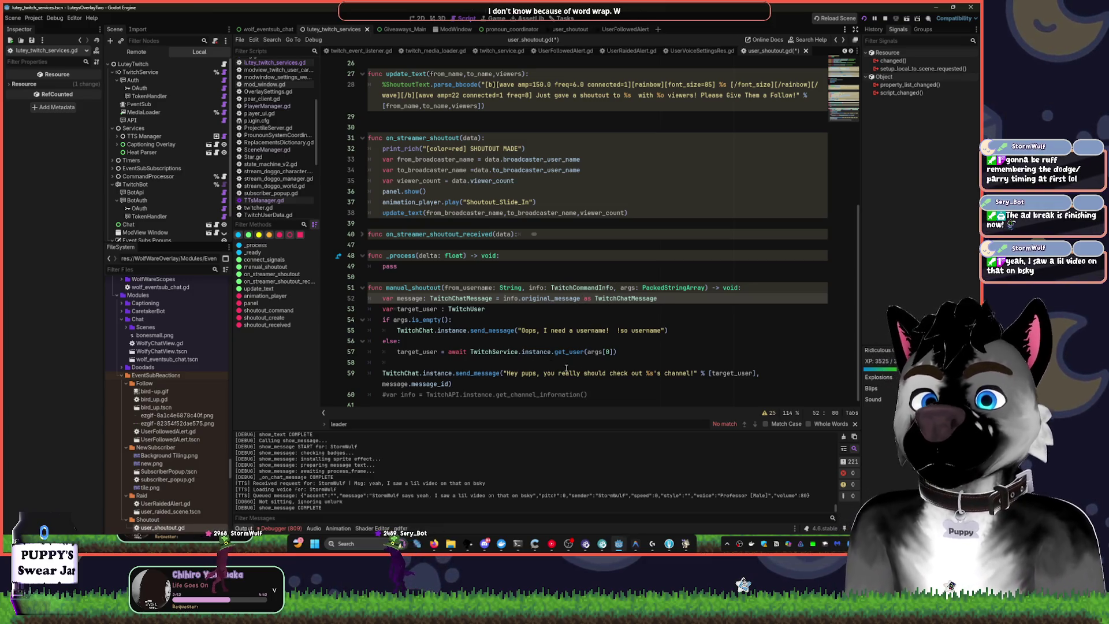
left_click(327, 352)
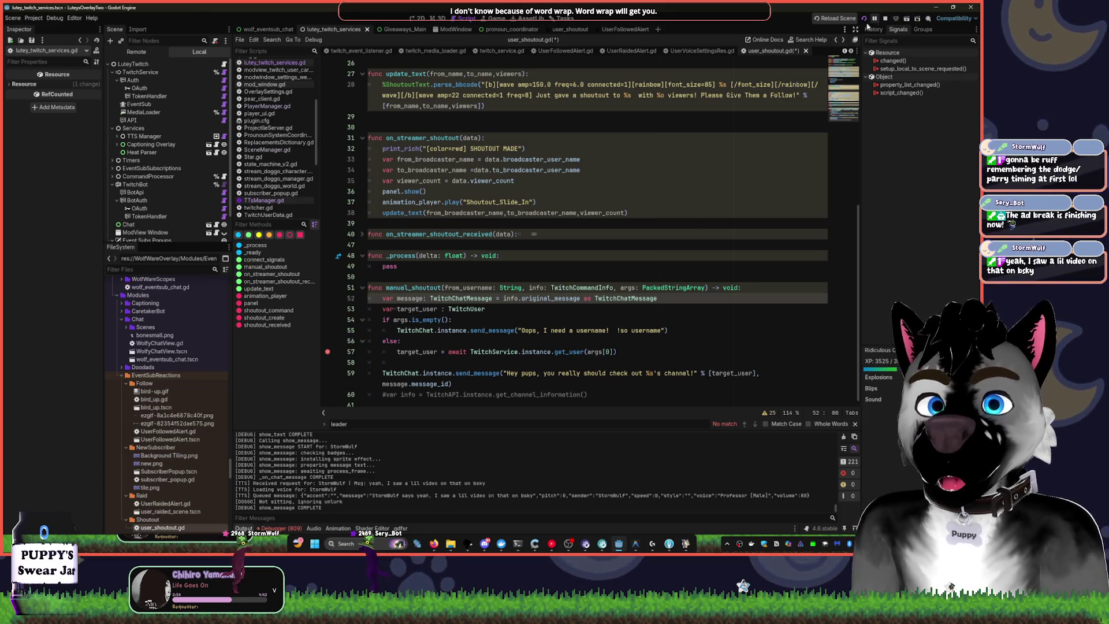
left_click(916, 19)
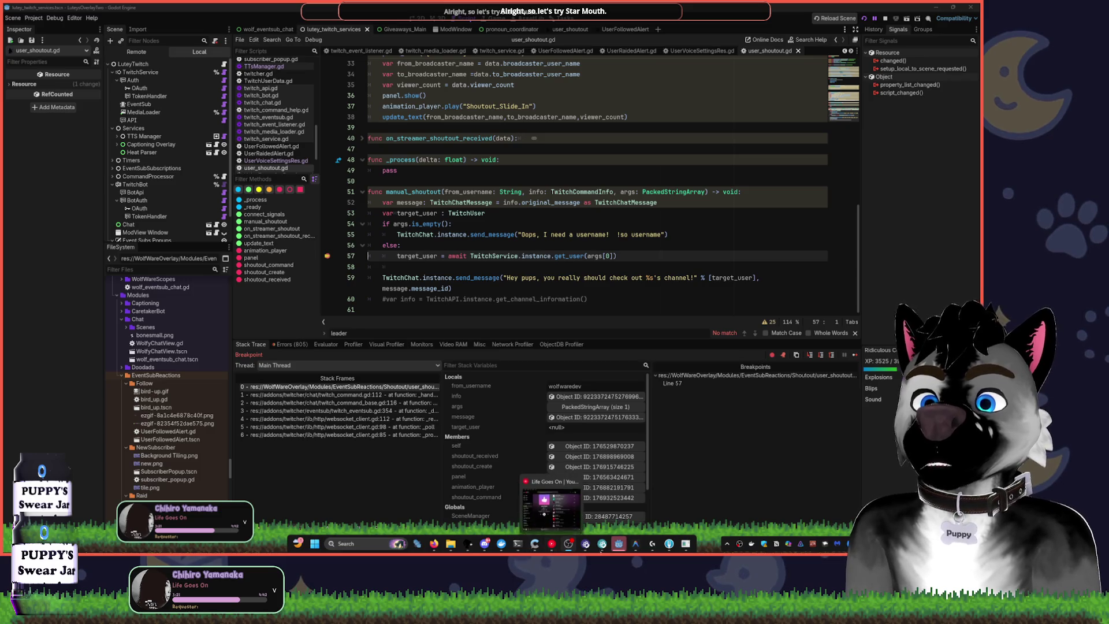
Step: Resume past the line 57 breakpoint, then add a breakpoint on the send_message line 59
left_click(629, 546)
key("F12")
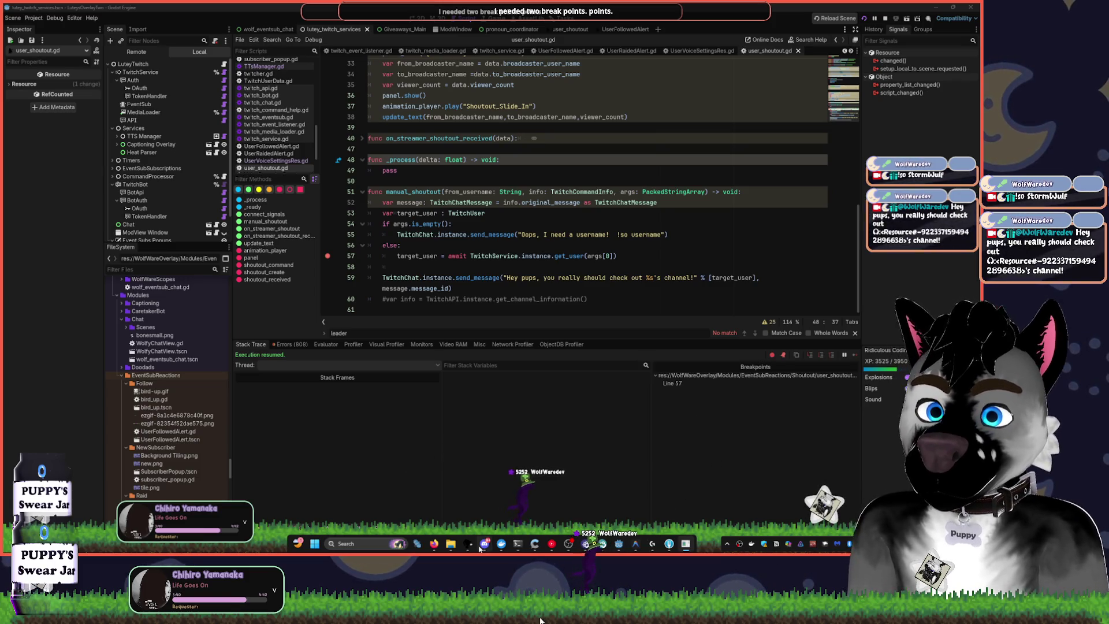
mouse_move(484, 545)
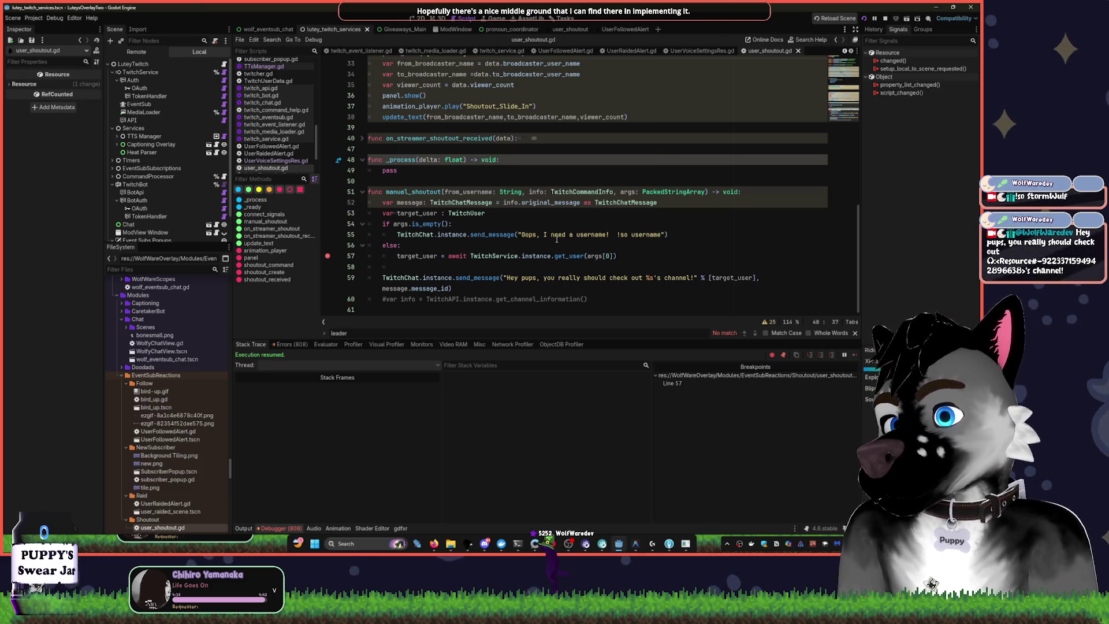
left_click(327, 278)
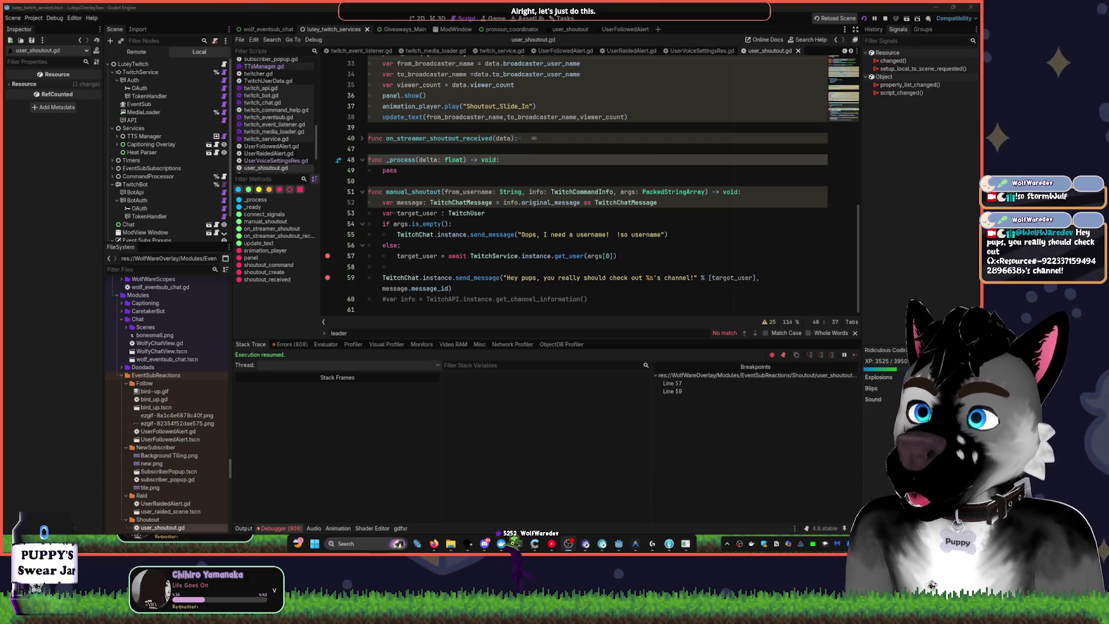
Step: Continue to the line 59 breakpoint and inspect the fetched target_user TwitchUser object
left_click(606, 249)
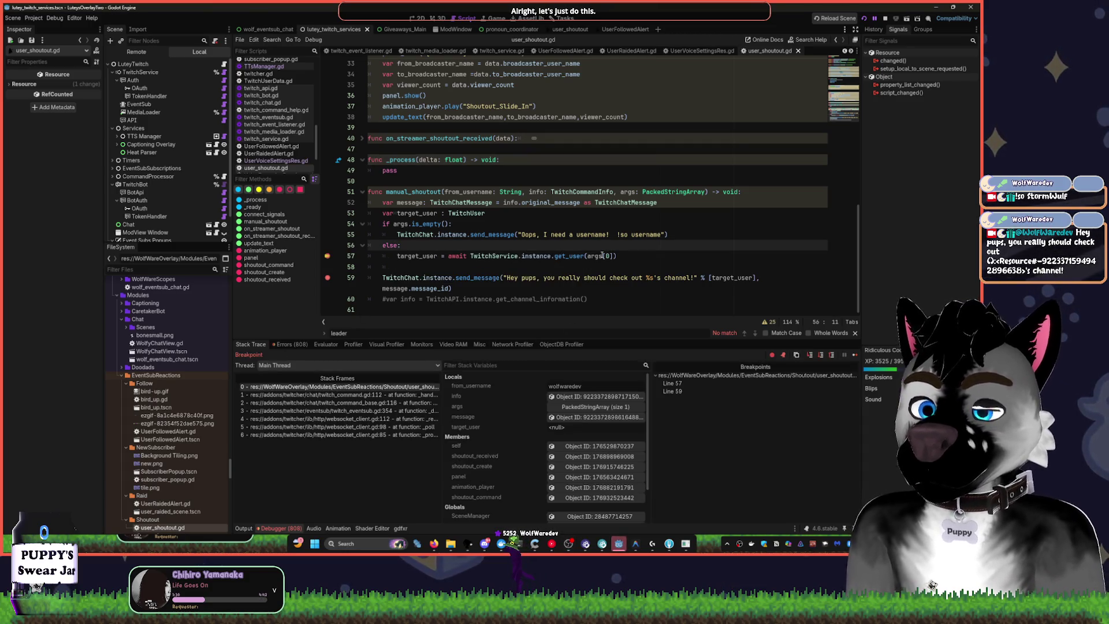
key("F12")
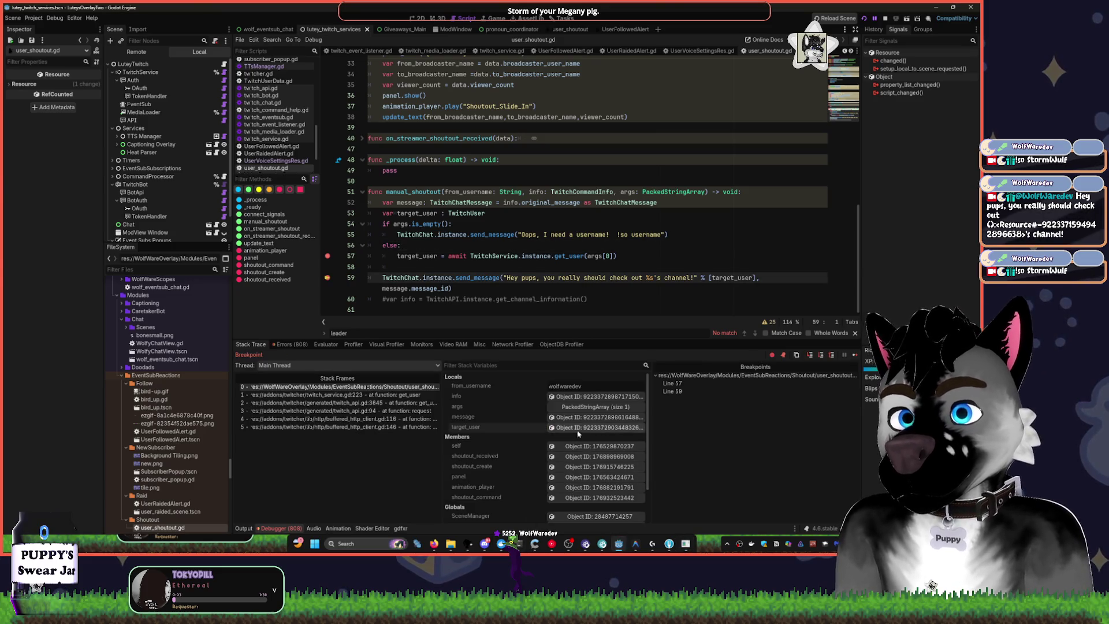
left_click(578, 430)
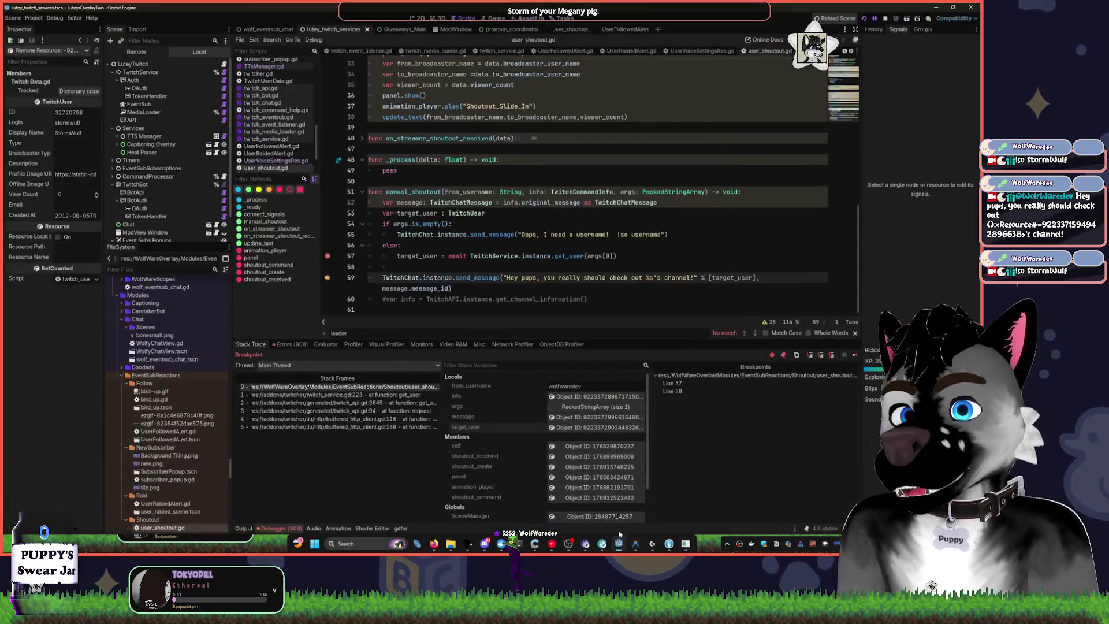
left_click(514, 288)
Step: Try TwitchChat.instance.shou on line 58, delete it, then bring YouTube Music forward
left_click(513, 266)
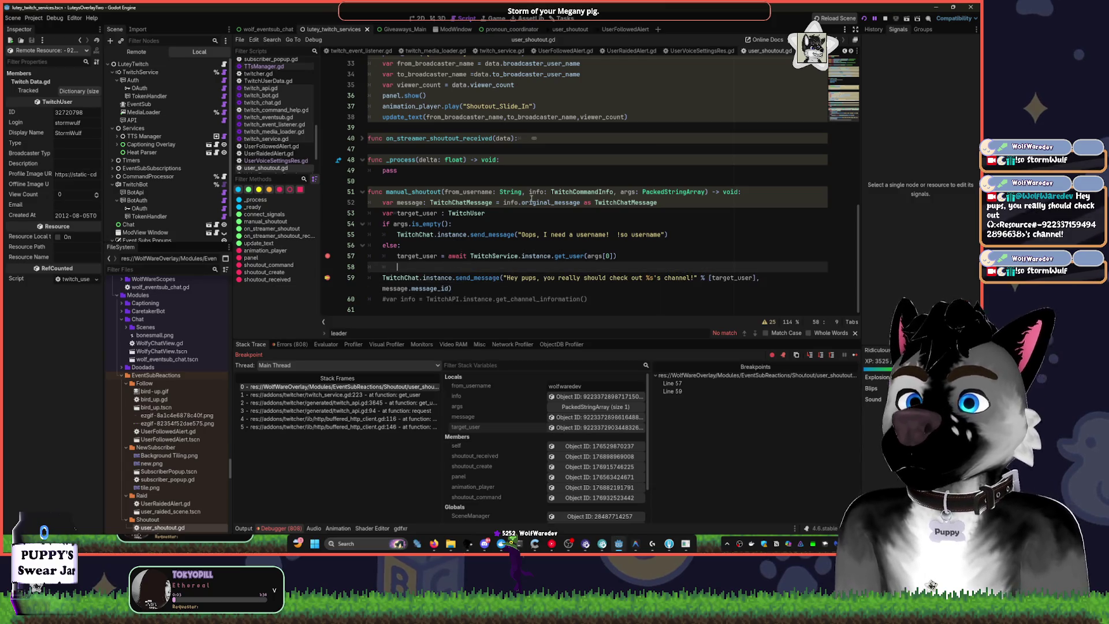
scroll(543, 191, "up", 6)
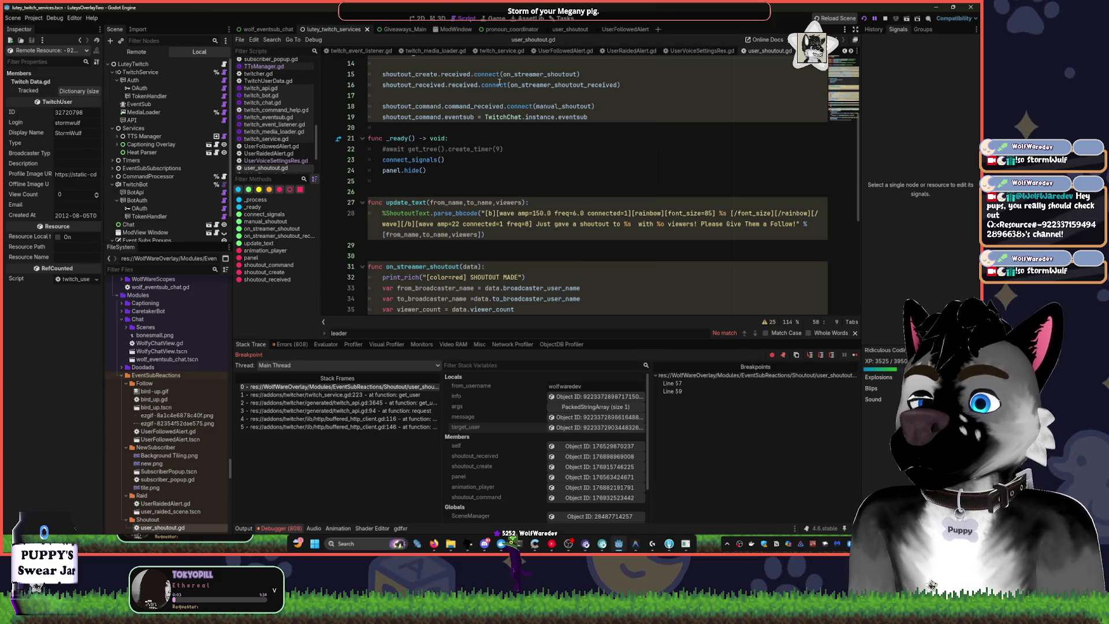
scroll(481, 117, "down", 6)
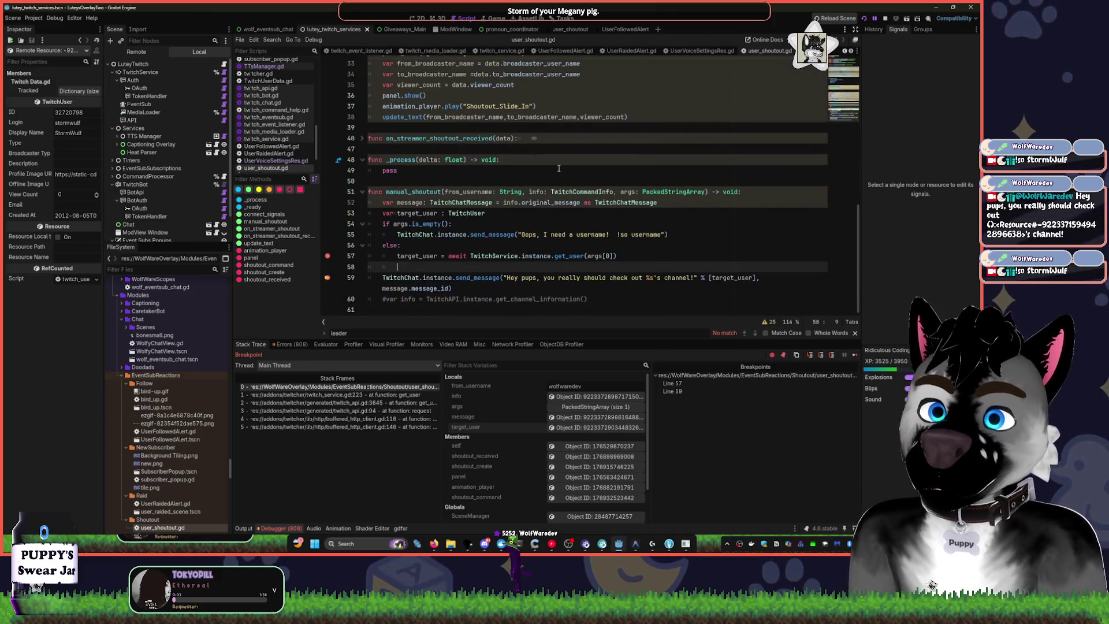
type("TwitchChat")
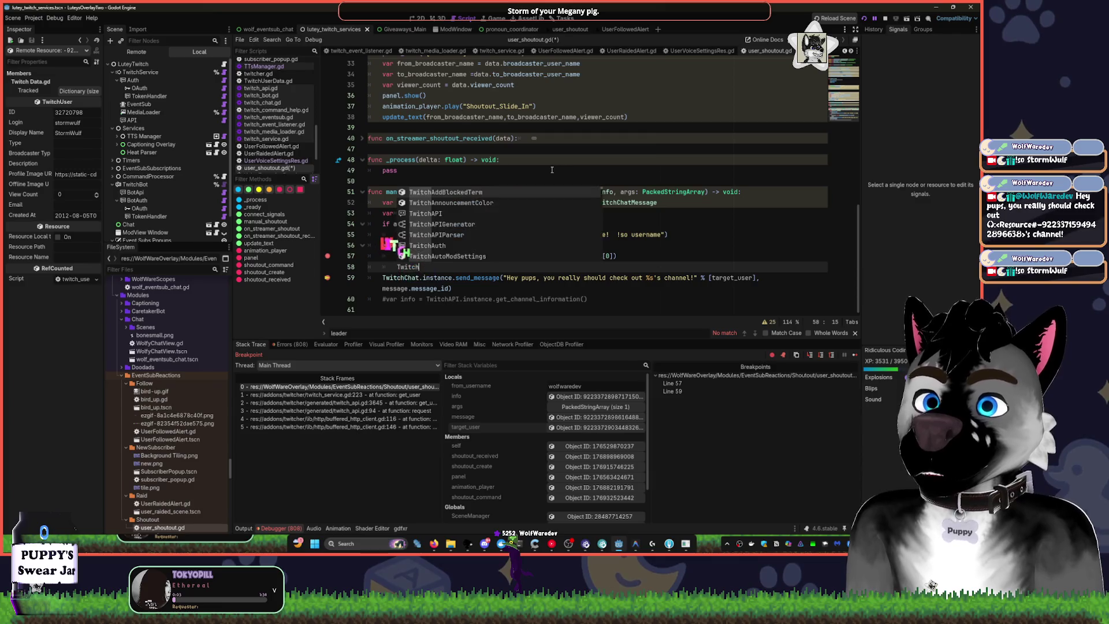
type(".in")
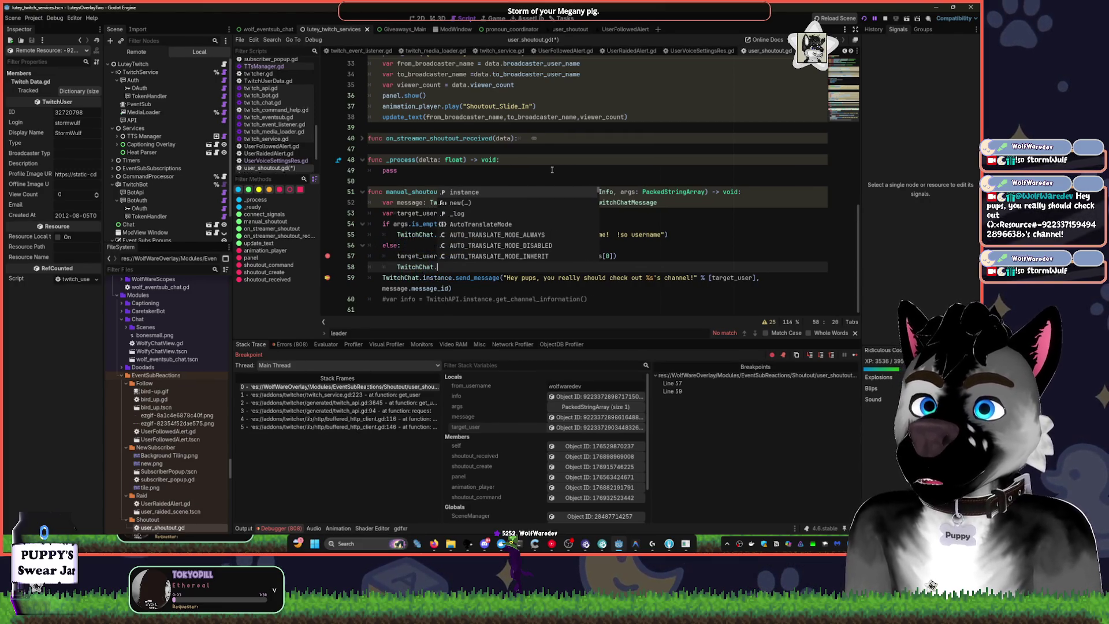
key("Tab")
type(".shou")
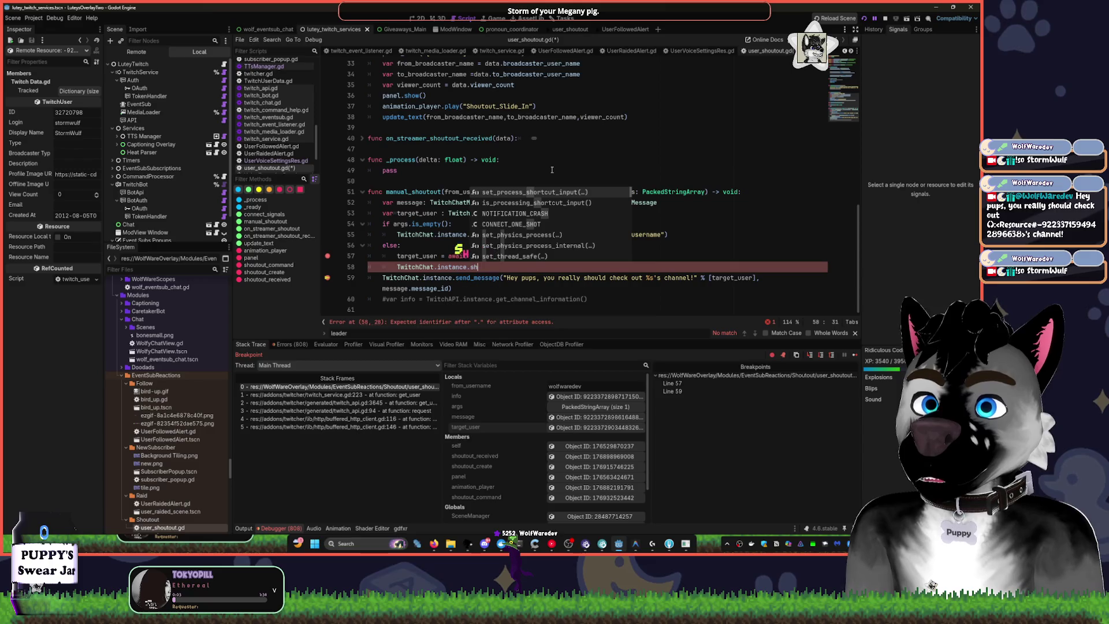
key("ctrl+BackSpace")
key("ctrl+BackSpace")
key("ctrl+BackSpace")
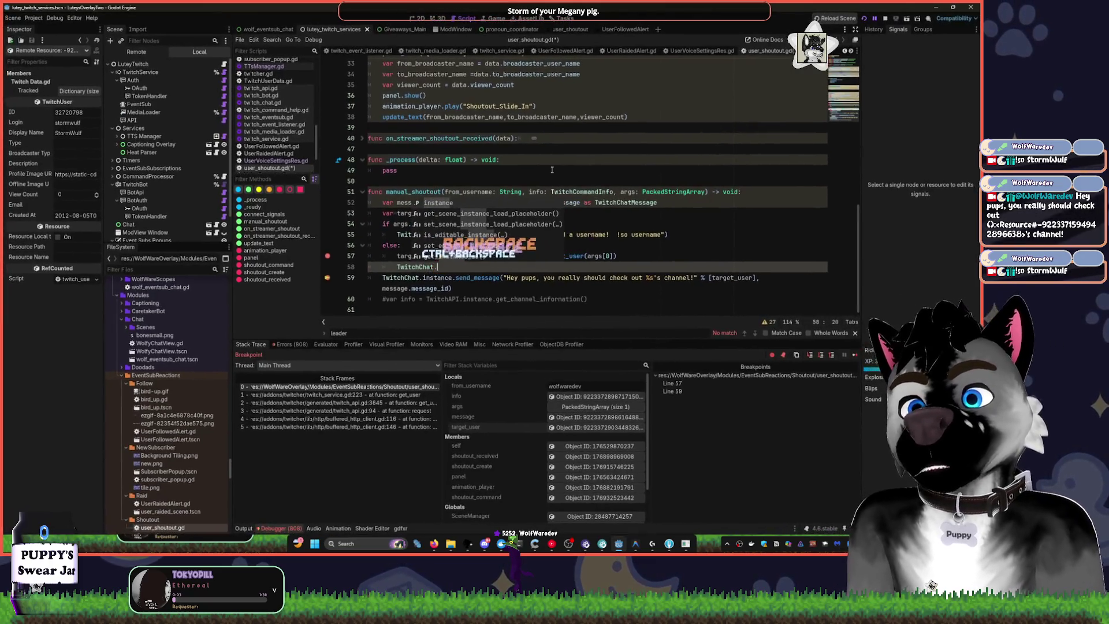
key("BackSpace")
key("BackSpace")
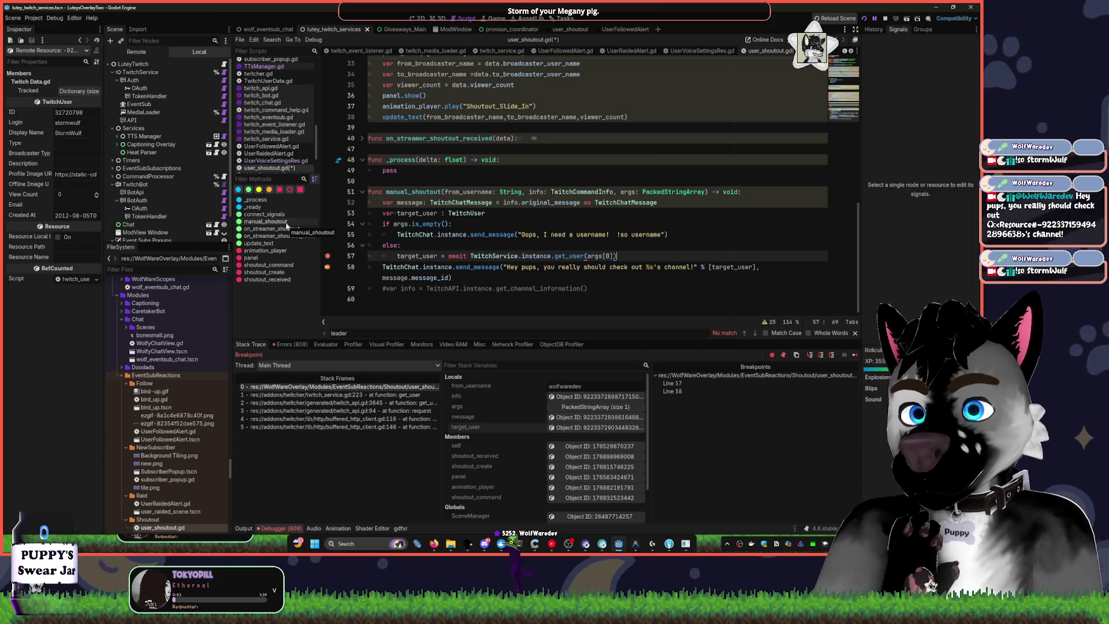
left_click(551, 544)
left_click(382, 437)
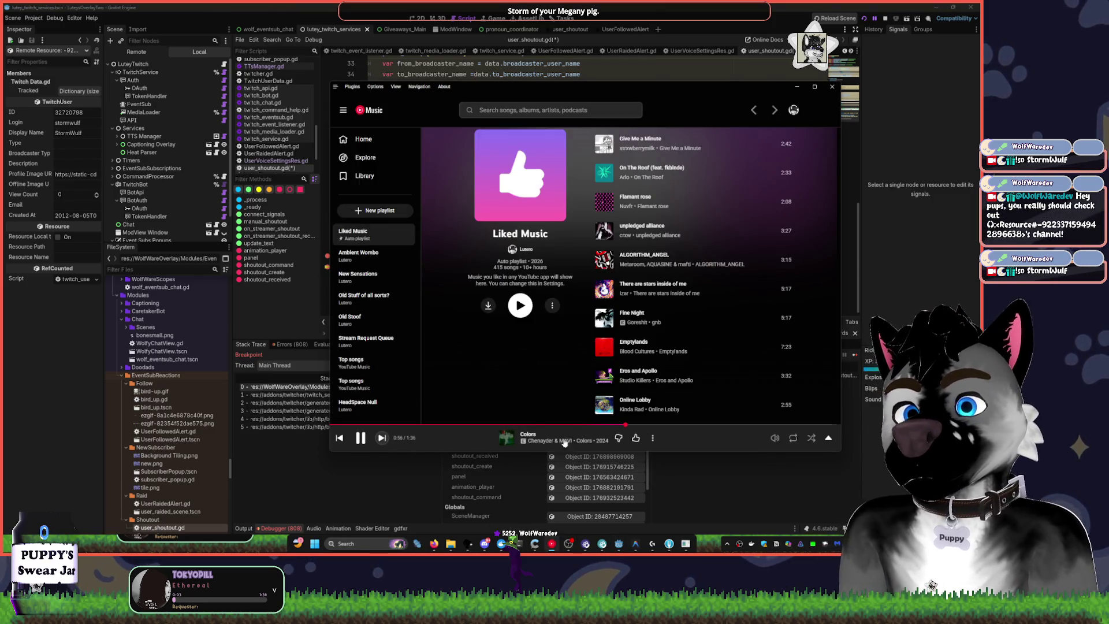
Step: Bring the Godot script editor back in front of YouTube Music
left_click(699, 6)
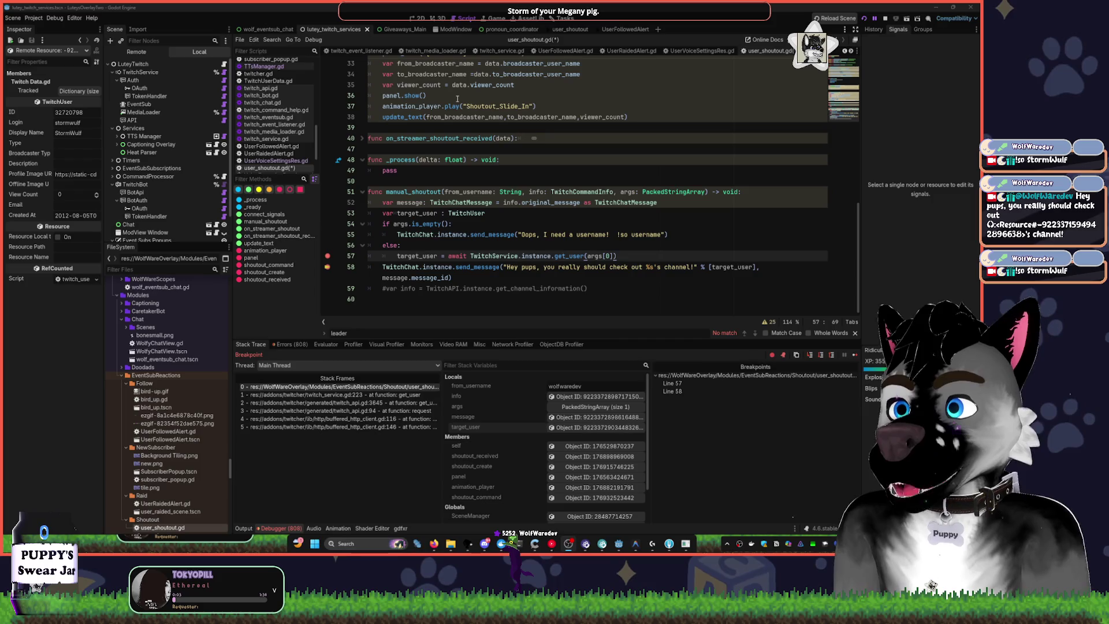
Step: Continue execution past the line 57 breakpoint and the from_json error
key("F12")
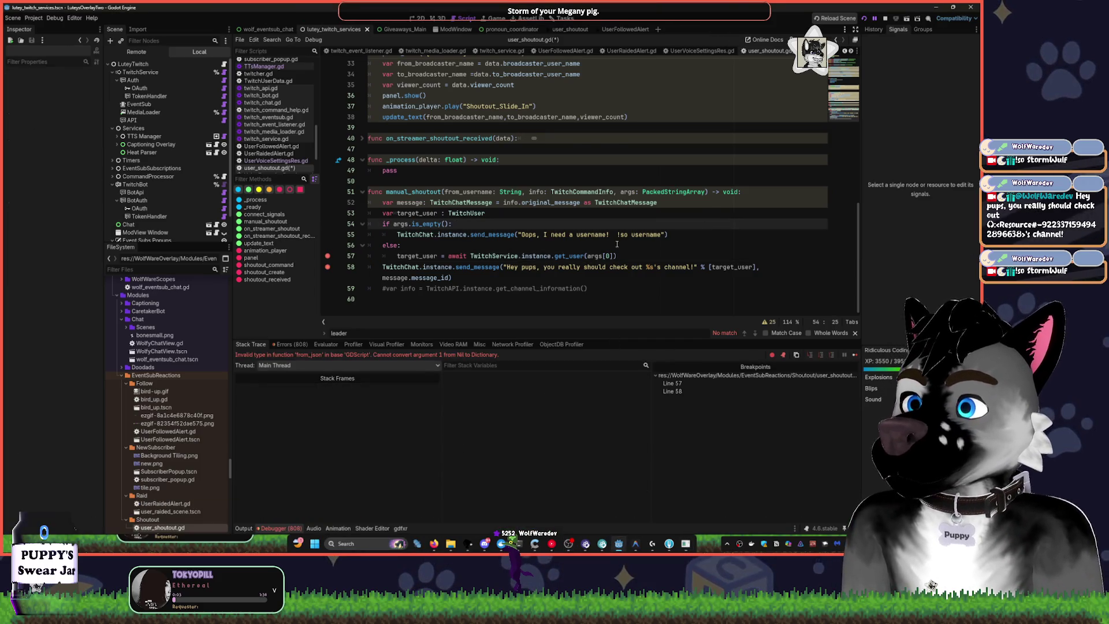
left_click(628, 255)
key("F12")
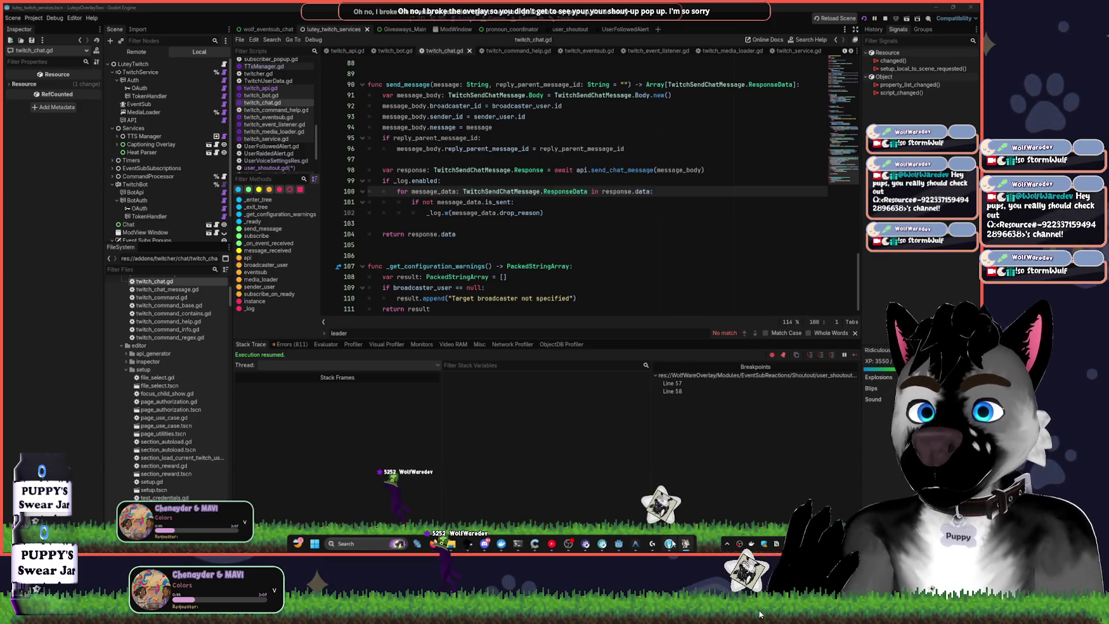
Step: Glance at Fork, then bring YouTube Music forward and skip to the next song
left_click(665, 527)
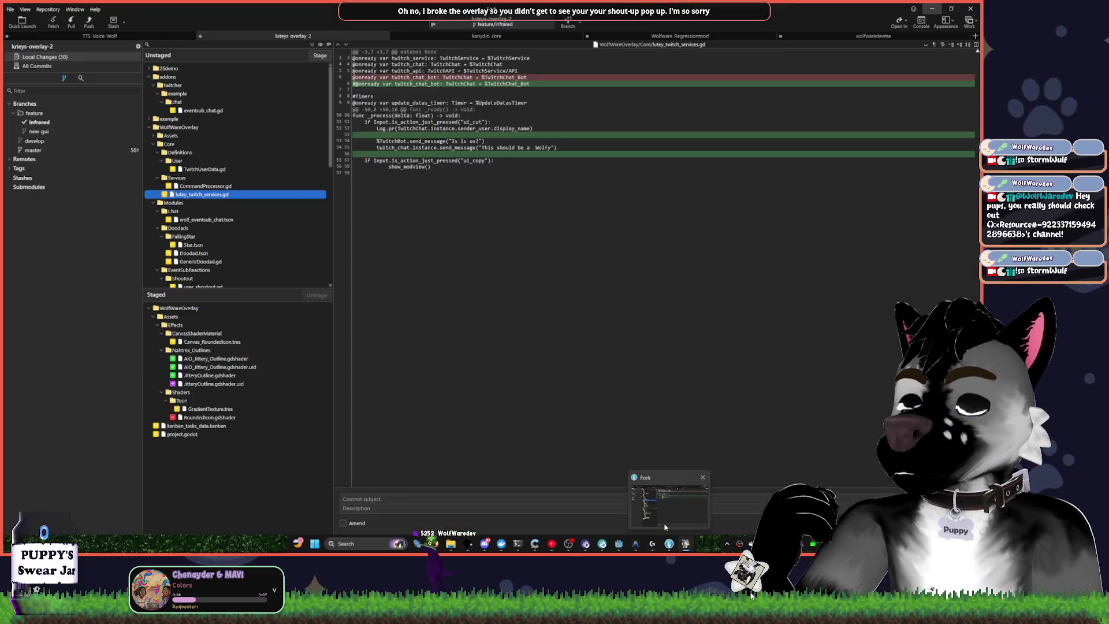
left_click(664, 527)
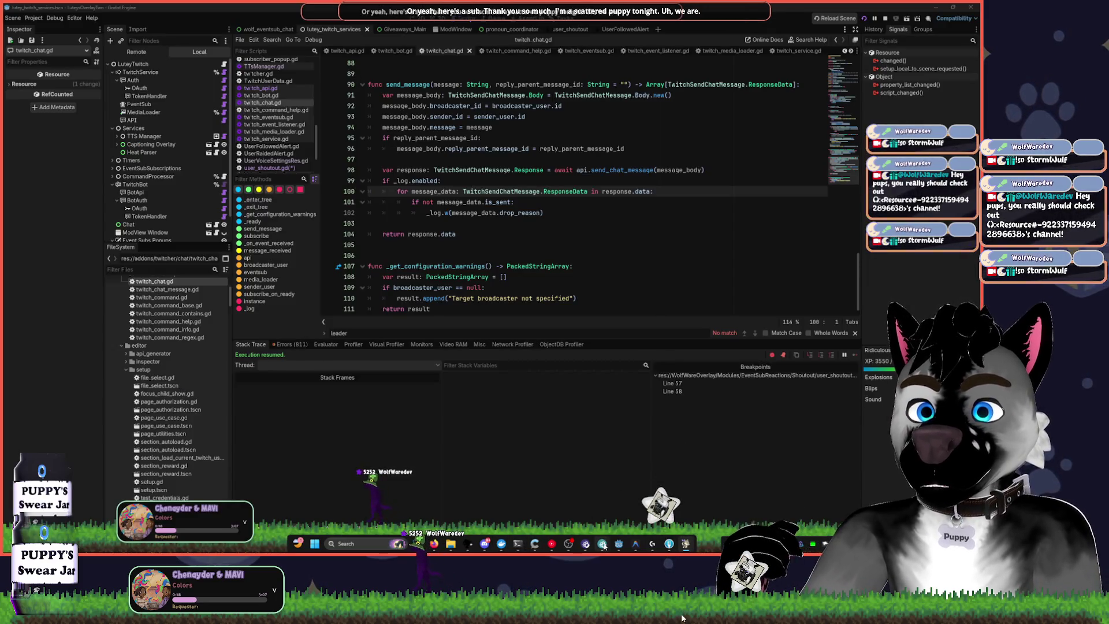
left_click(398, 543)
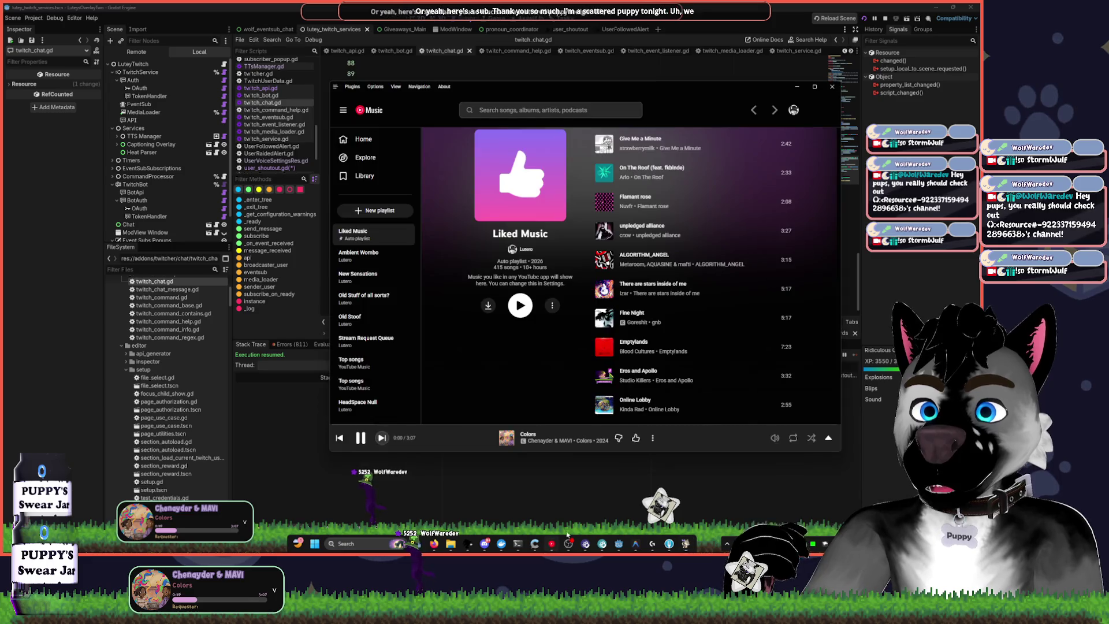
left_click(382, 438)
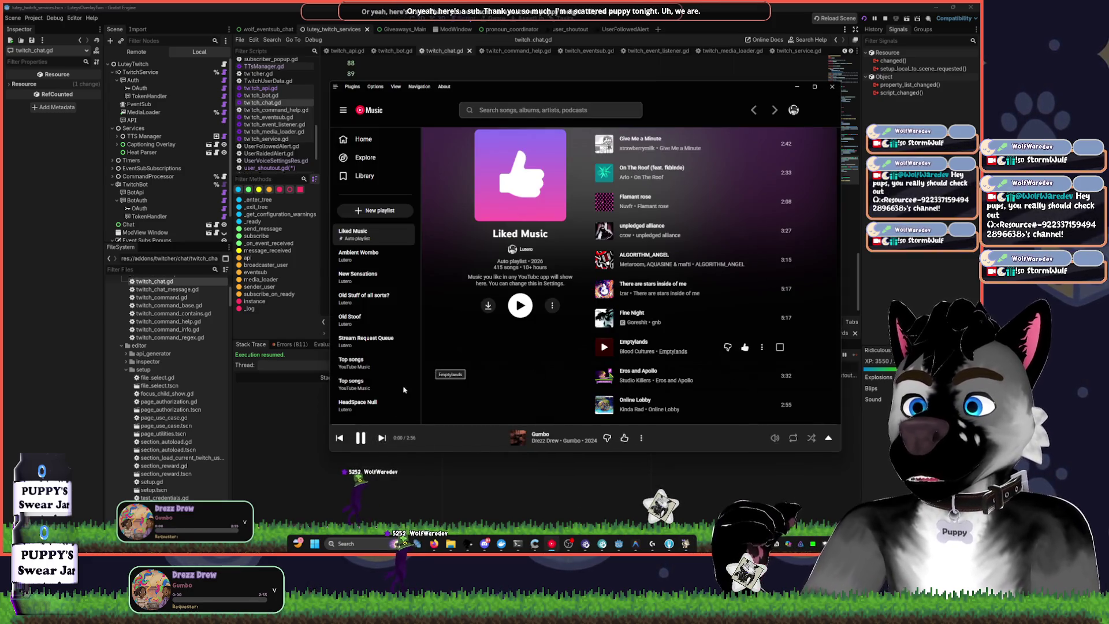
Step: Minimize YouTube Music and scroll through twitch_chat.gd in Godot
left_click(802, 90)
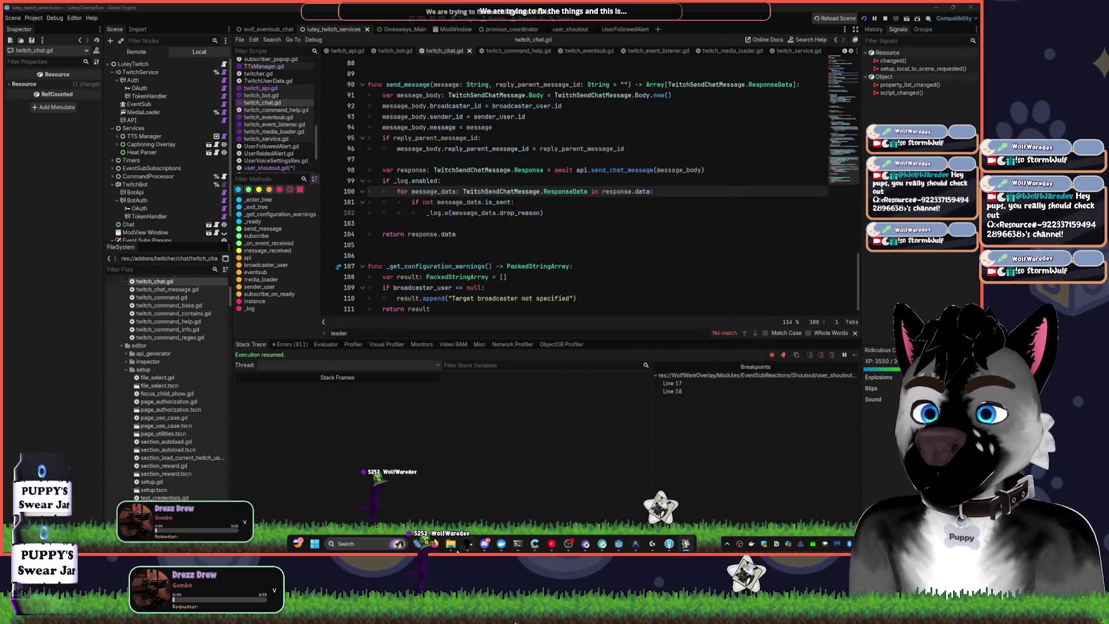
mouse_move(433, 546)
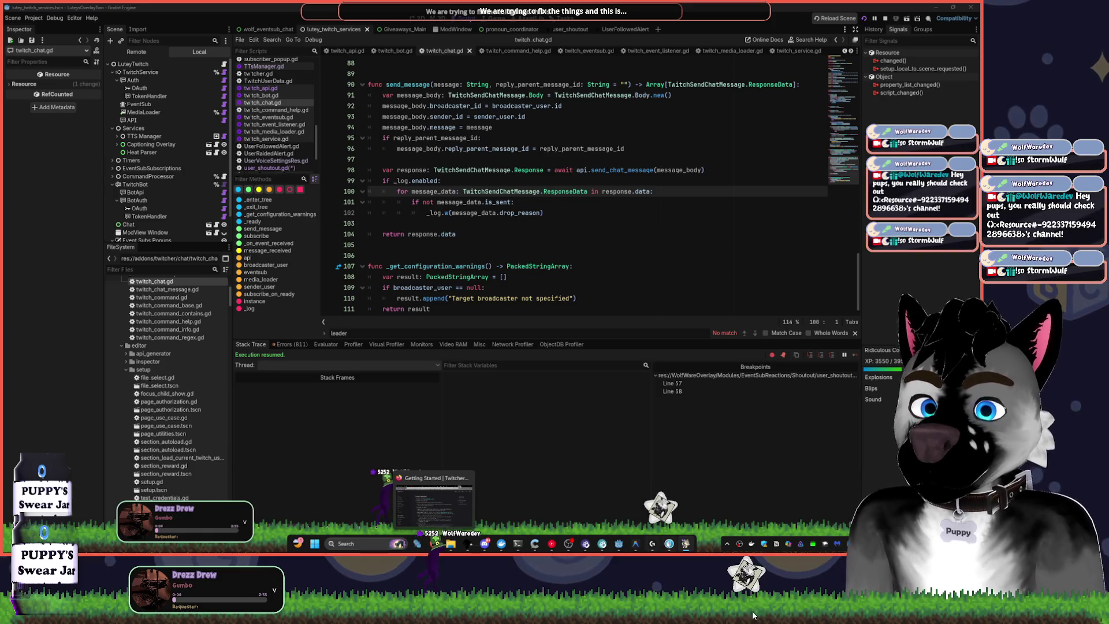
left_click(618, 543)
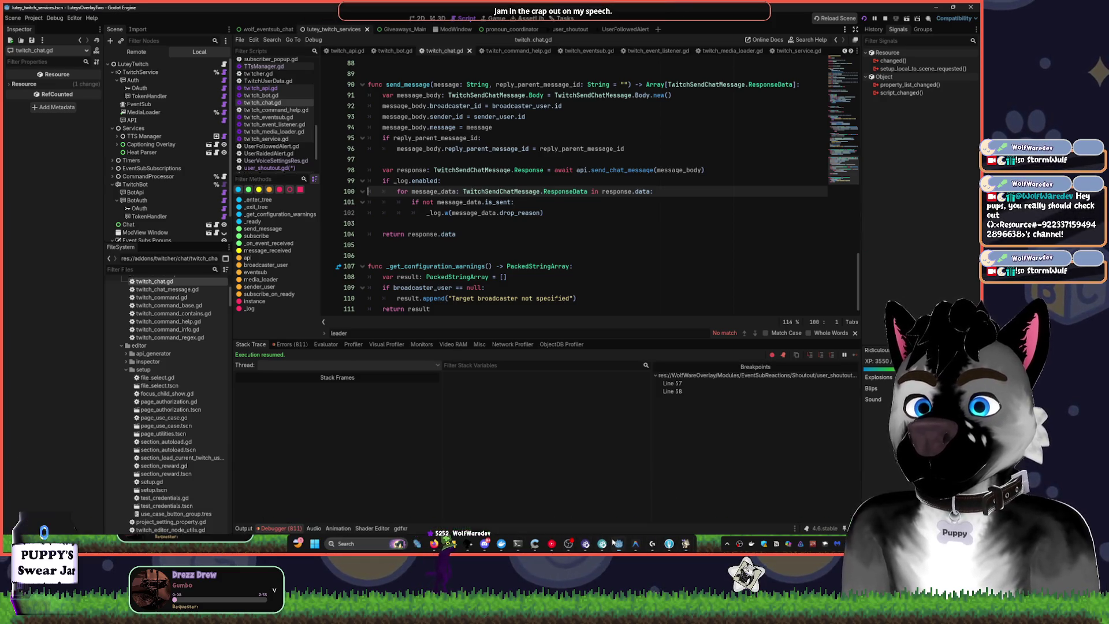
scroll(615, 214, "down", 1)
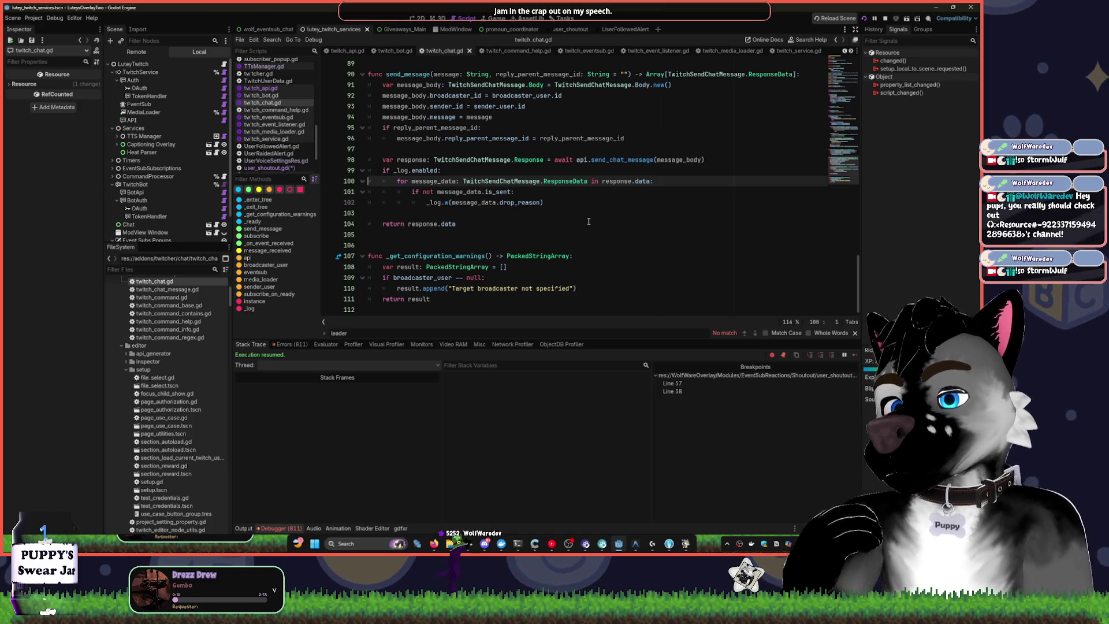
scroll(641, 200, "up", 12)
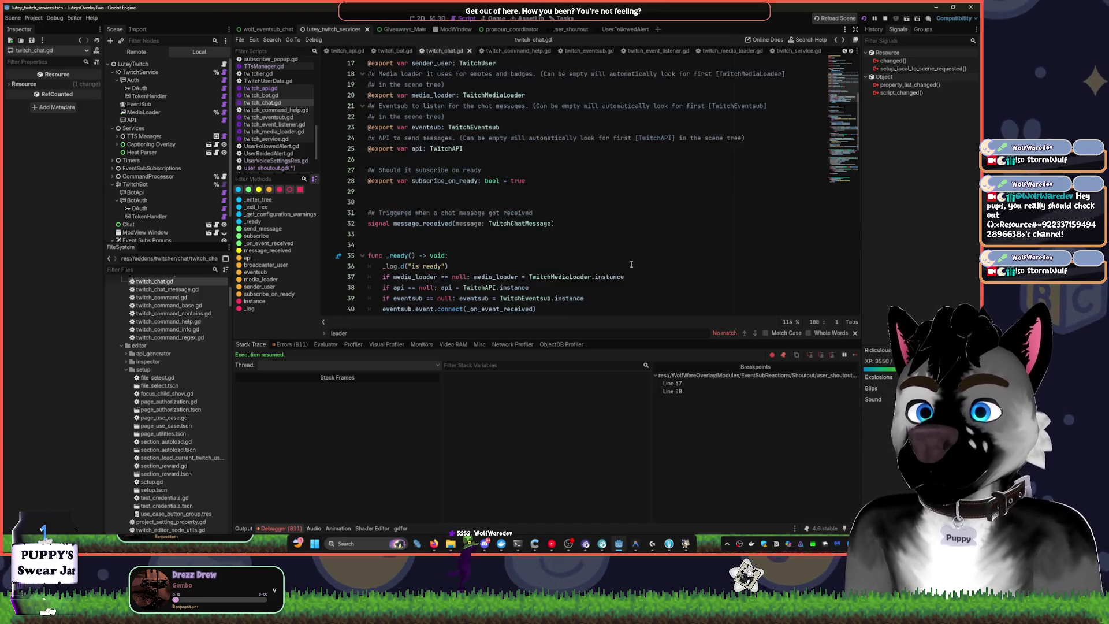
scroll(631, 264, "down", 5)
Step: Scroll through twitch_api.gd, then switch back to the user_shoutout scene and script
left_click(619, 255, "ctrl")
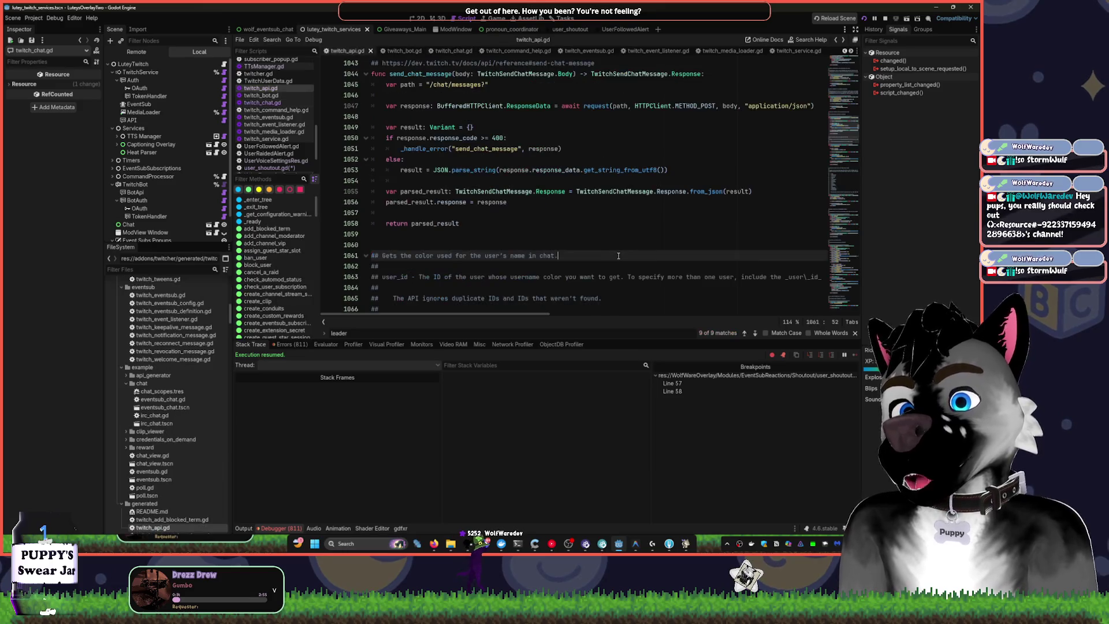
scroll(618, 256, "down", 20)
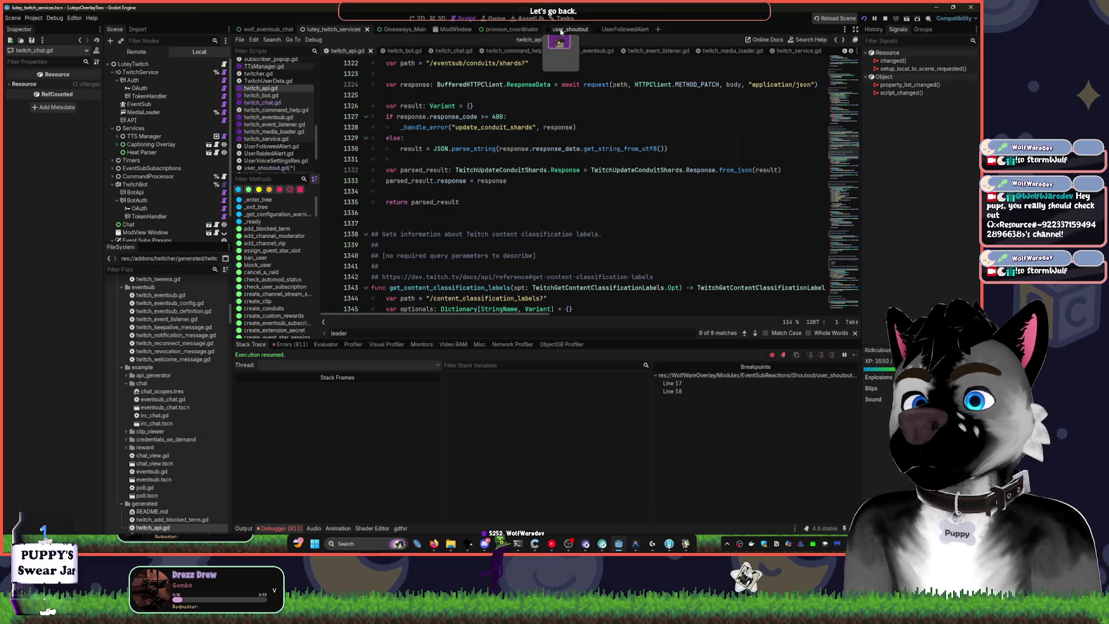
left_click(561, 29)
left_click(220, 64)
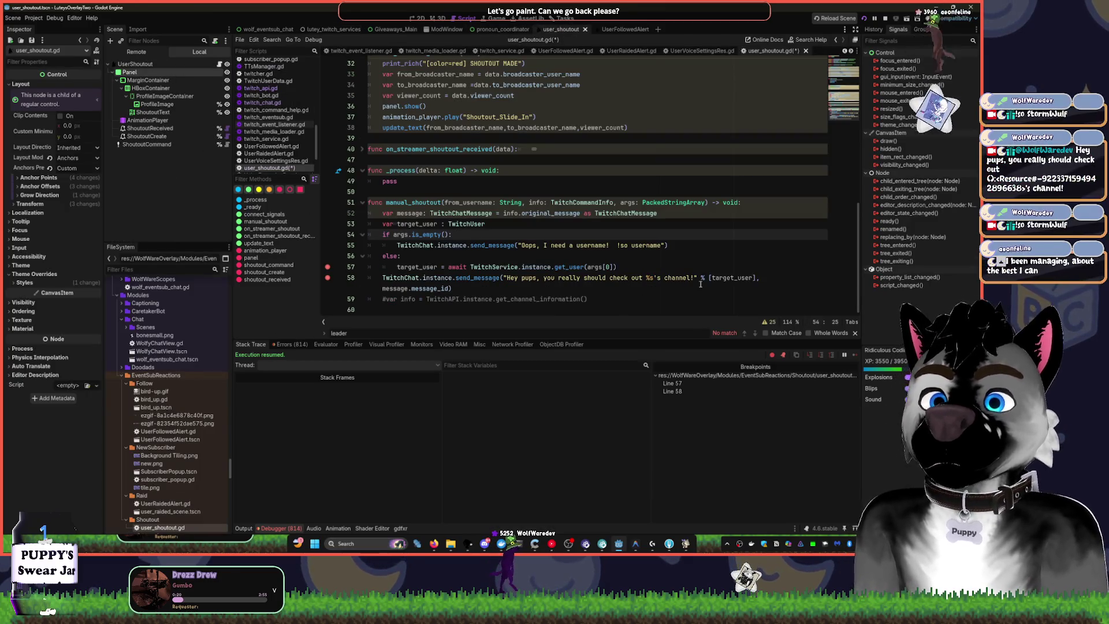
Step: Change the shoutout argument on line 58 to target_user.display_name
left_click(757, 282)
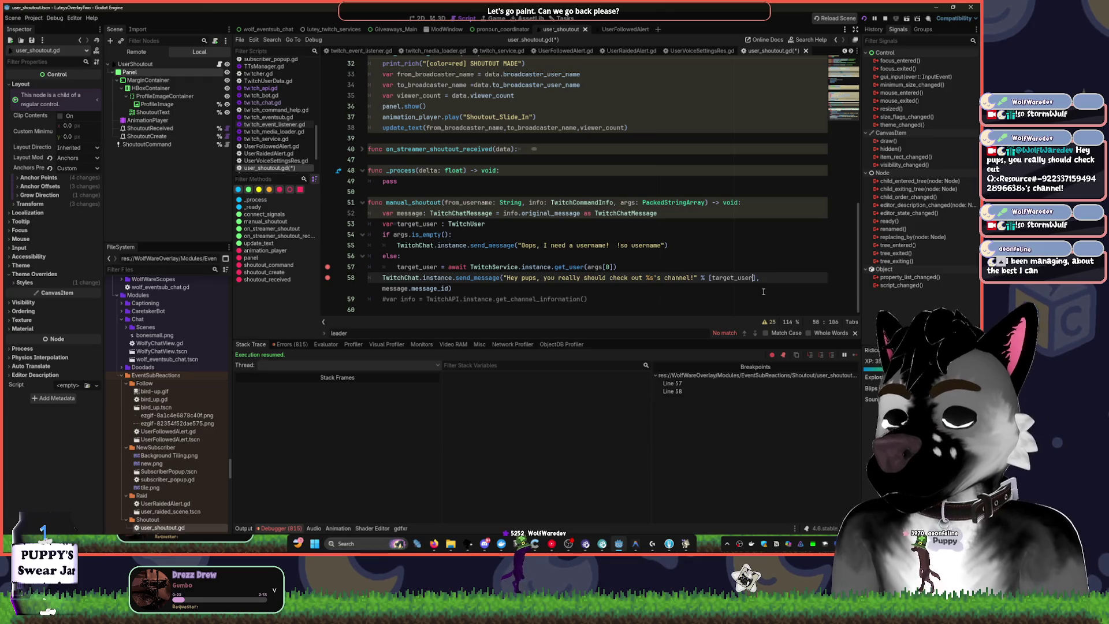
type(".display_name")
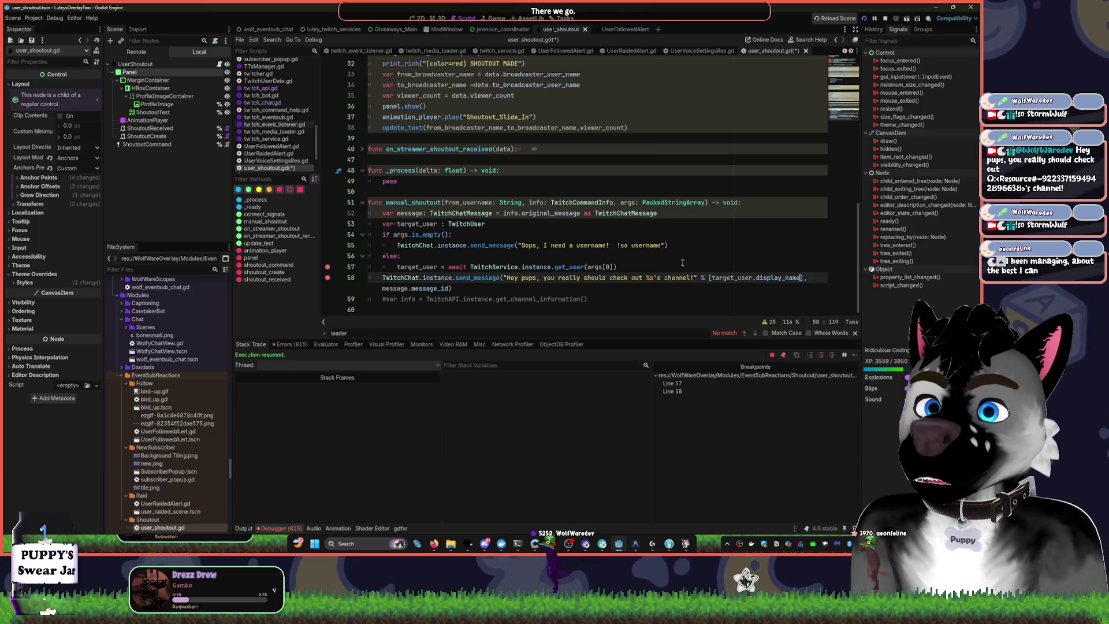
left_click(510, 292)
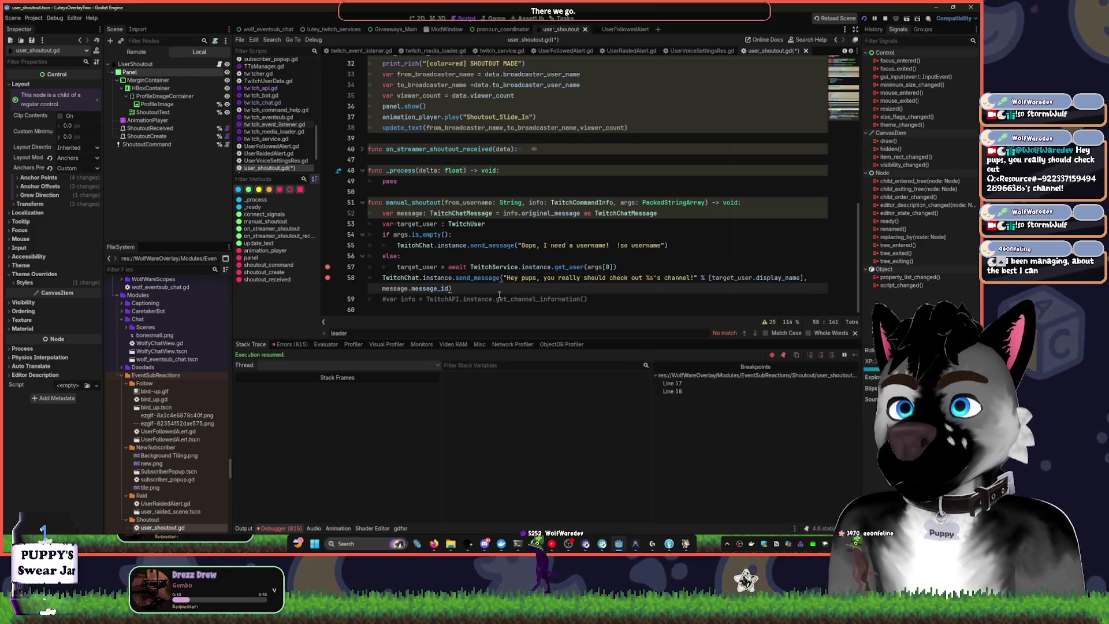
Step: Remove the breakpoints on lines 57 and 58 and widen the script editor
left_click(327, 278)
left_click(327, 266)
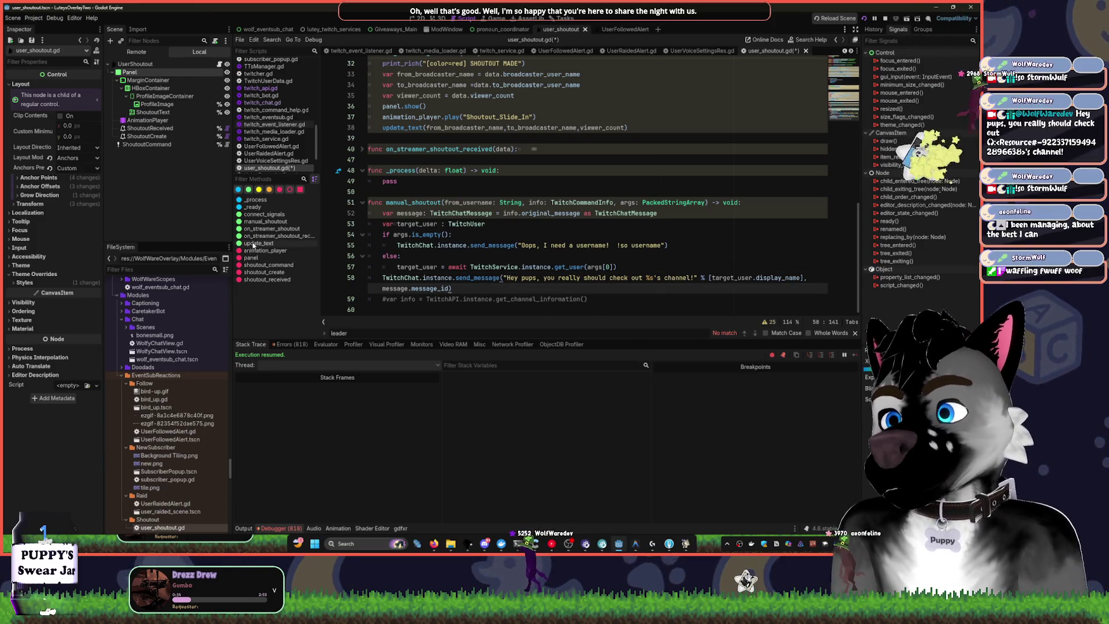
left_click_drag(231, 199, 151, 199)
scroll(462, 229, "down", 1)
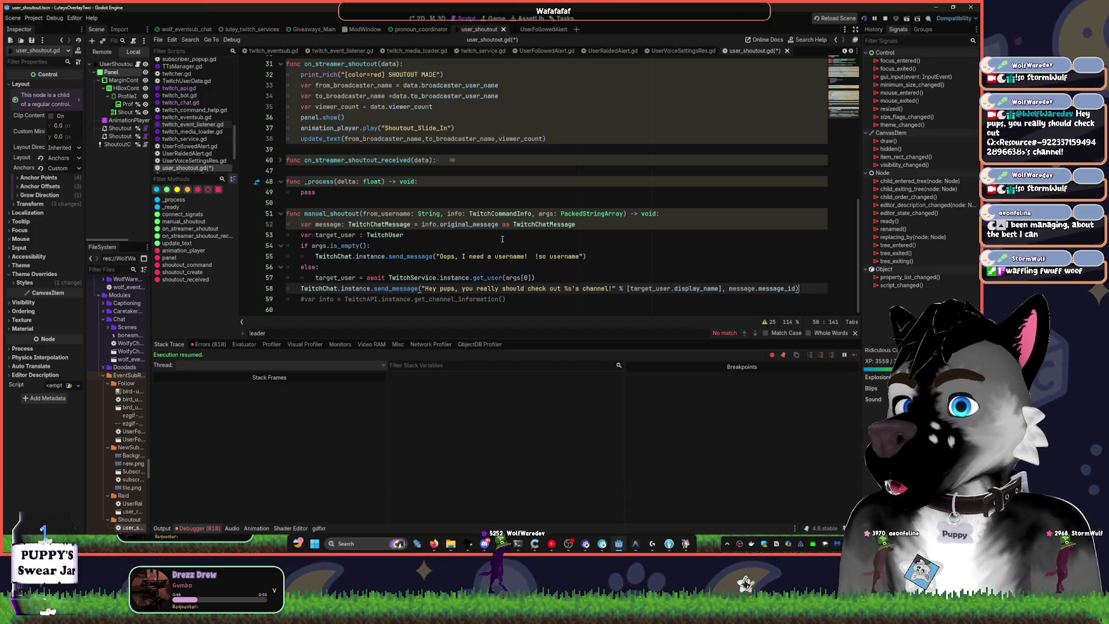
Step: Uncomment line 59 and pass target_user.id into the get_channel_information() call
left_click(304, 298)
key("BackSpace")
left_click(518, 299)
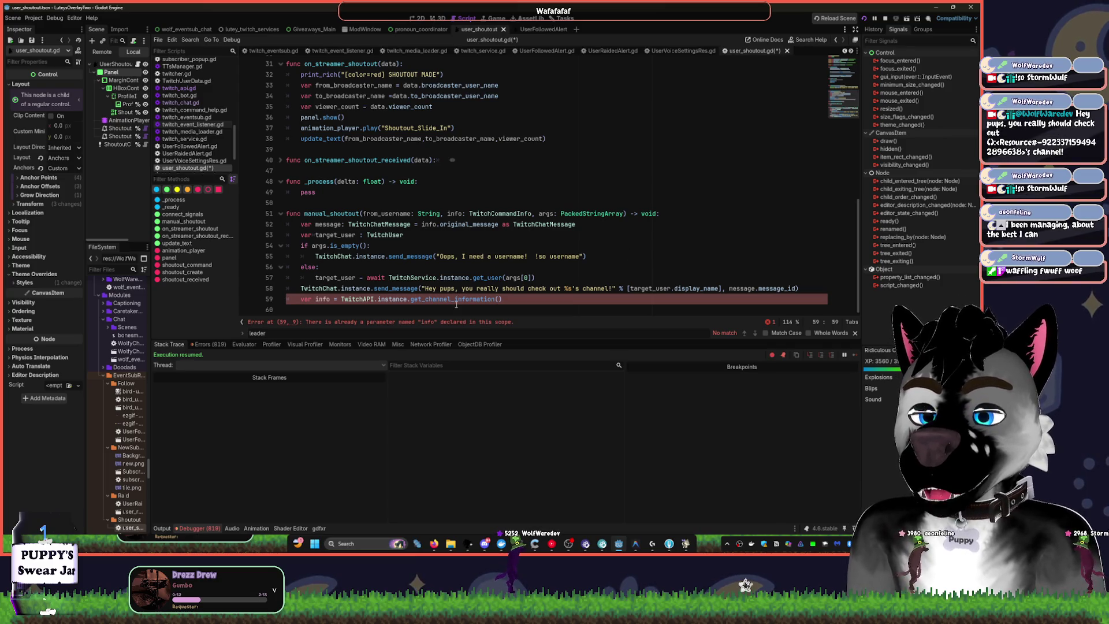
mouse_move(454, 300)
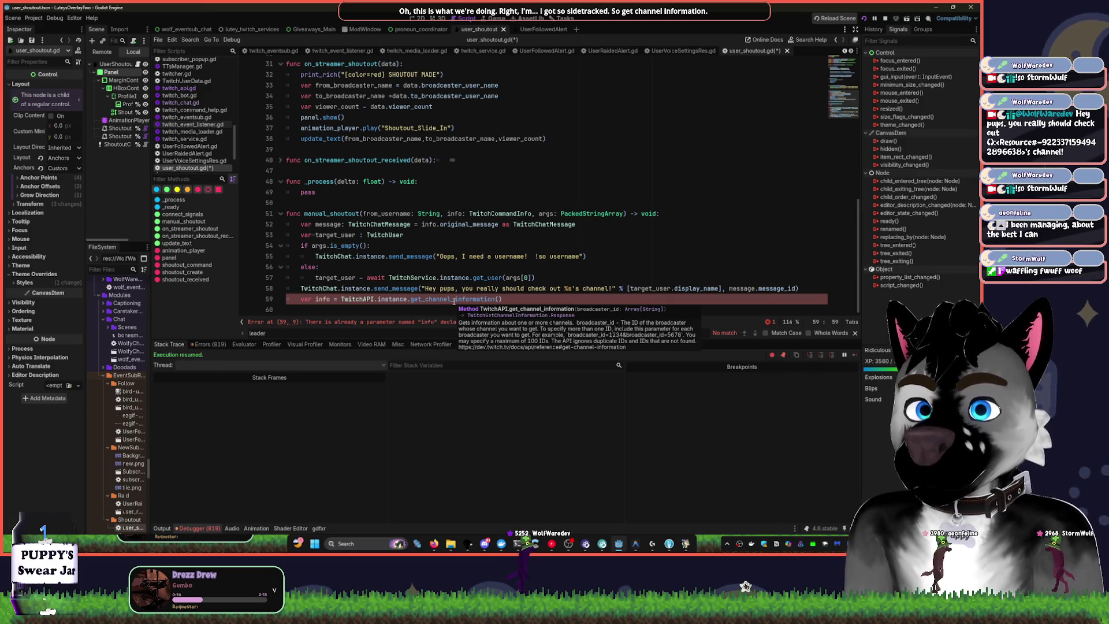
type(")")
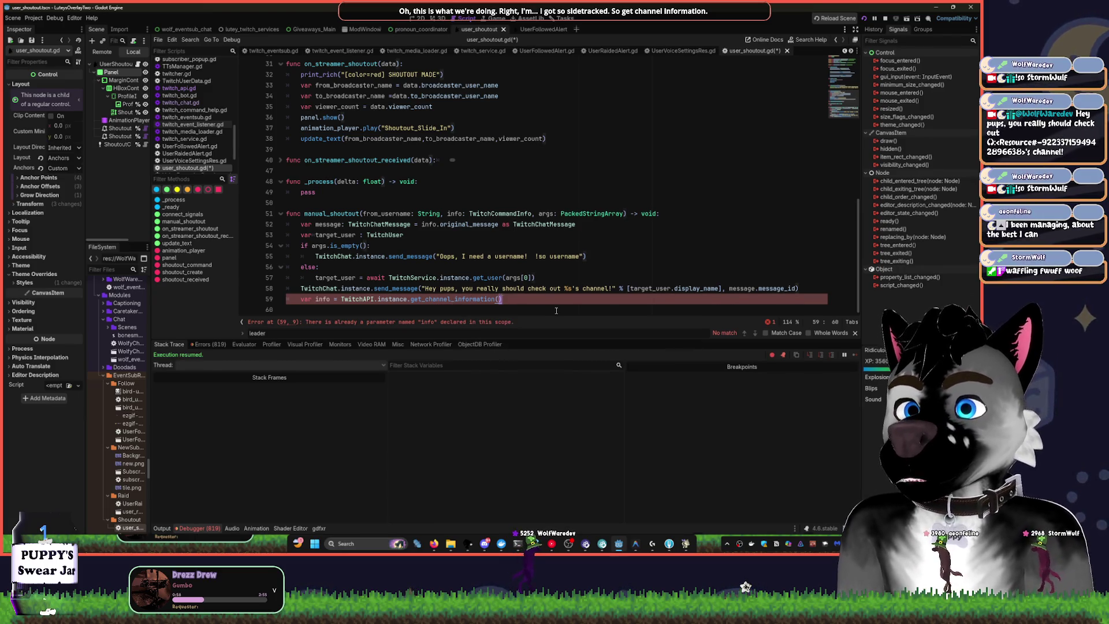
key("BackSpace")
type("targ")
key("Tab")
type(".id")
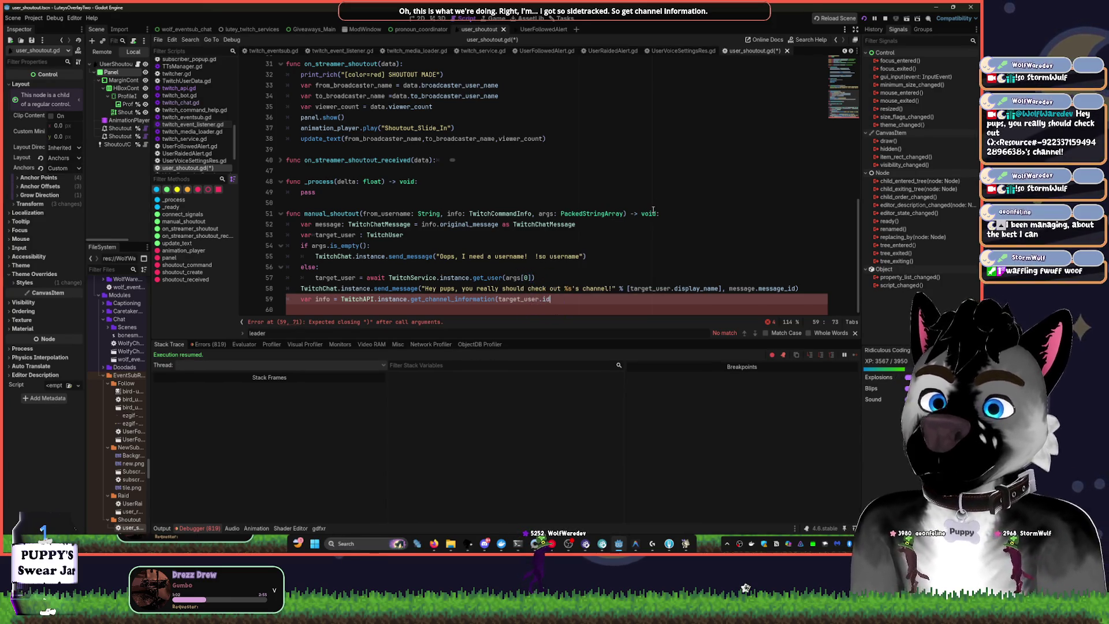
key("Delete")
type(")")
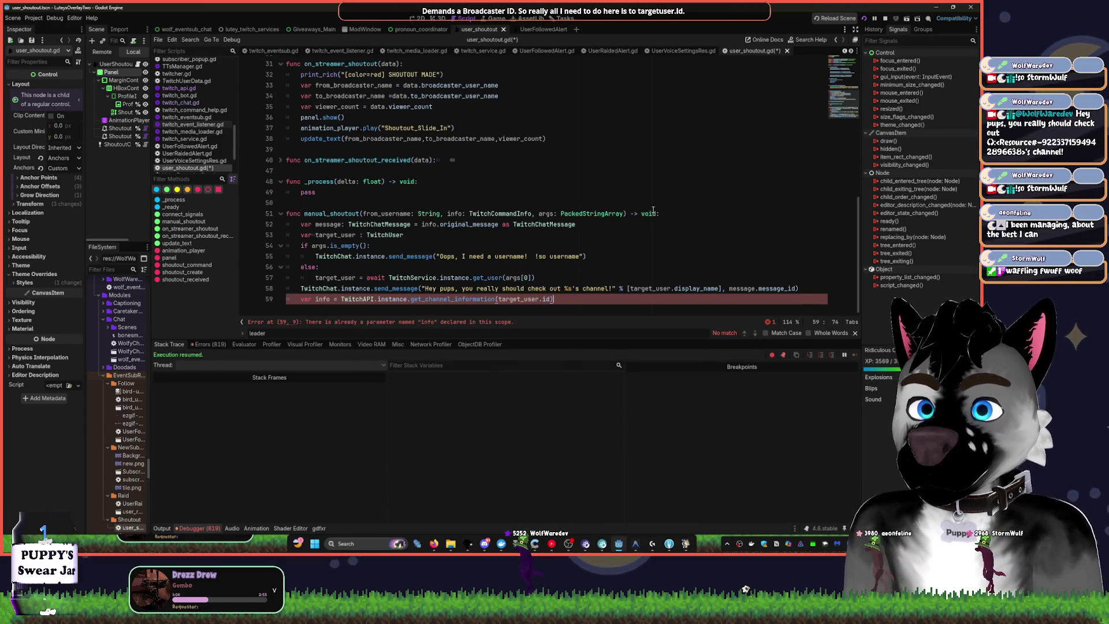
Step: Jump to the reported duplicate info error and stop the running debug session
left_click(588, 288)
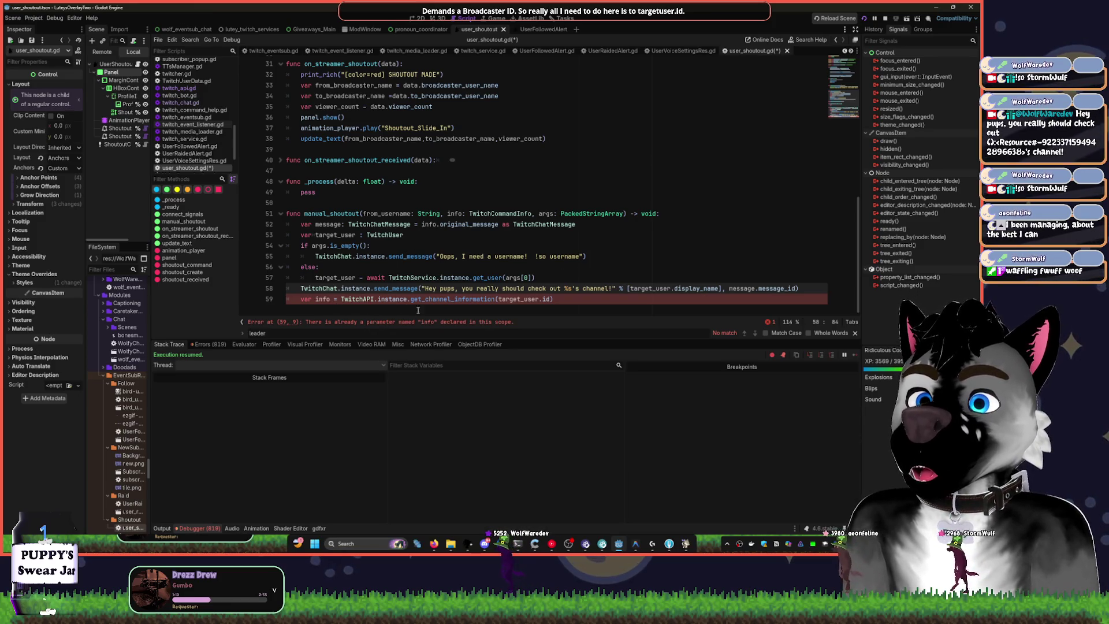
left_click(375, 322)
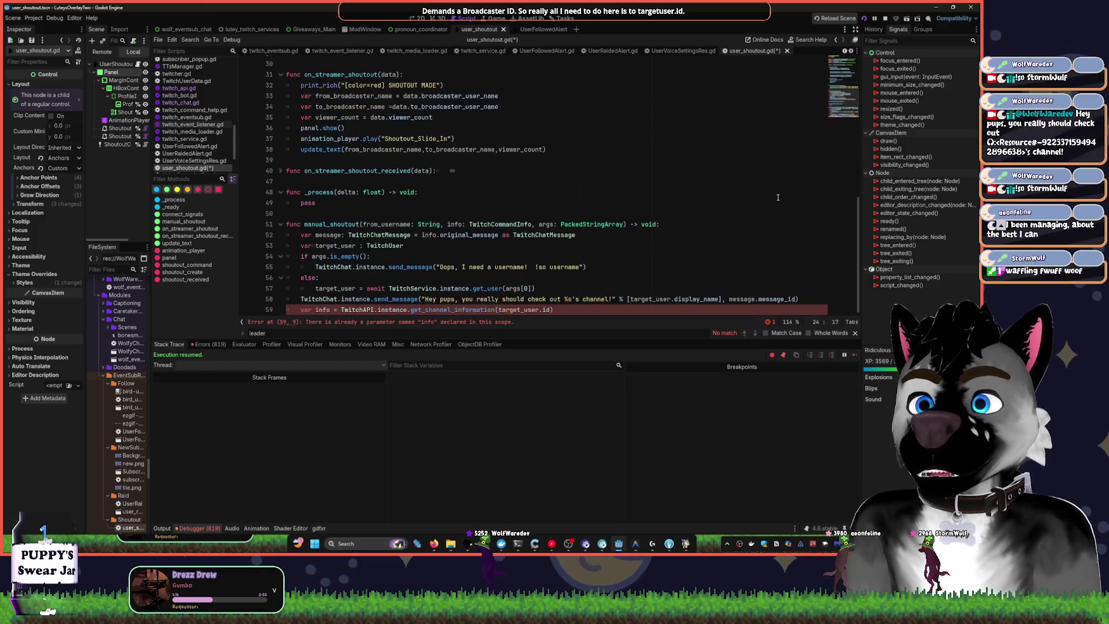
left_click(882, 19)
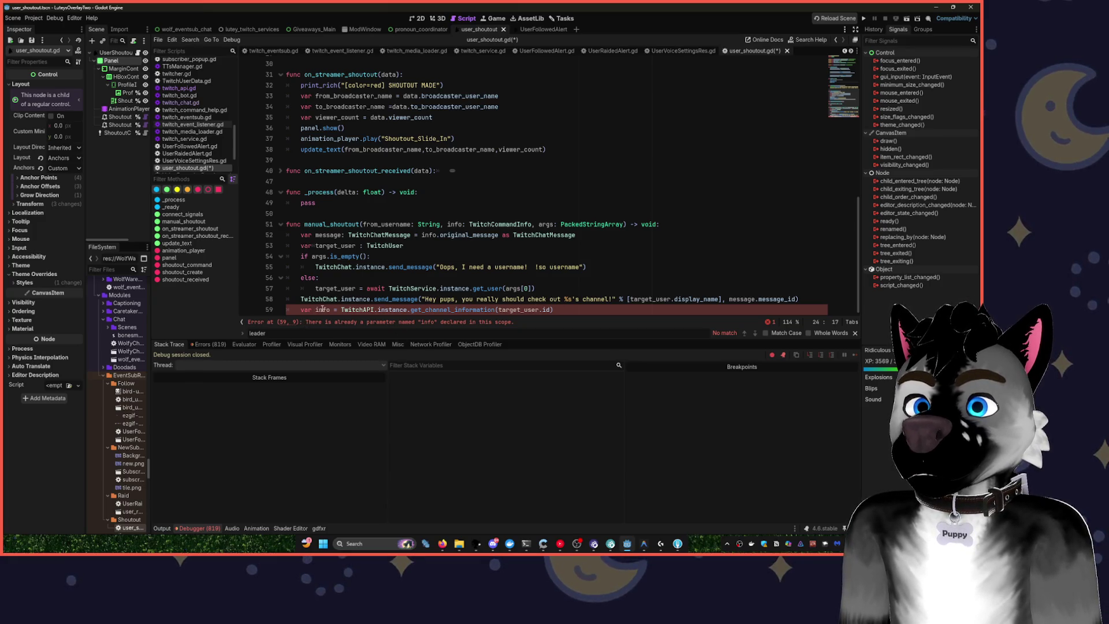
Step: Rename the info variable on line 59 to channel_info and save the script
double_click(322, 310)
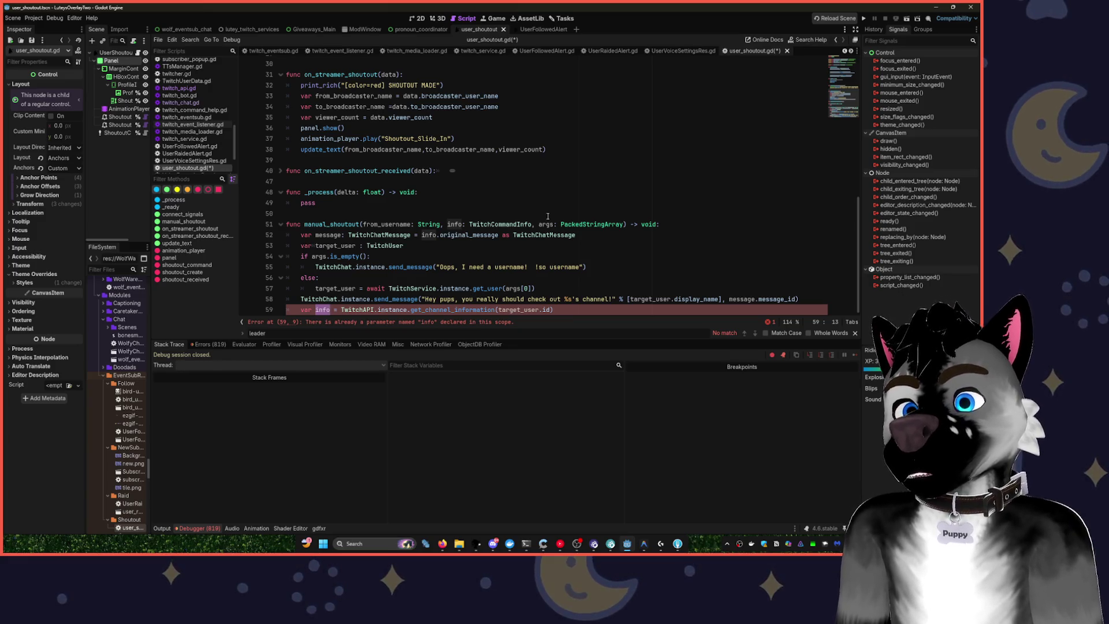
type("channel_info")
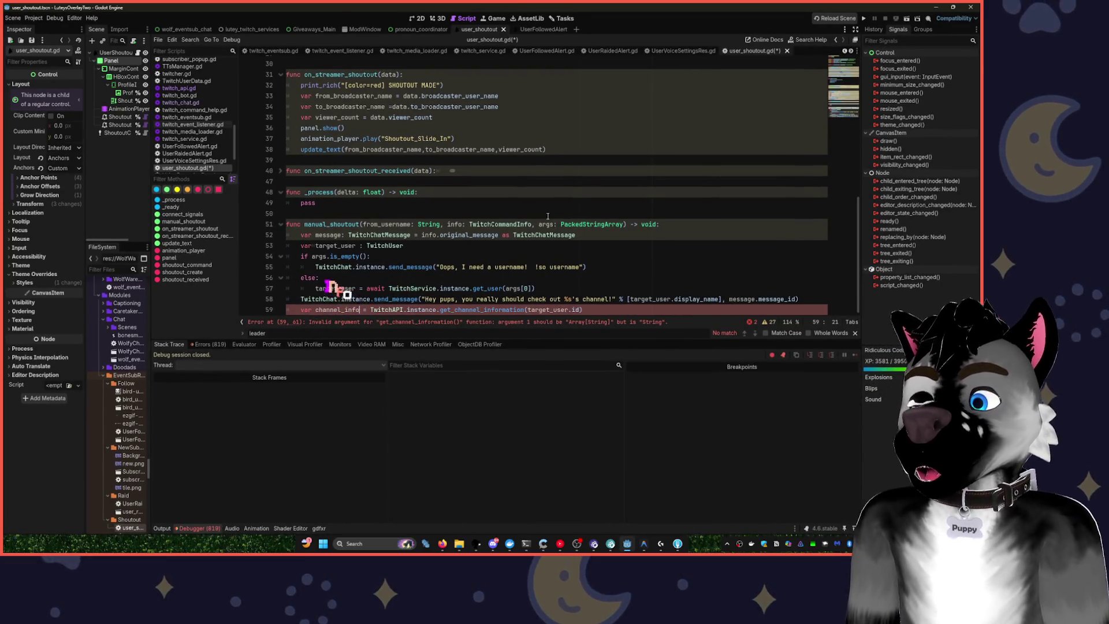
key("ctrl+s")
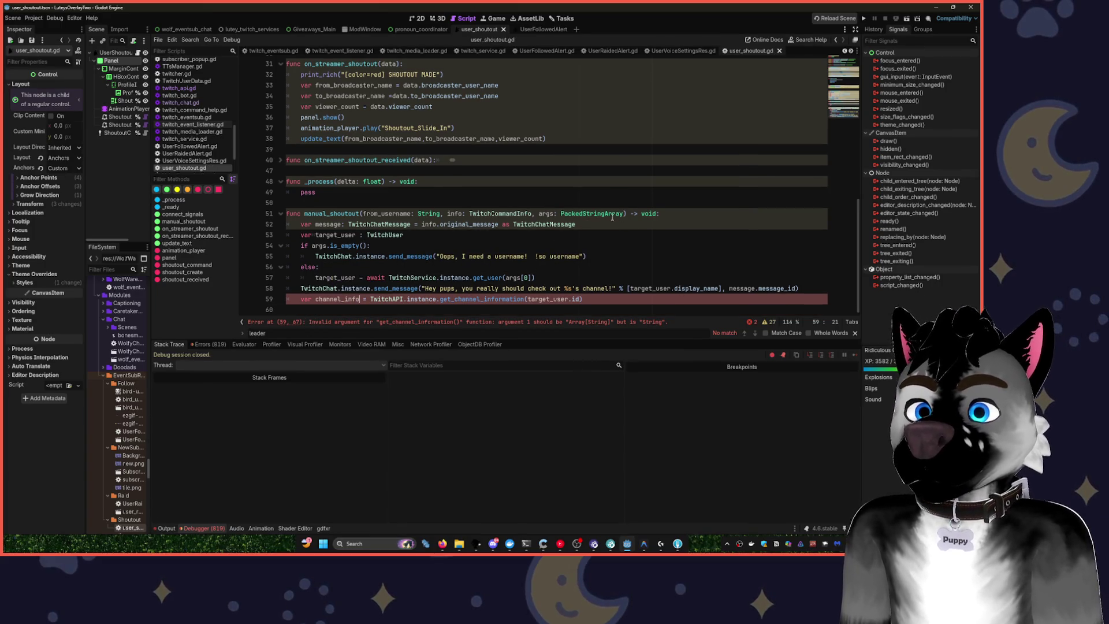
Step: Wrap target_user.id in [ ], add await before TwitchAPI, and start a new line
mouse_move(605, 216)
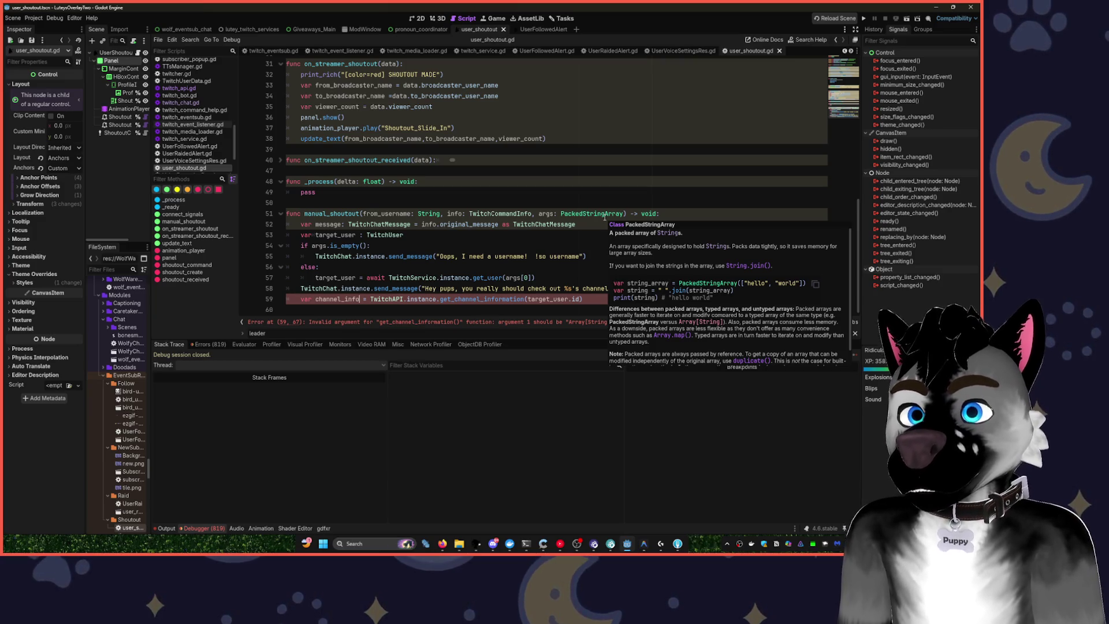
left_click(499, 236)
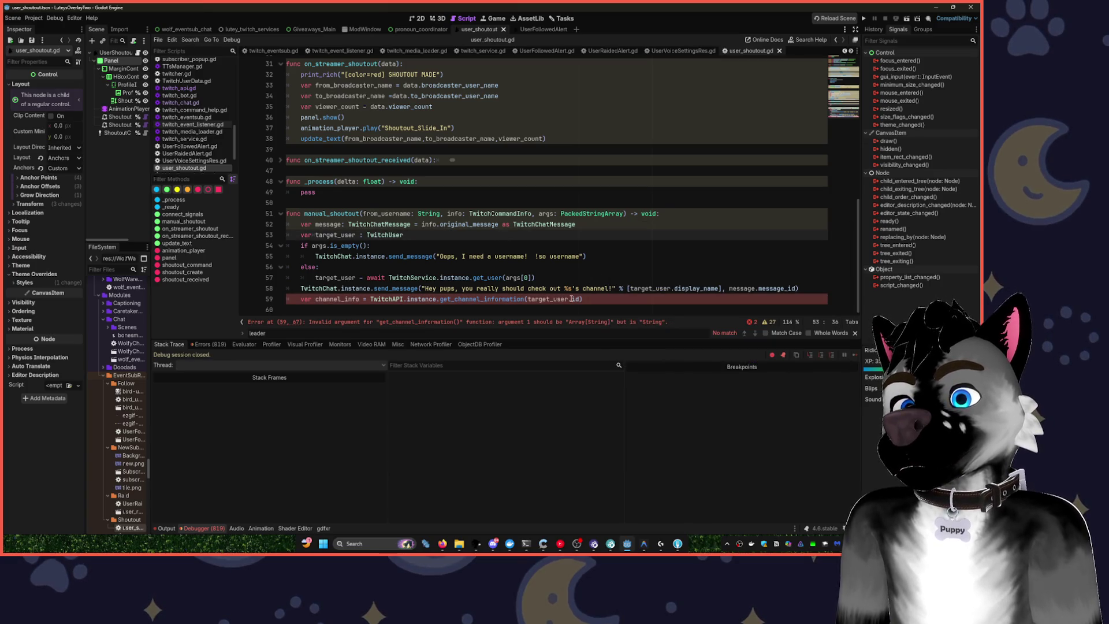
left_click(562, 324)
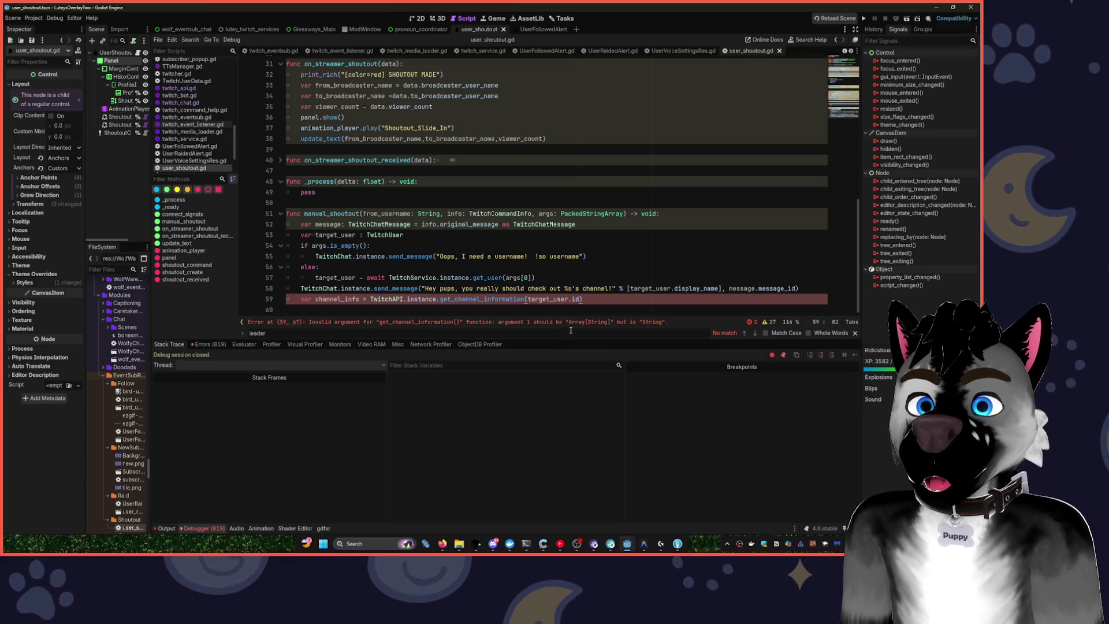
type("[")
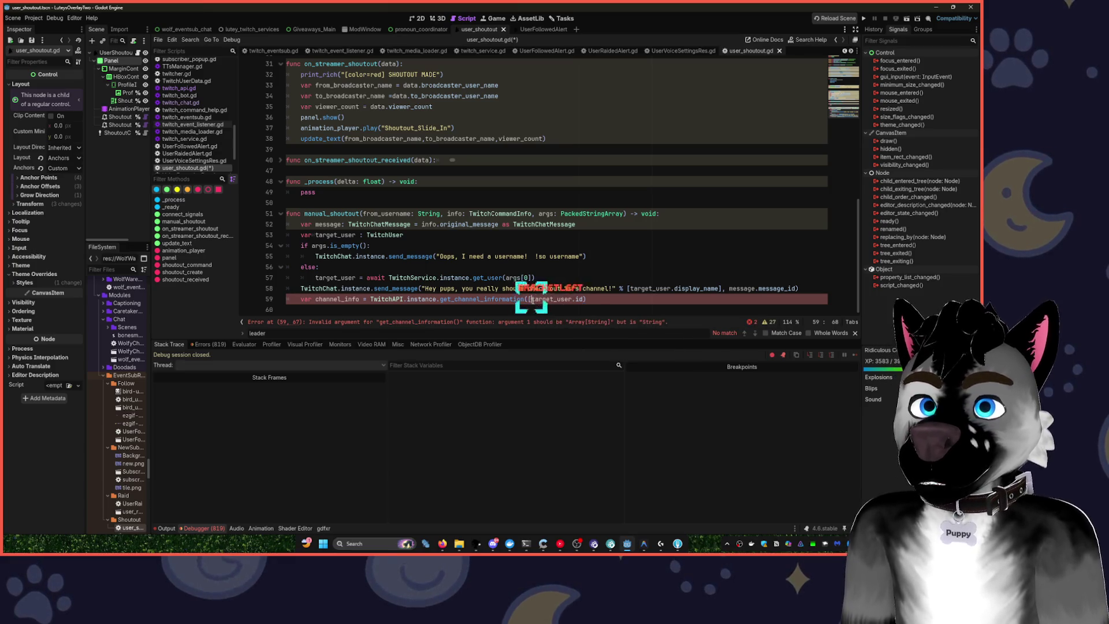
key("End")
key("Left")
type("]")
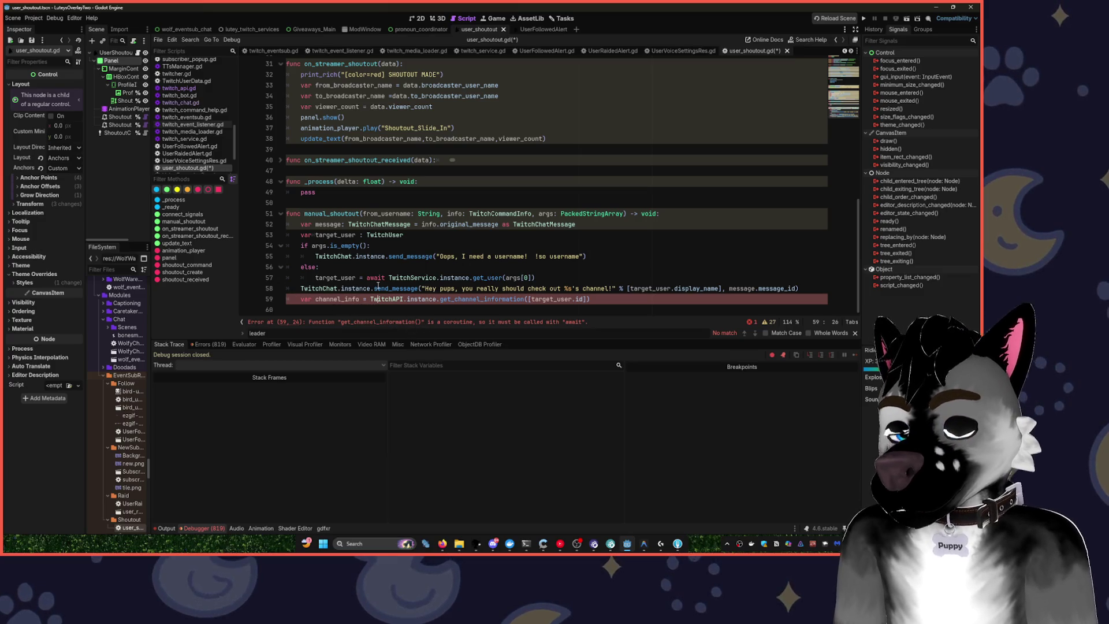
type("await")
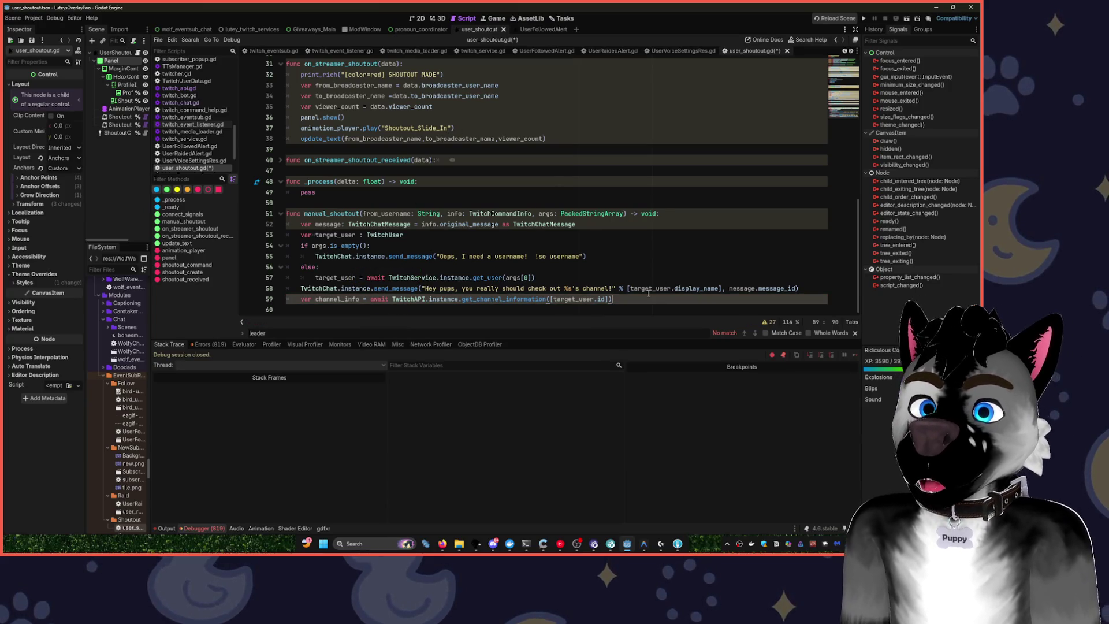
key("Return")
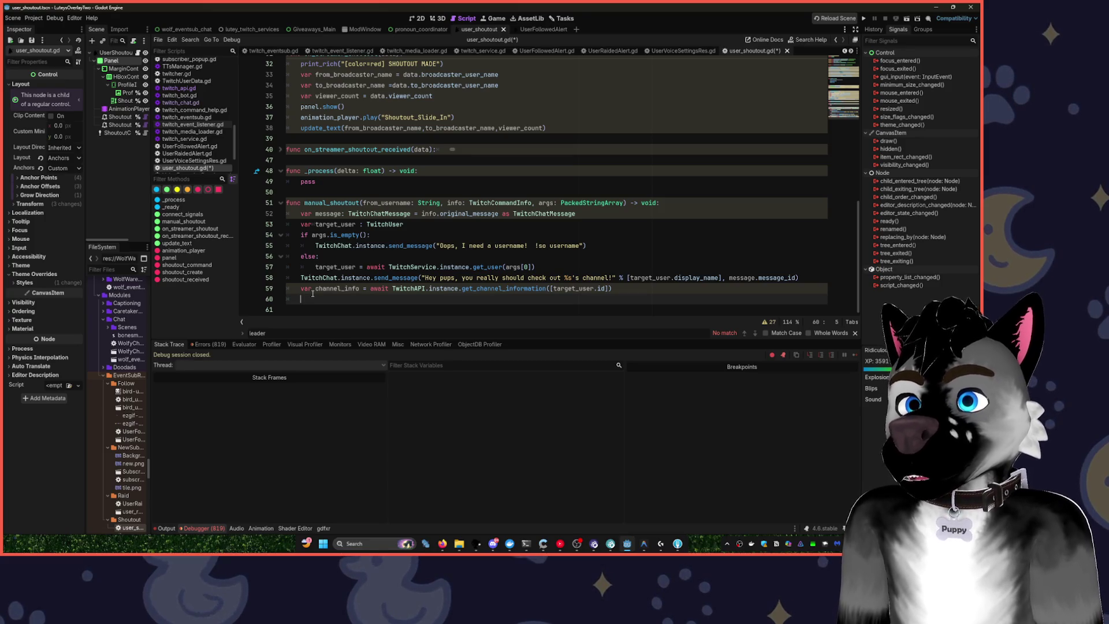
Step: Write a Log.pr call on line 60 with a [color=orange] tag printing channel_info
key("ctrl+BackSpace")
type("lo")
key("BackSpace")
type("g.pr")
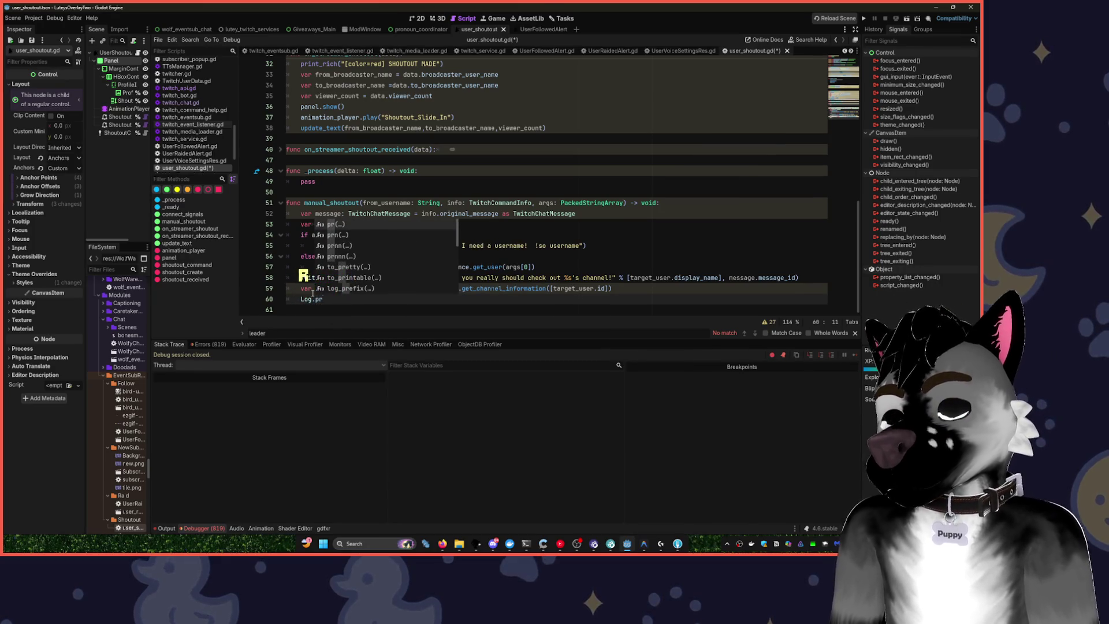
type("[")
key("BackSpace")
type("color")
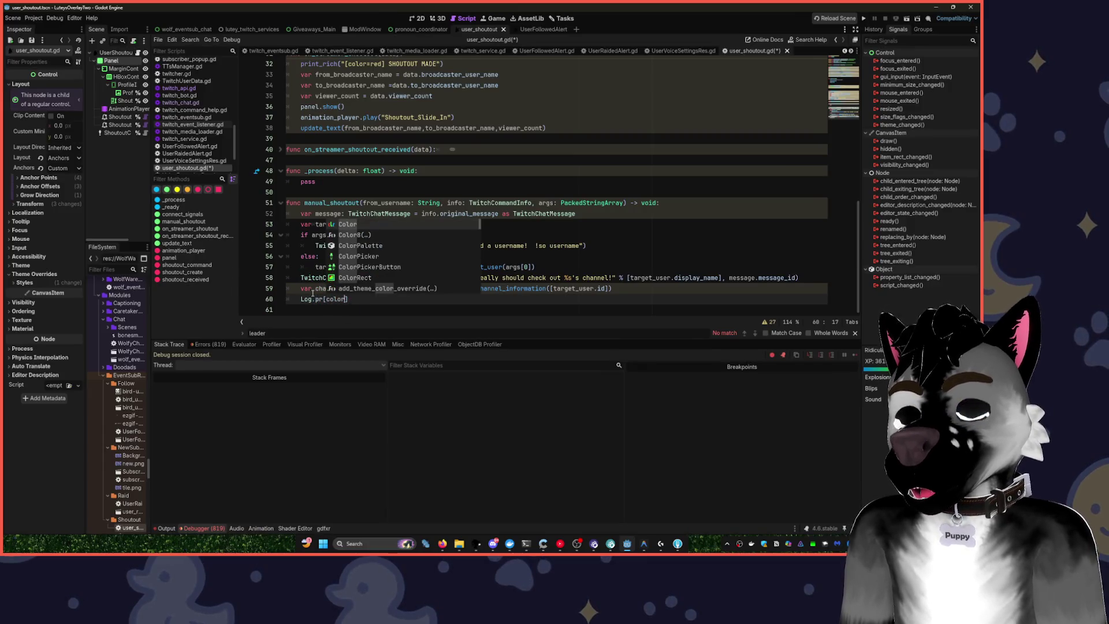
type("=orange]s")
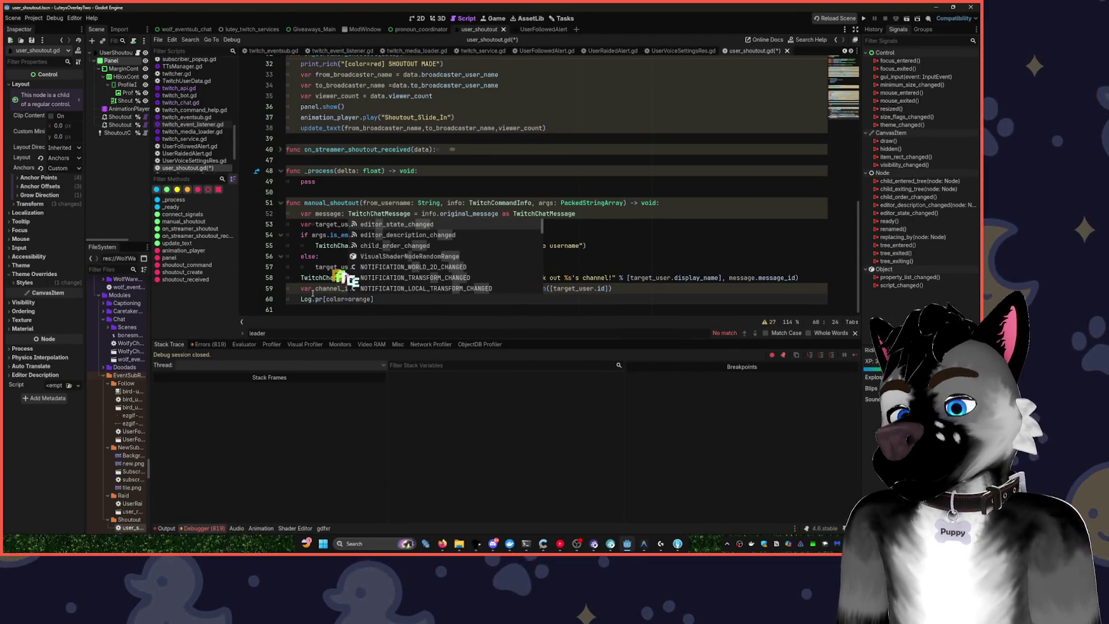
type("hannel")
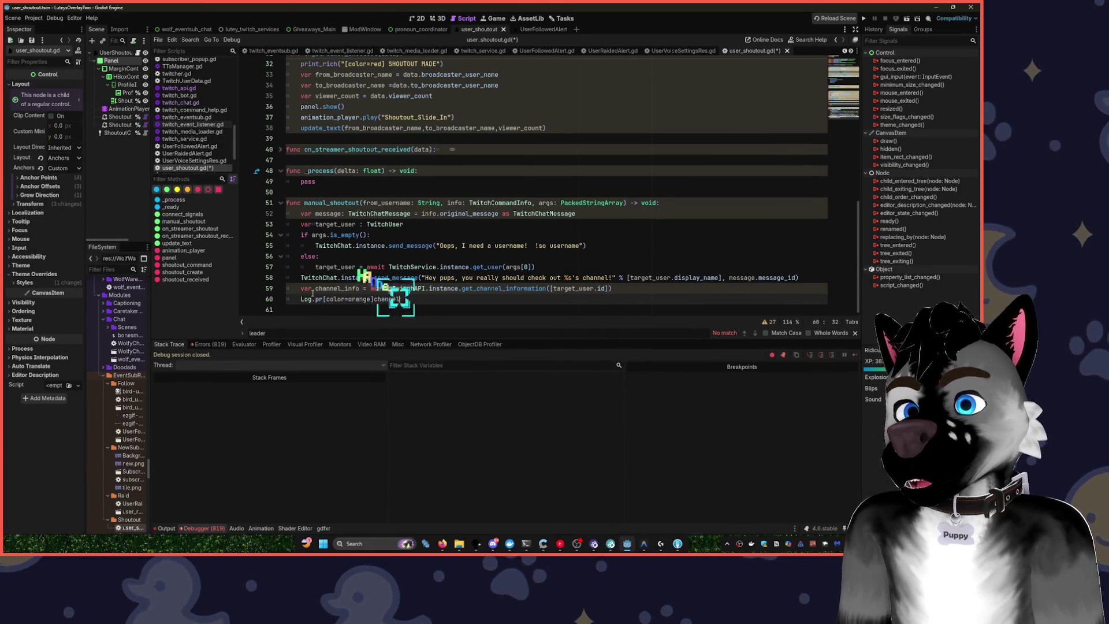
type("_info")
key("BackSpace")
type("o\")")
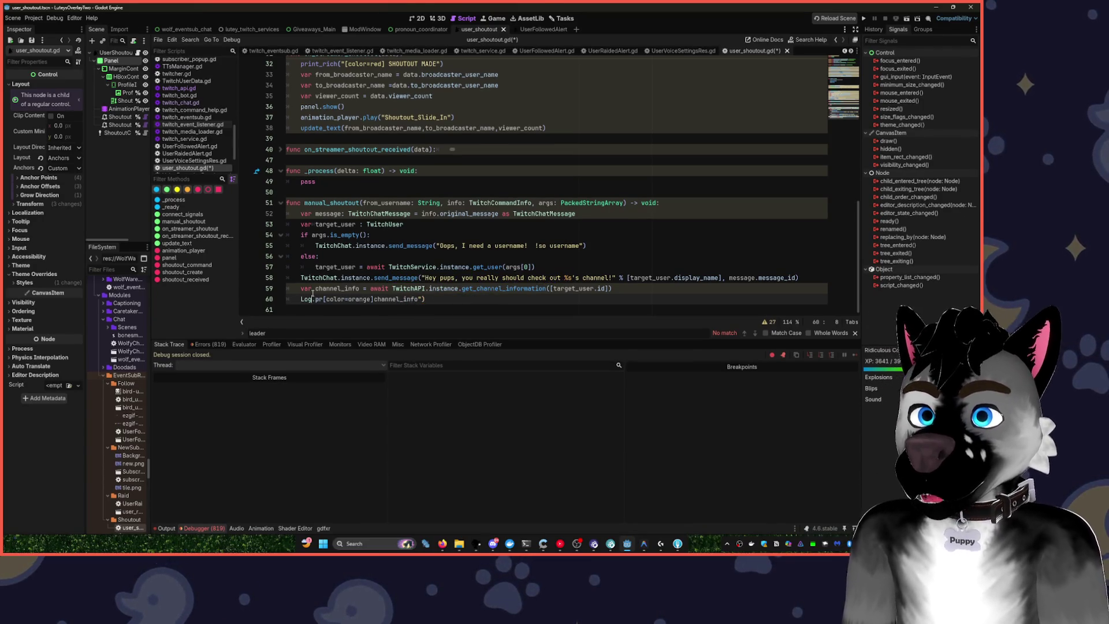
type(".")
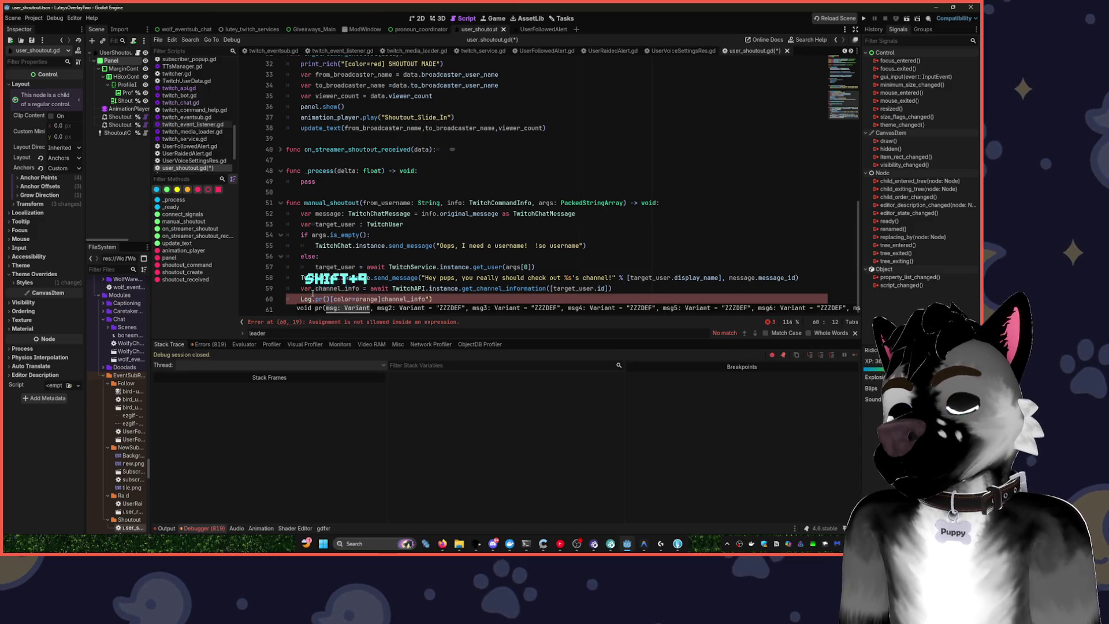
key("Delete")
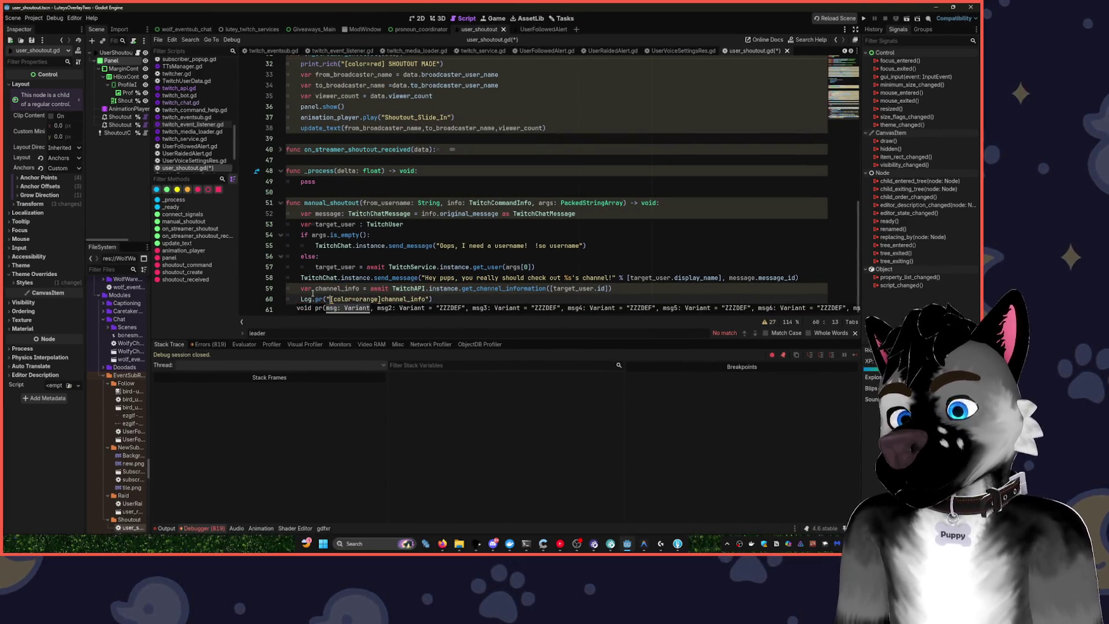
Step: Fix line 60 to read Log.pr("[color=orange] %s" % channel_info), then save and run the project
left_click(416, 236)
left_click(327, 299)
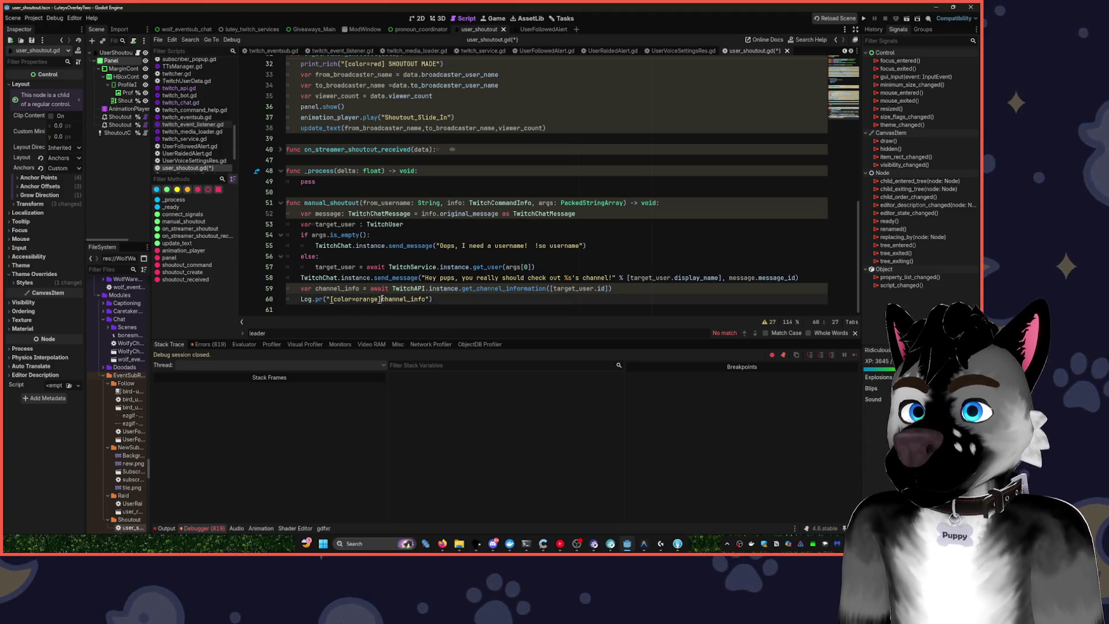
key("BackSpace")
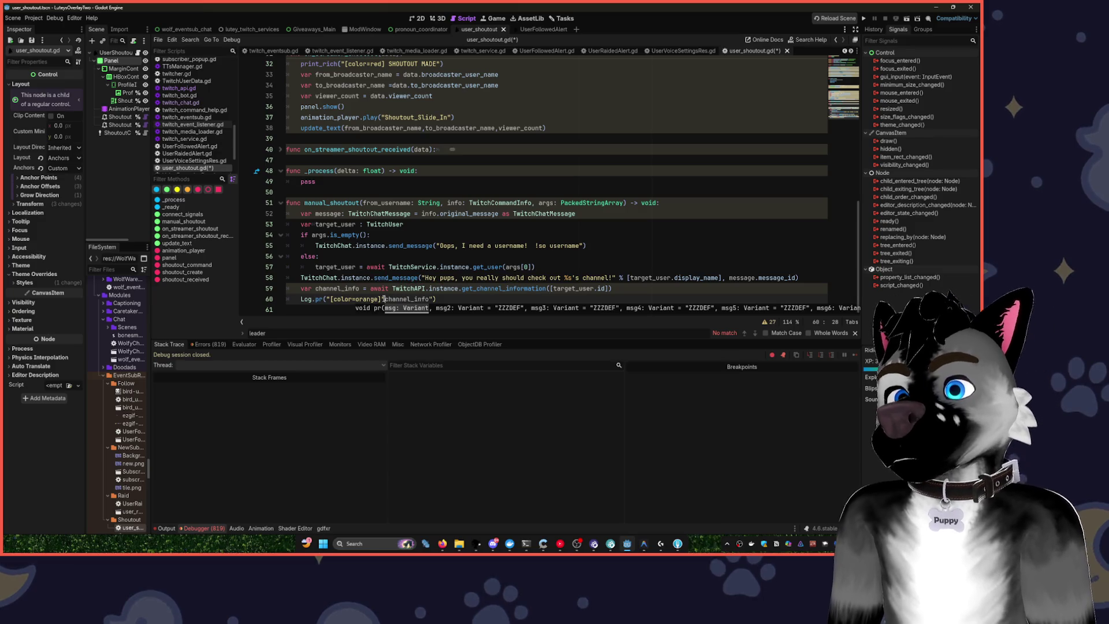
type("%s")
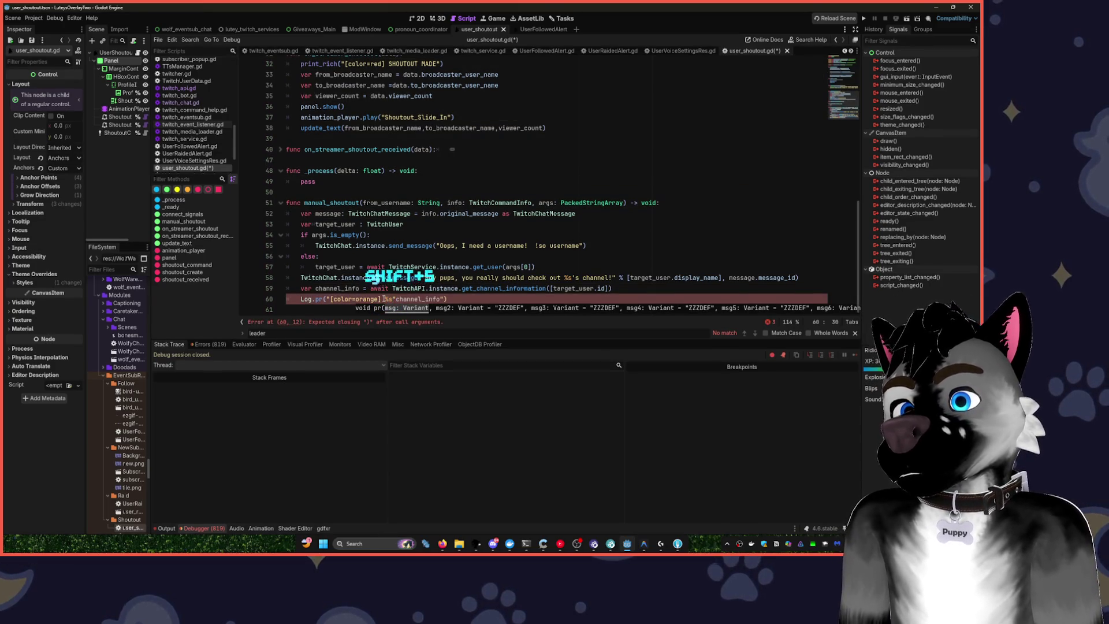
key("Delete")
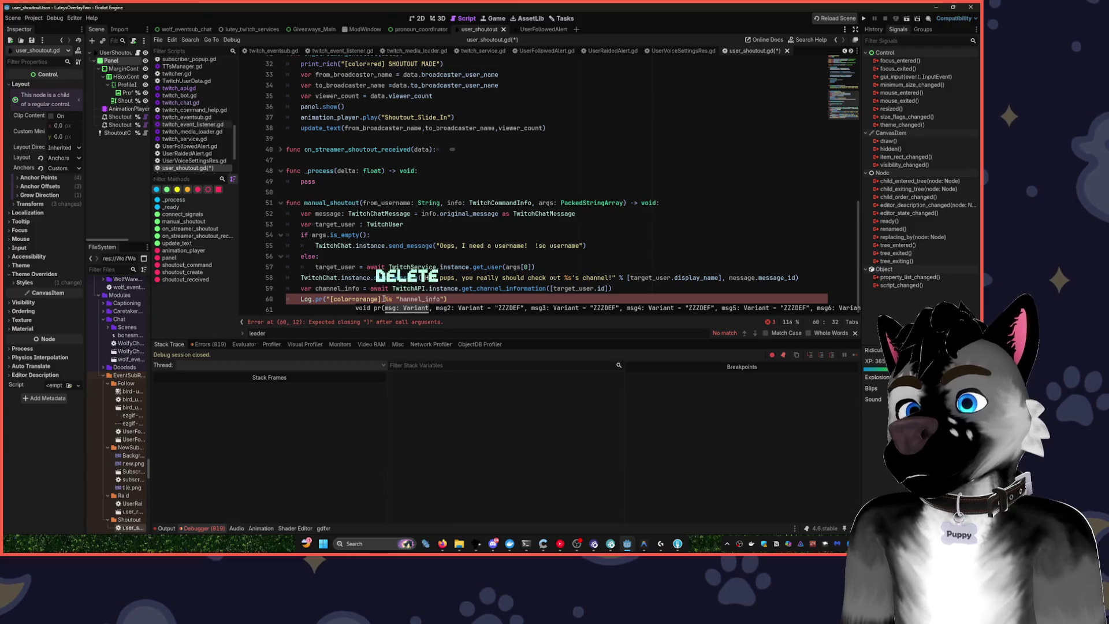
key("Delete")
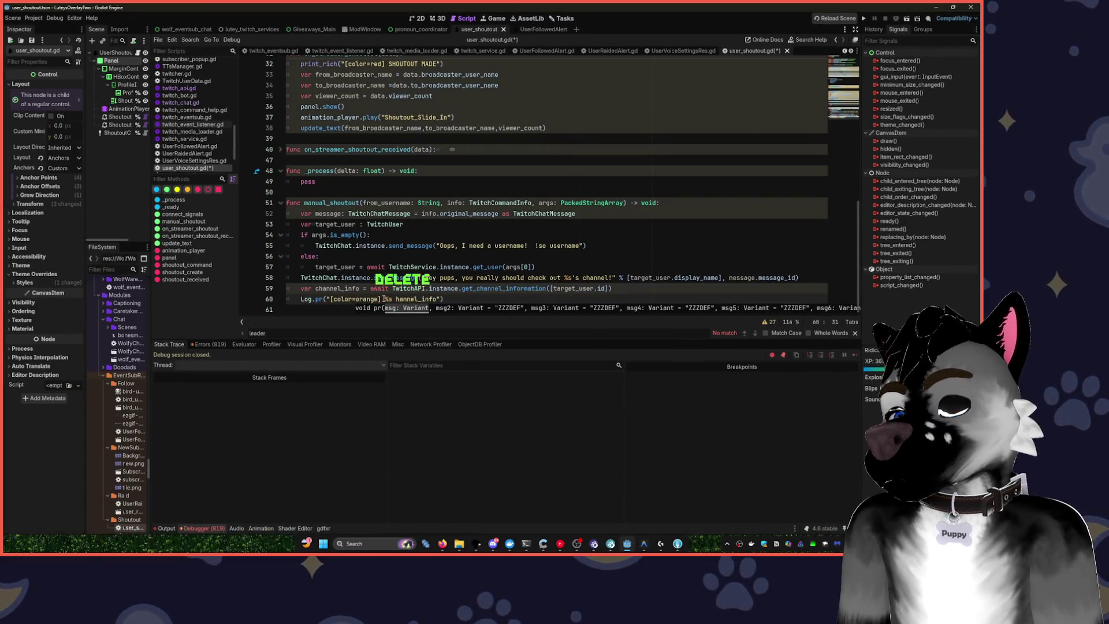
type("%")
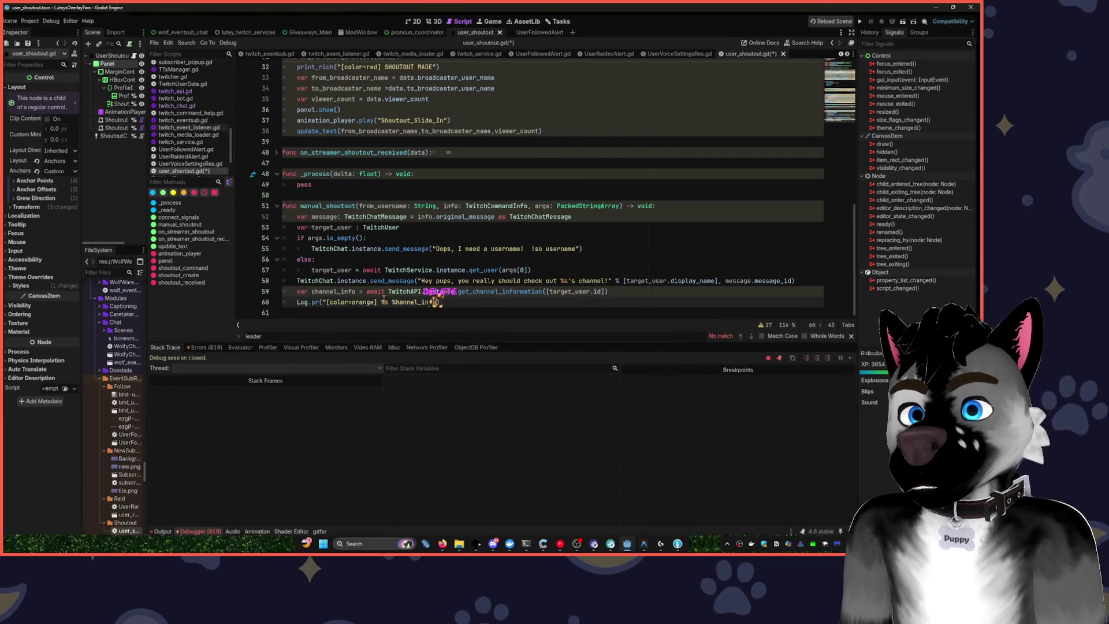
key("Delete")
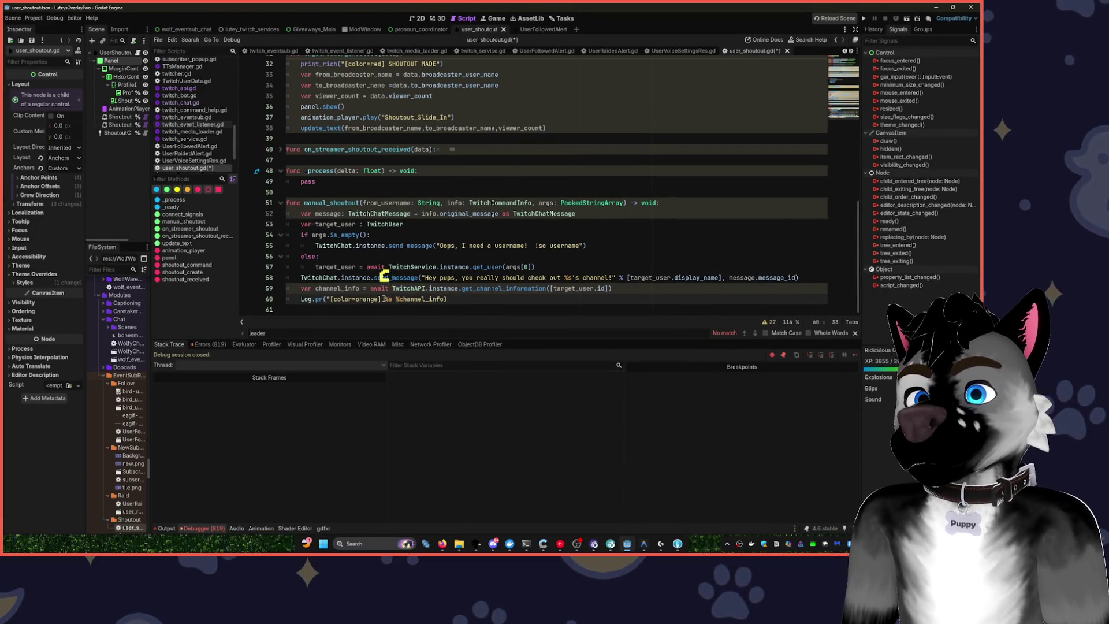
key("Left")
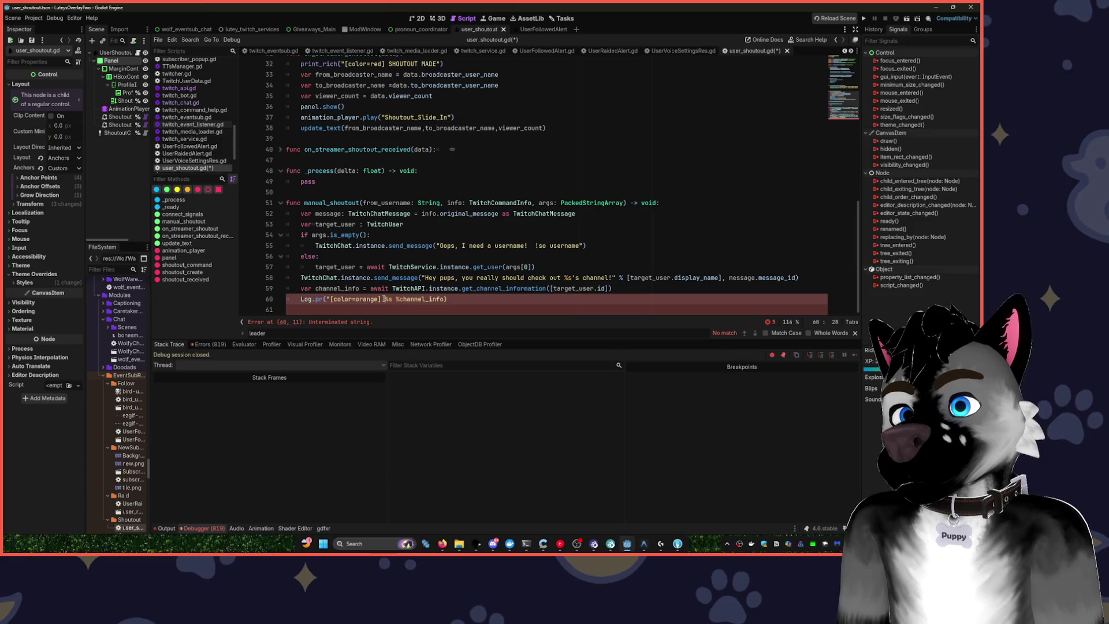
type("\"")
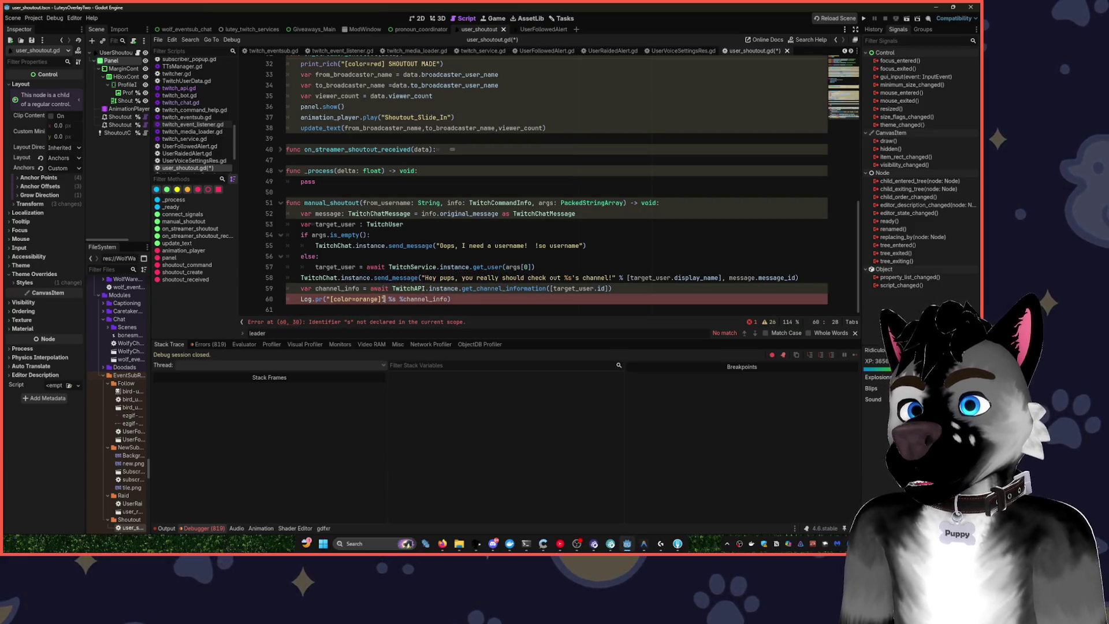
key("Delete")
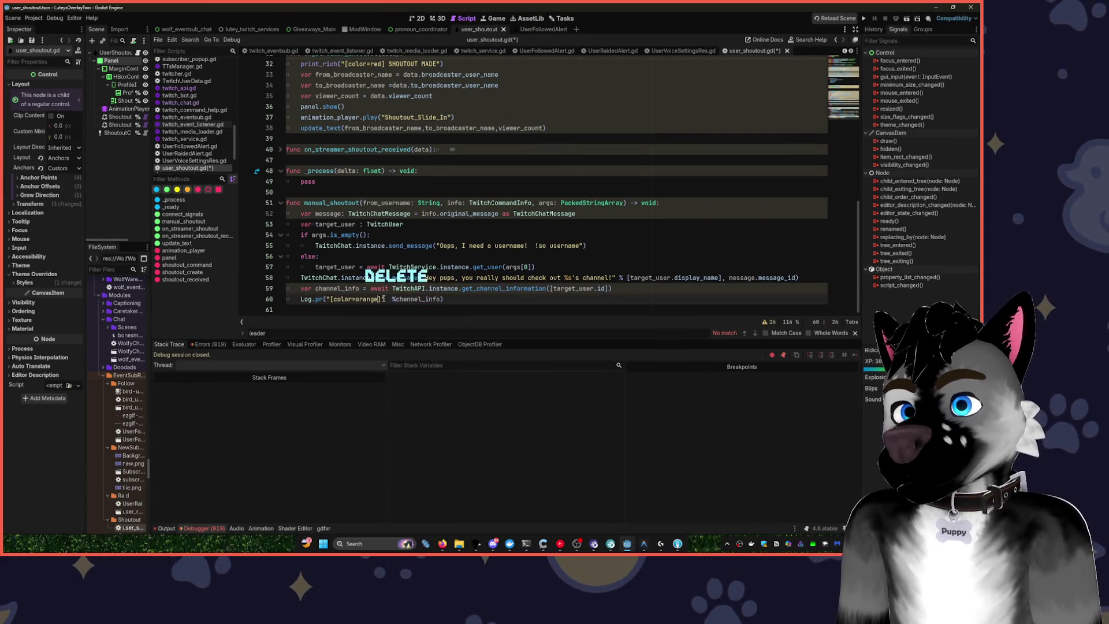
key("space")
type("%s")
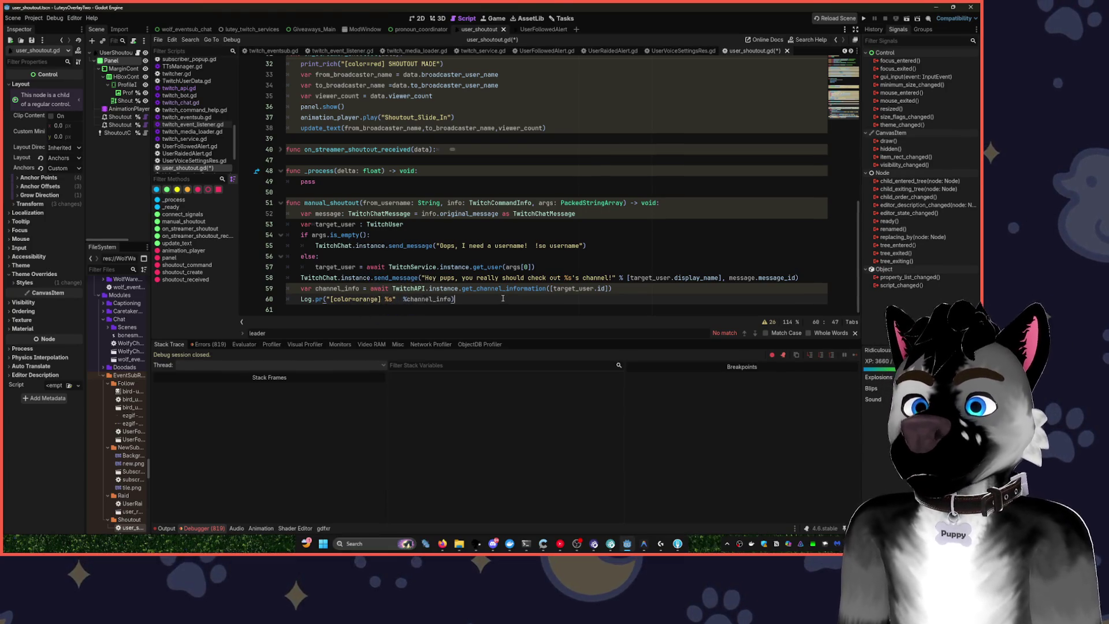
key("ctrl+s")
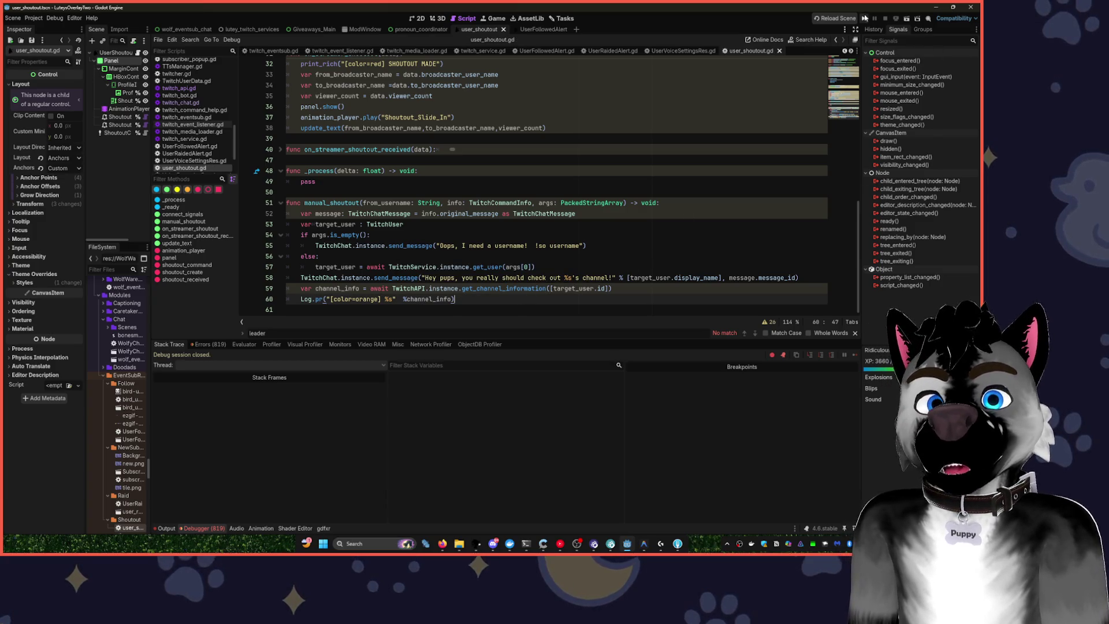
left_click(865, 18)
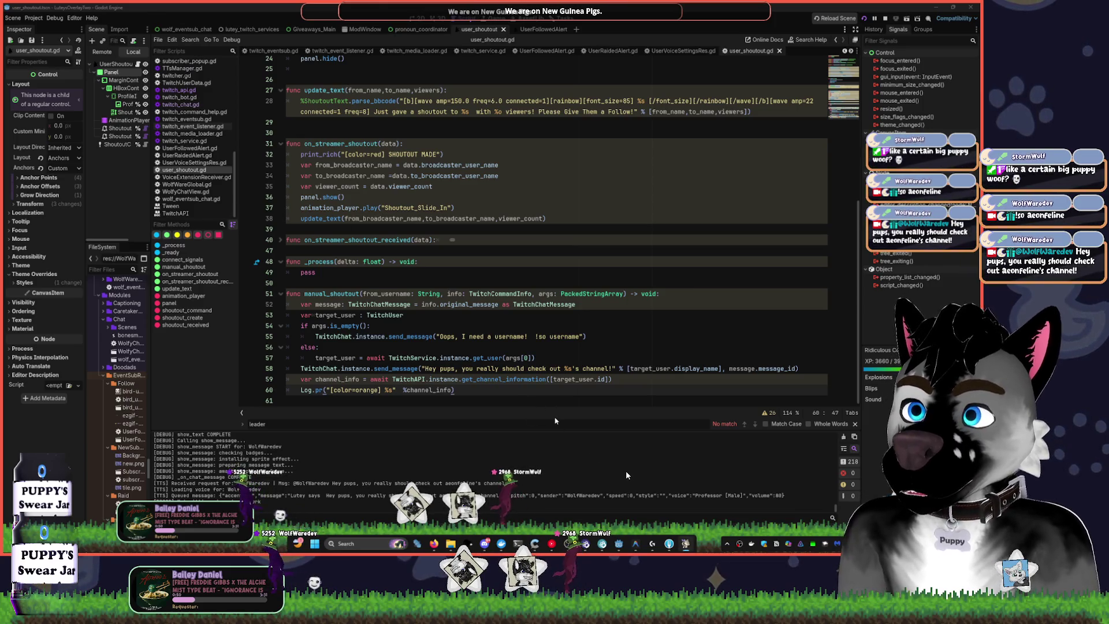
Step: Add a breakpoint beside line 60, the channel_info print, while the overlay runs
mouse_move(588, 598)
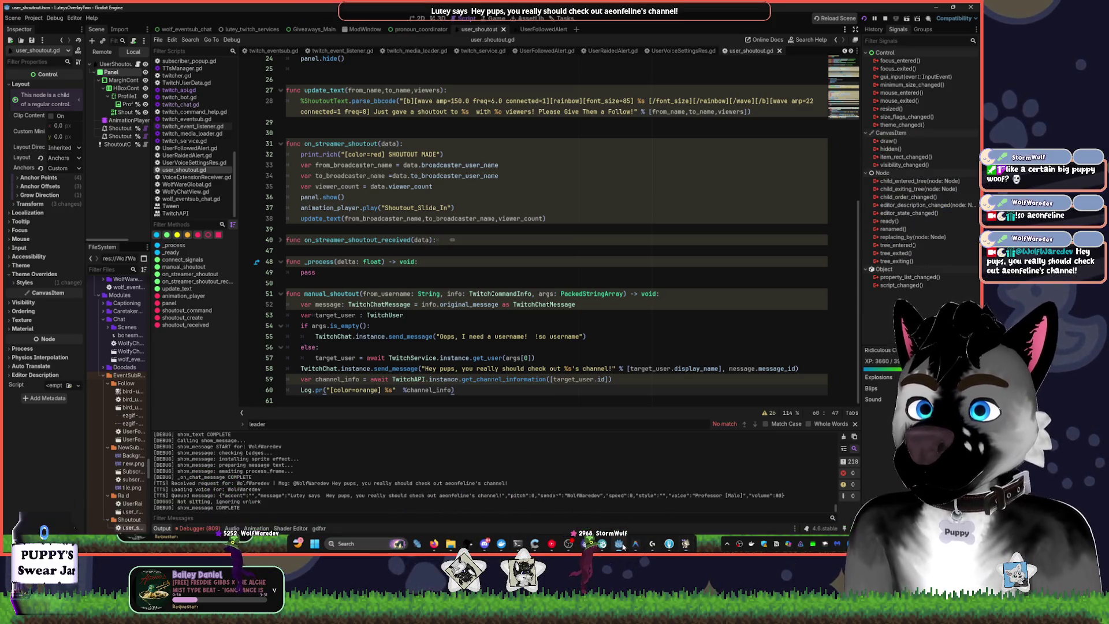
left_click(246, 390)
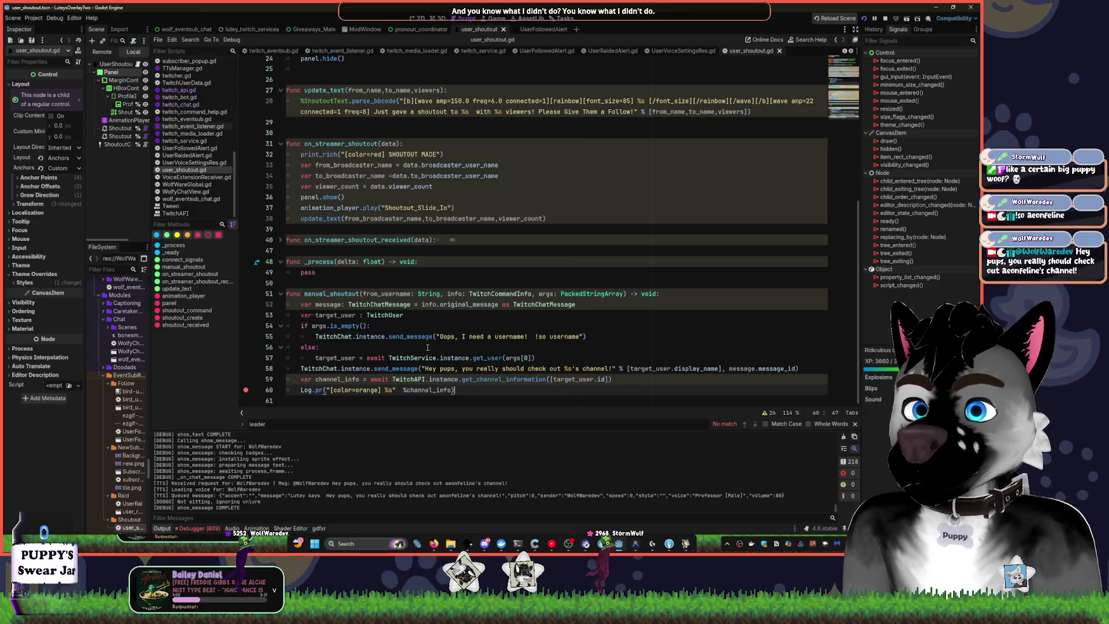
scroll(422, 347, "up", 1)
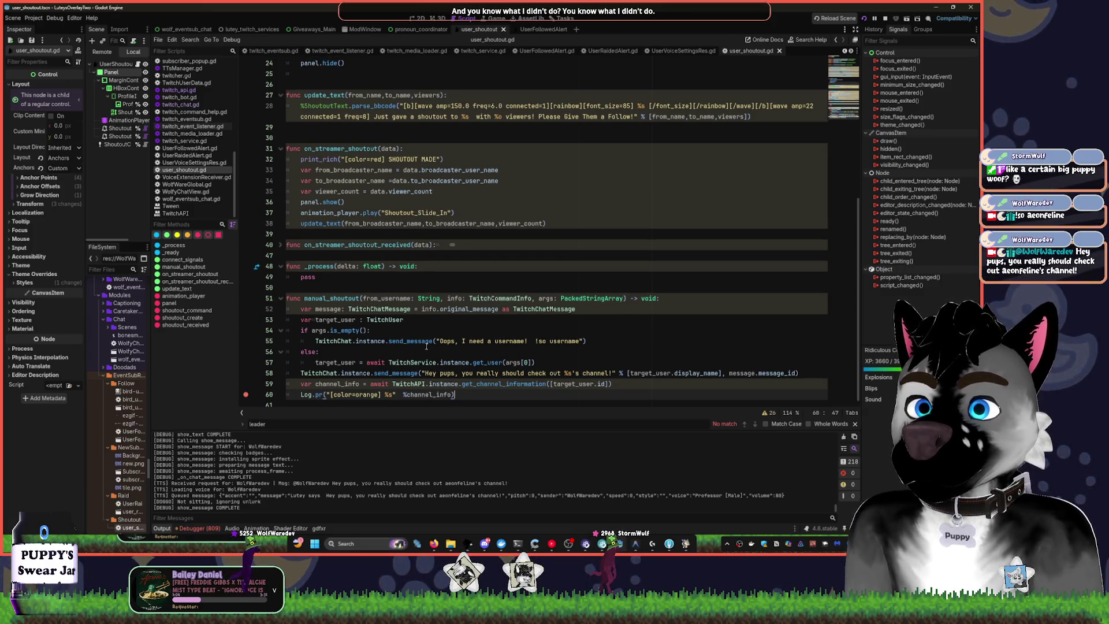
Step: Check lines 57, 56, 60 and 52, then press F5 to show the debugger with a fresh session
left_click(527, 363)
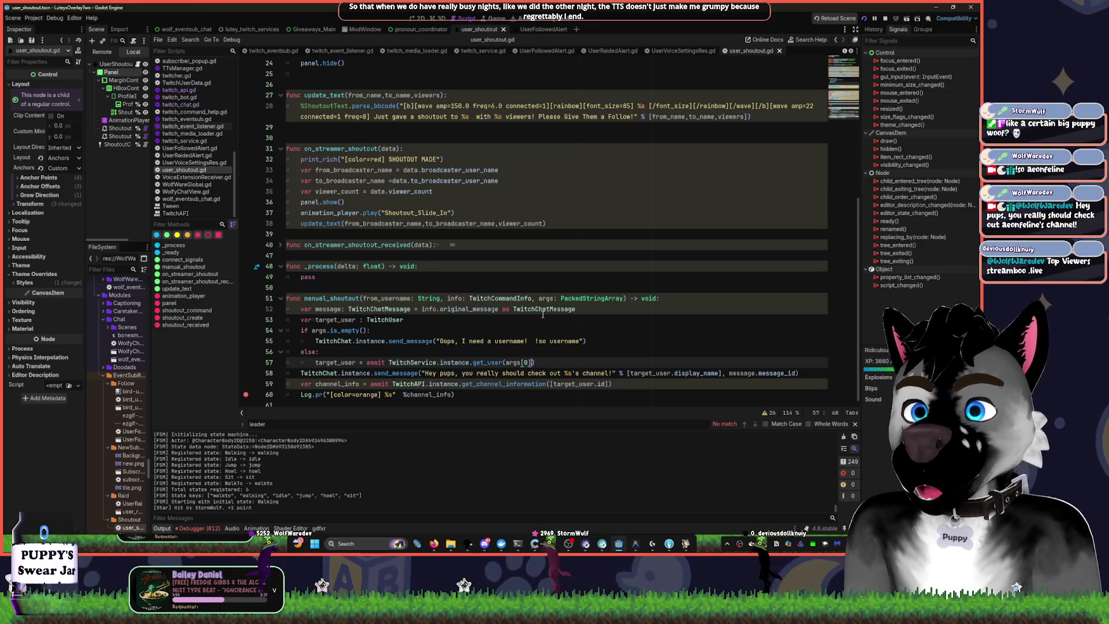
left_click(496, 352)
left_click(479, 396)
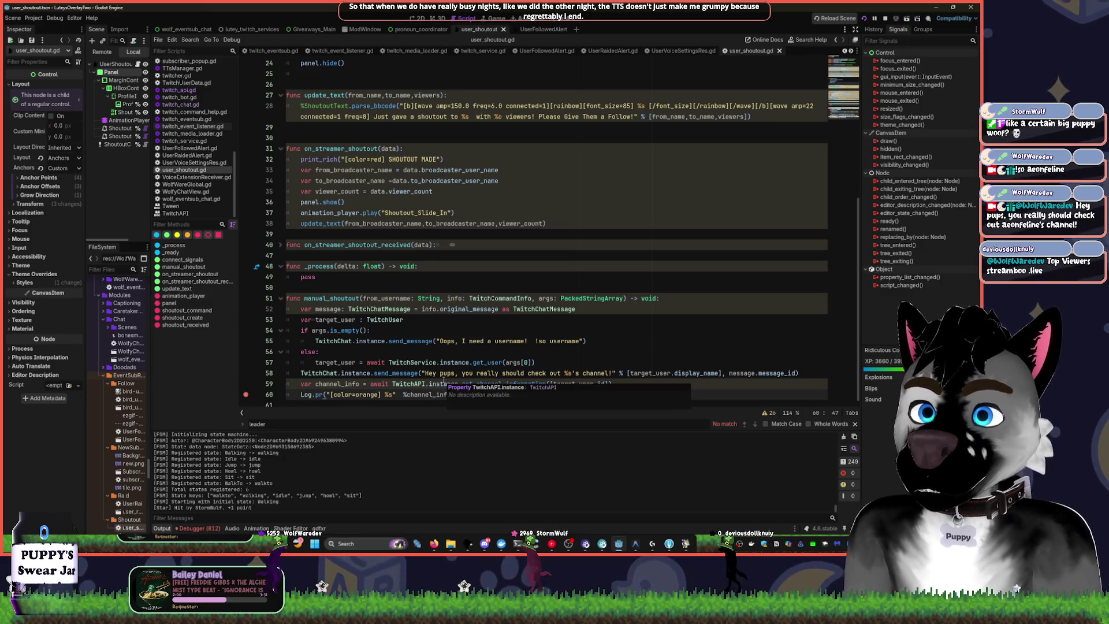
left_click(513, 309)
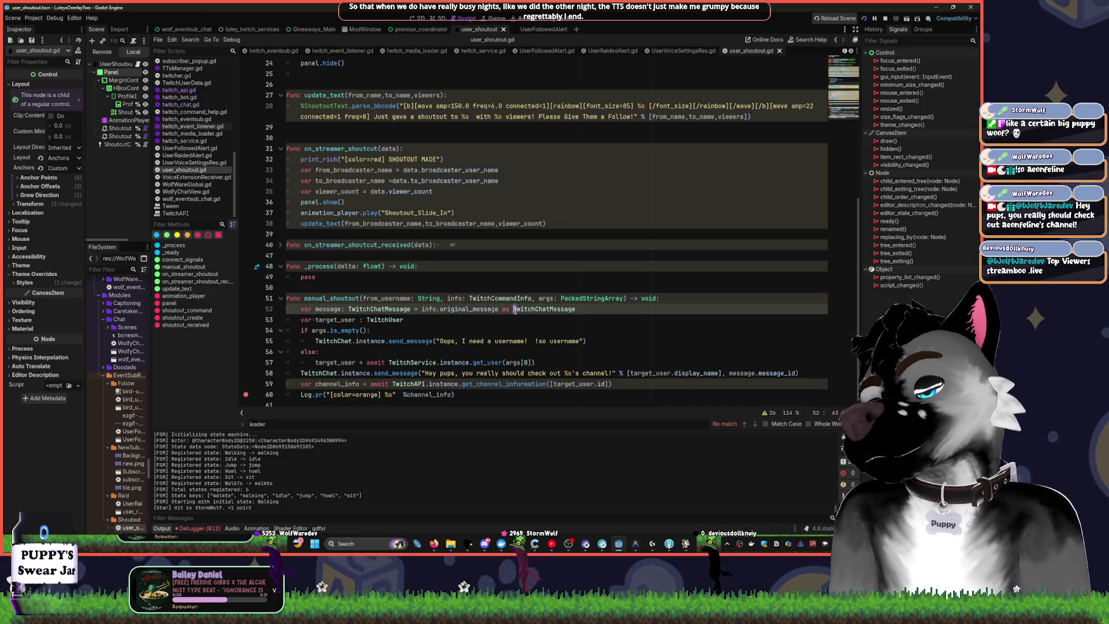
key("F5")
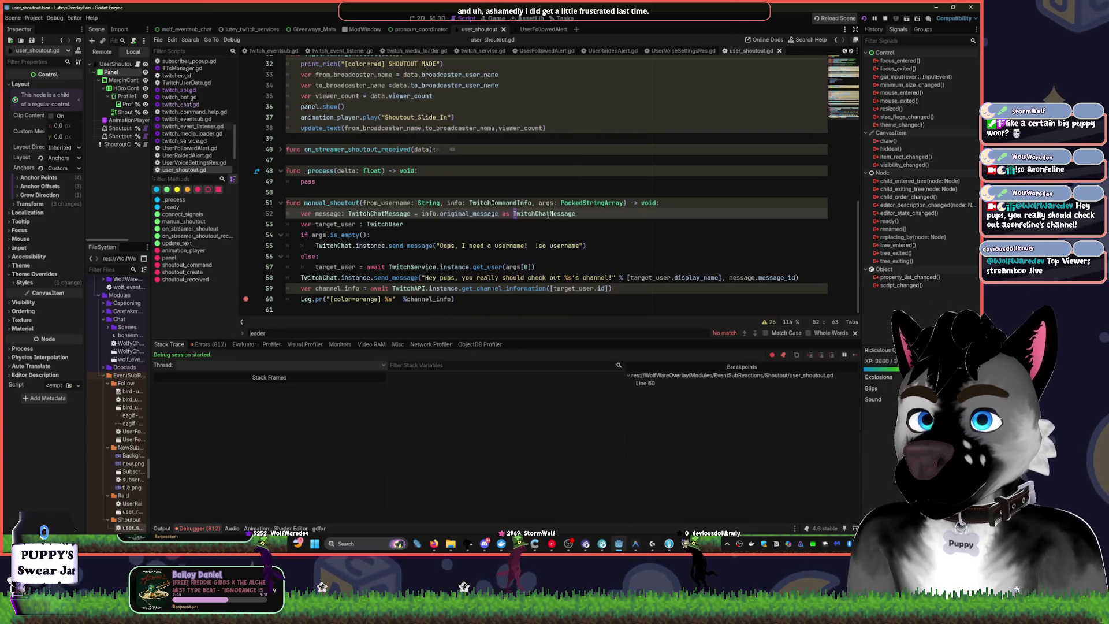
Step: Remove the line 60 breakpoint, then stop the overlay project and run it again
left_click(247, 300)
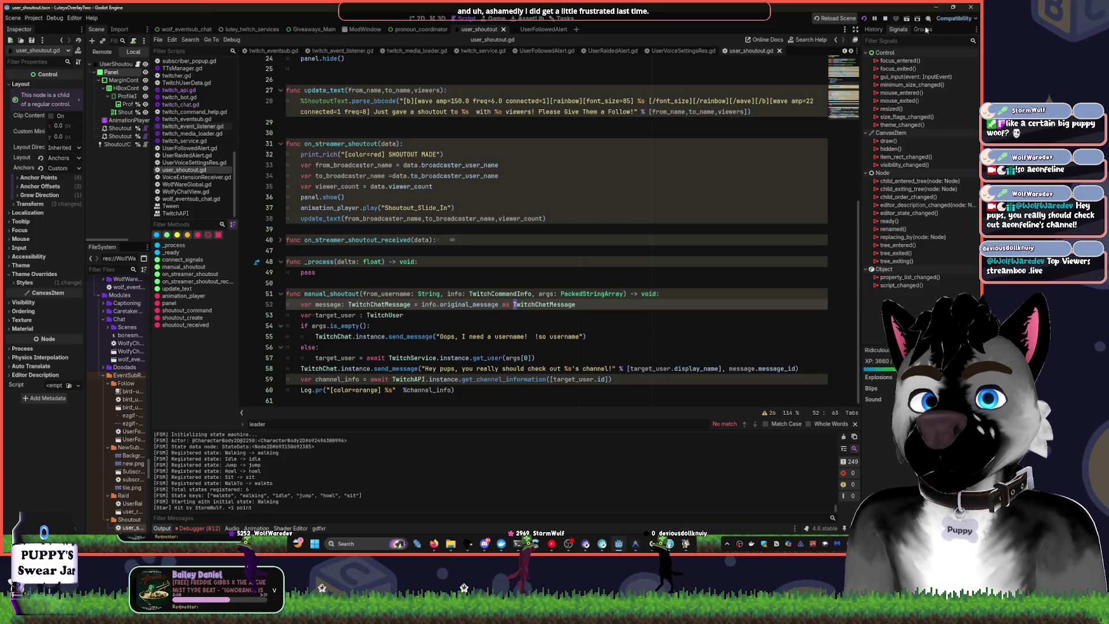
left_click(791, 208)
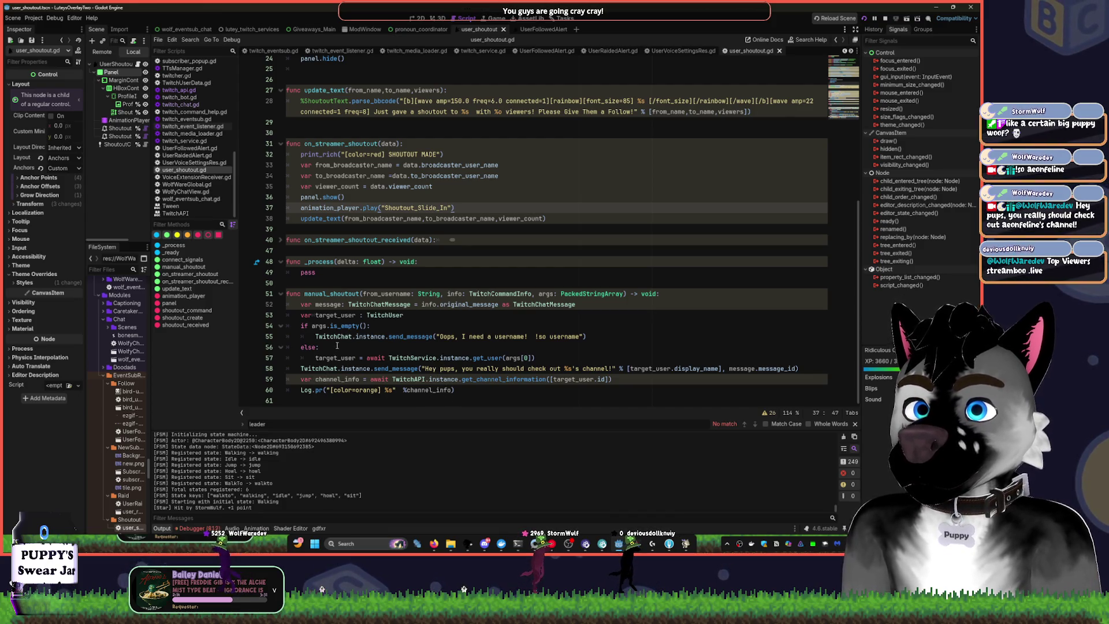
left_click(463, 401)
left_click(885, 18)
left_click(868, 22)
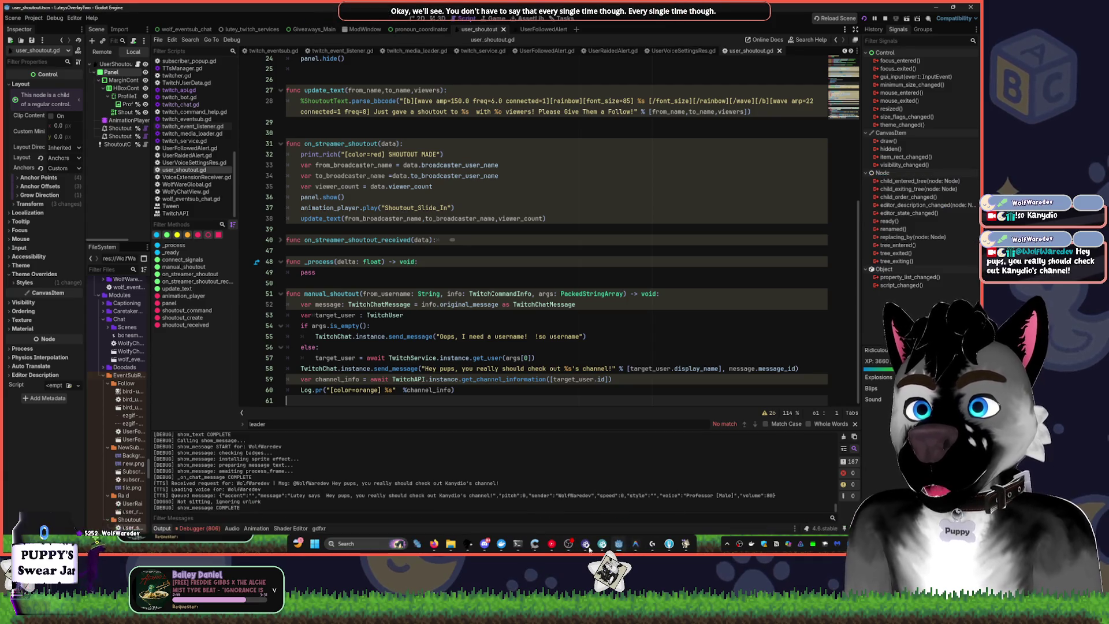
Step: Delete the stray space before channel_info on line 60 and set breakpoints on lines 59 and 60
left_click(410, 391)
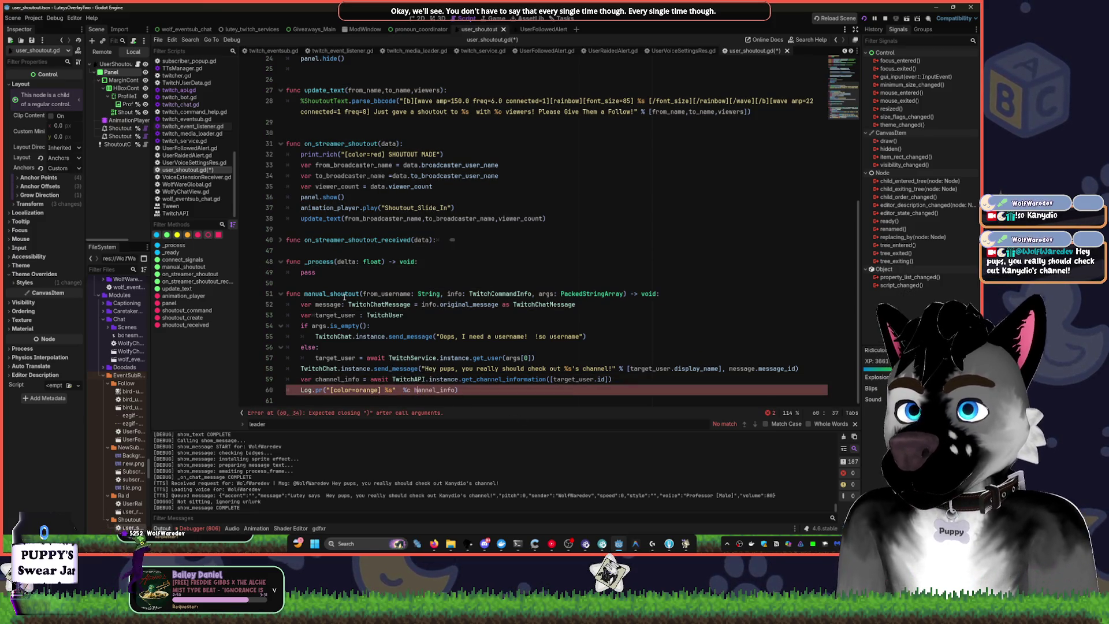
key("BackSpace")
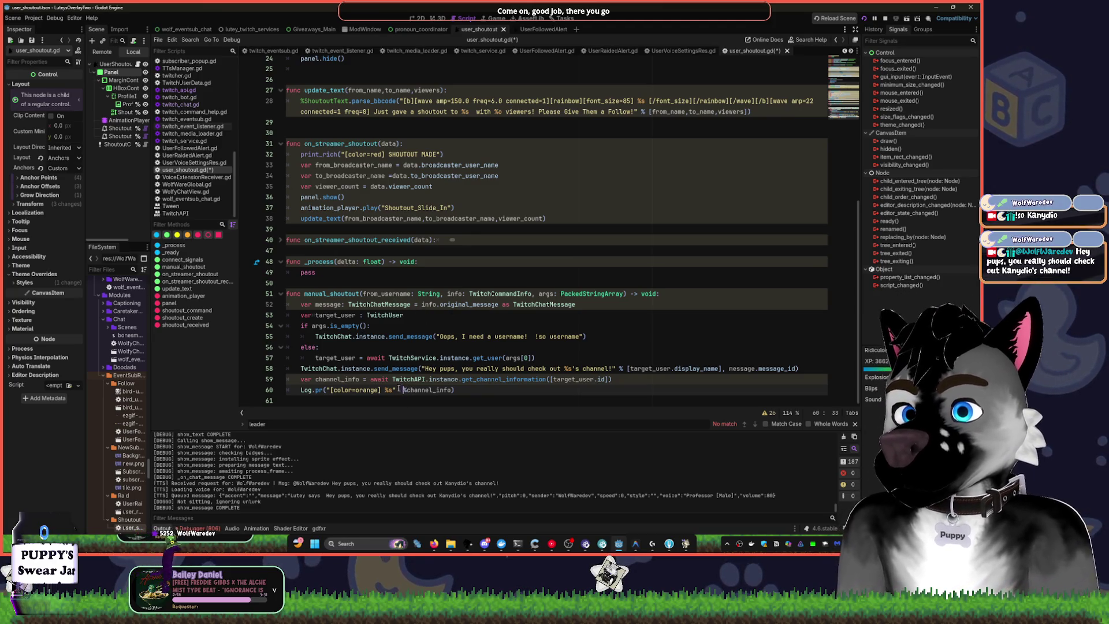
left_click_drag(403, 390, 305, 390)
left_click(245, 390)
left_click(245, 379)
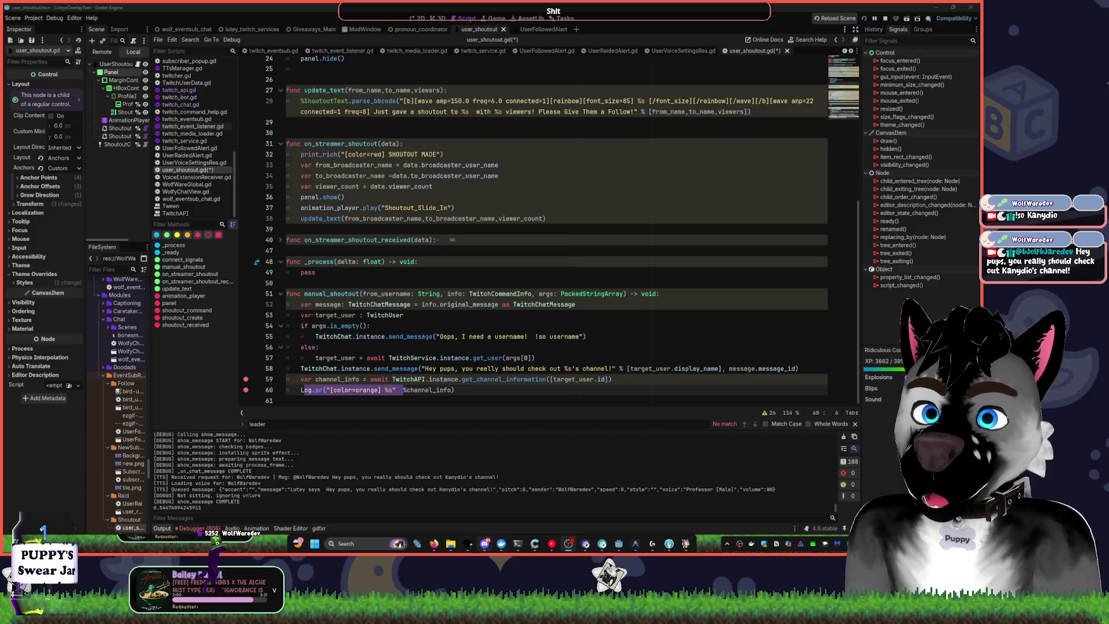
Step: Minimise the TTS Voice Wizard window and open the ModView settings window from the taskbar
left_click(468, 543)
left_click(468, 543)
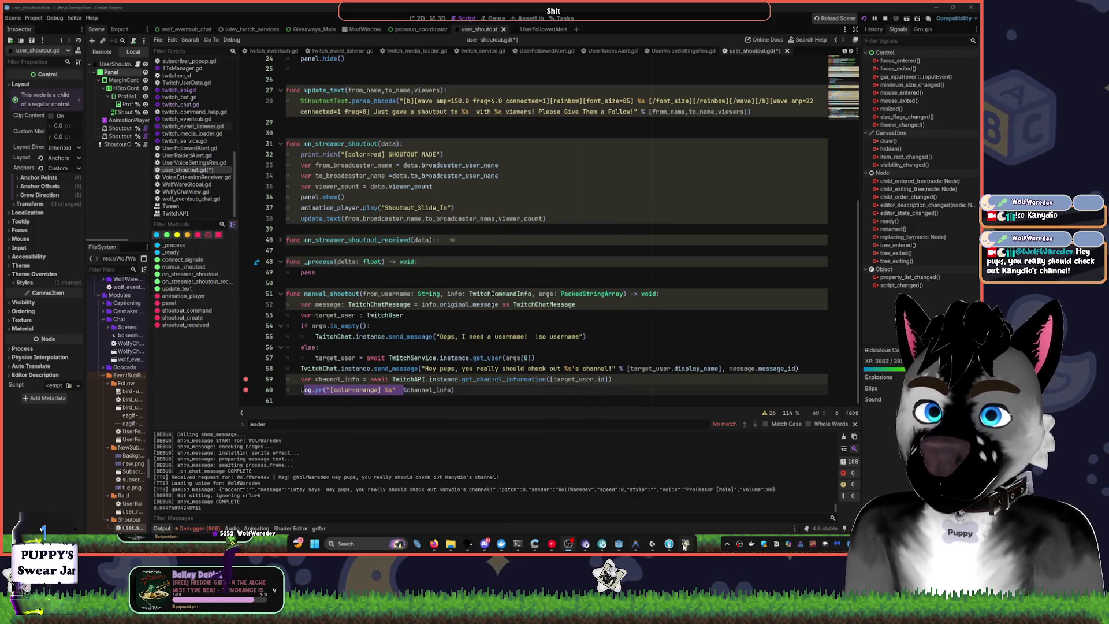
left_click(685, 544)
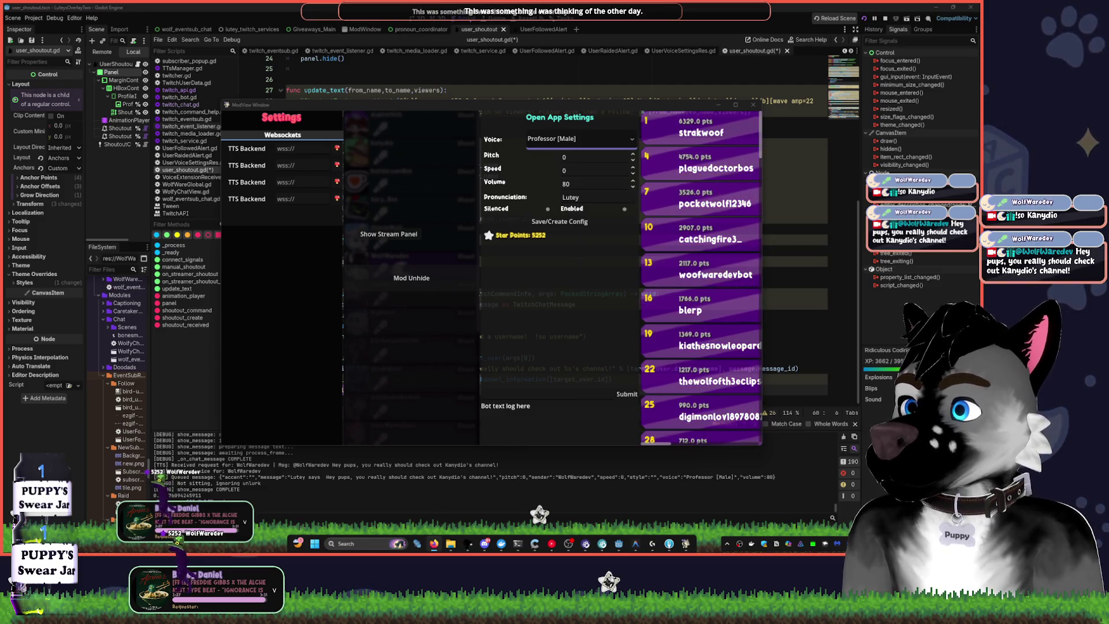
Step: Glance at the browser, then turn on Show Stream Panel in ModView to show the user list
key("alt+Tab")
scroll(868, 277, "down", 3)
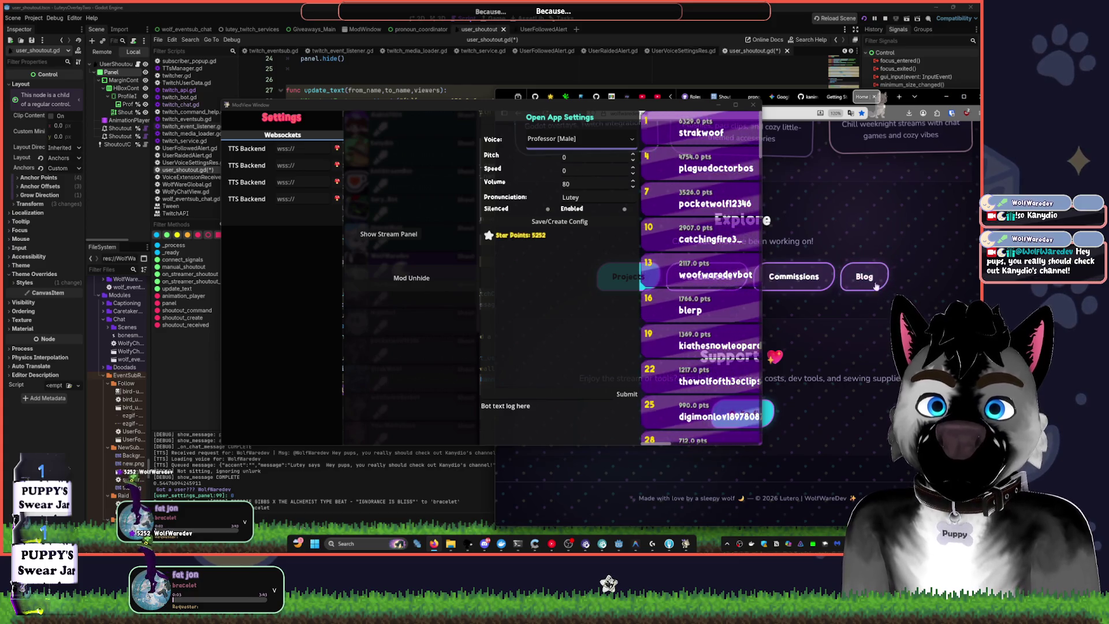
key("alt+Tab")
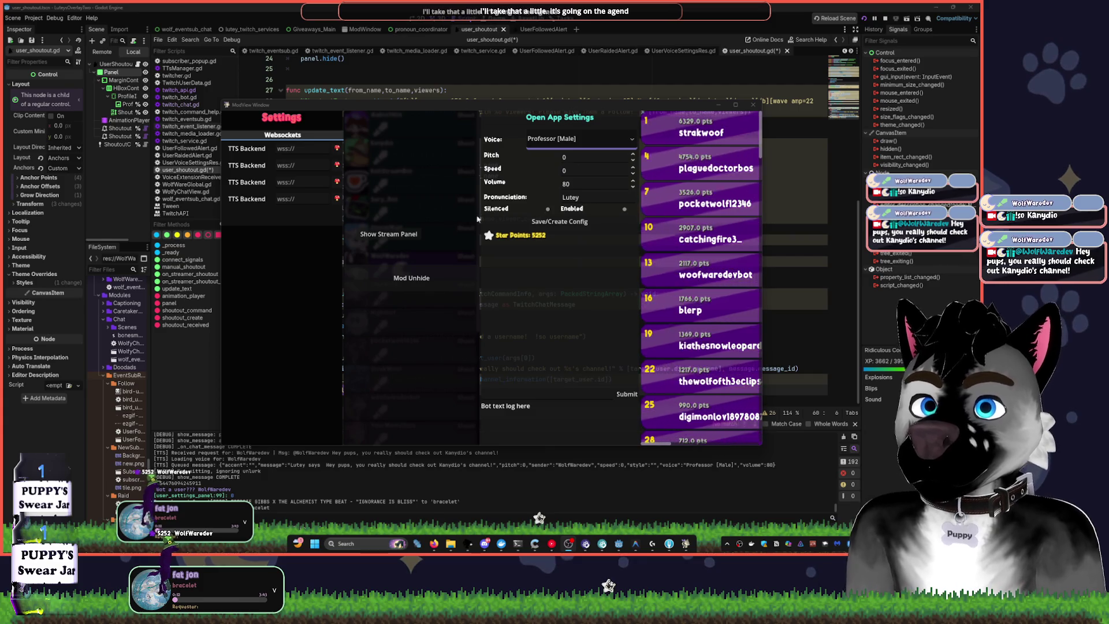
left_click(411, 278)
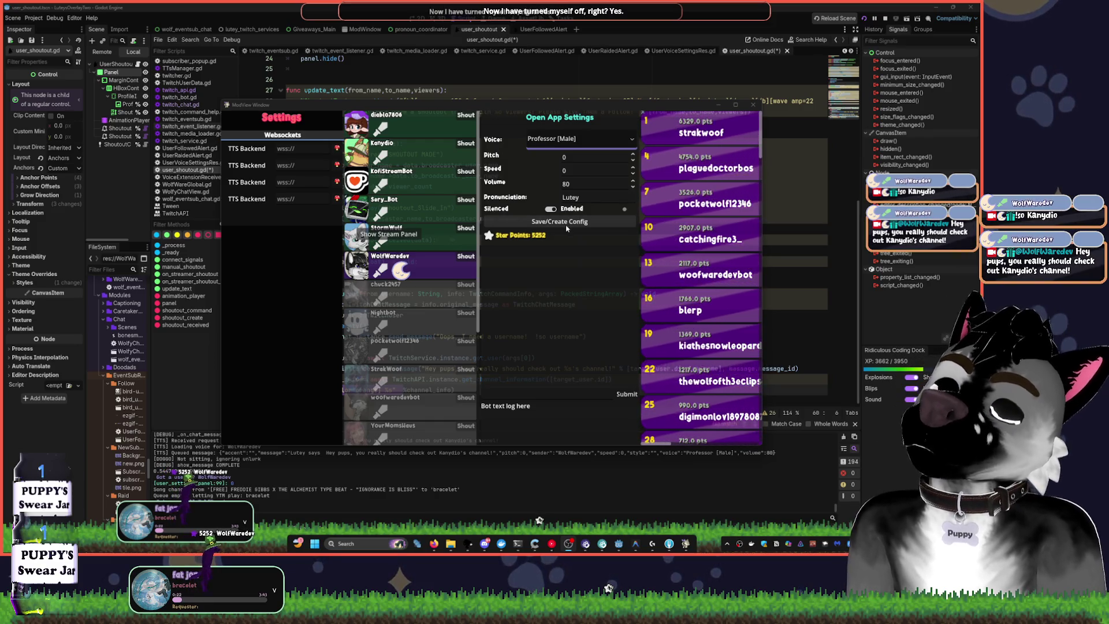
Step: Save the overlay's TTS config twice with Save/Create Config, then minimise the Godot editor
left_click(543, 225)
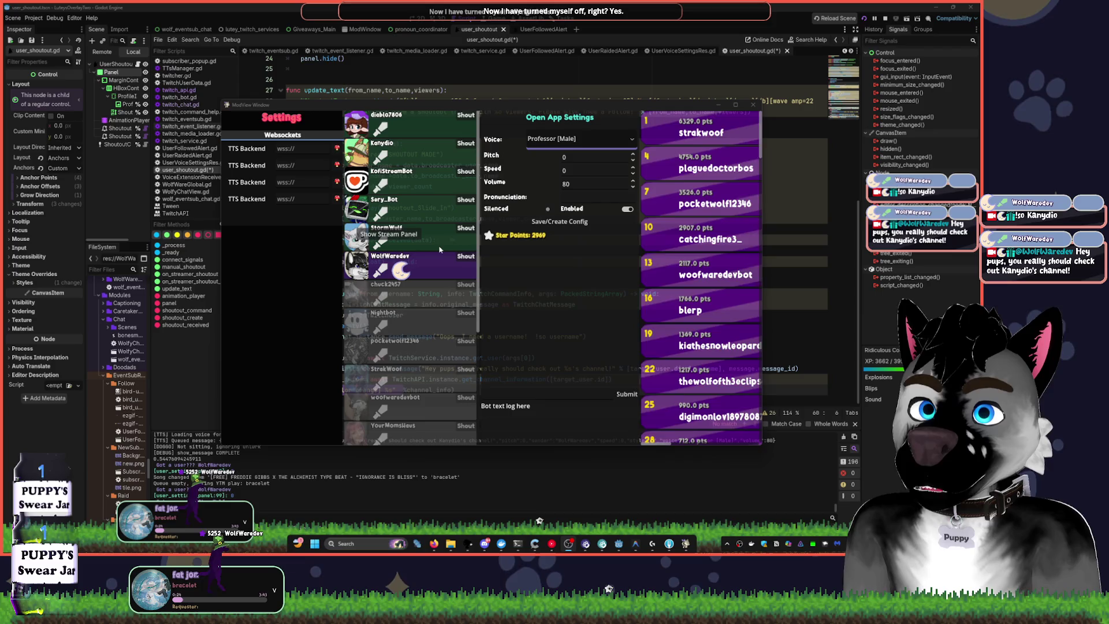
left_click(437, 264)
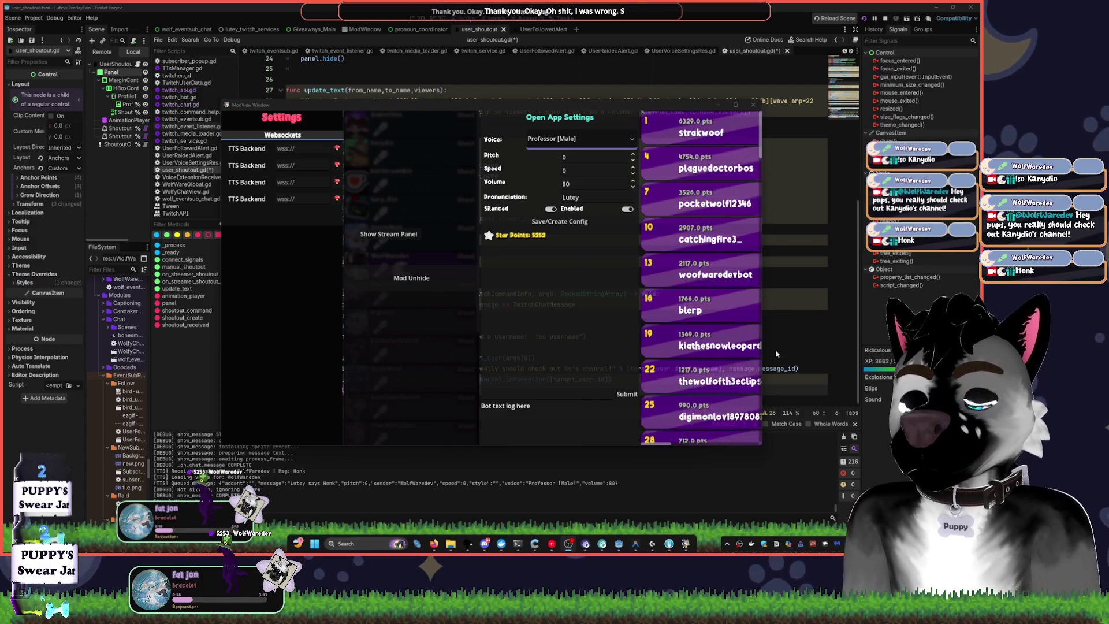
left_click(620, 546)
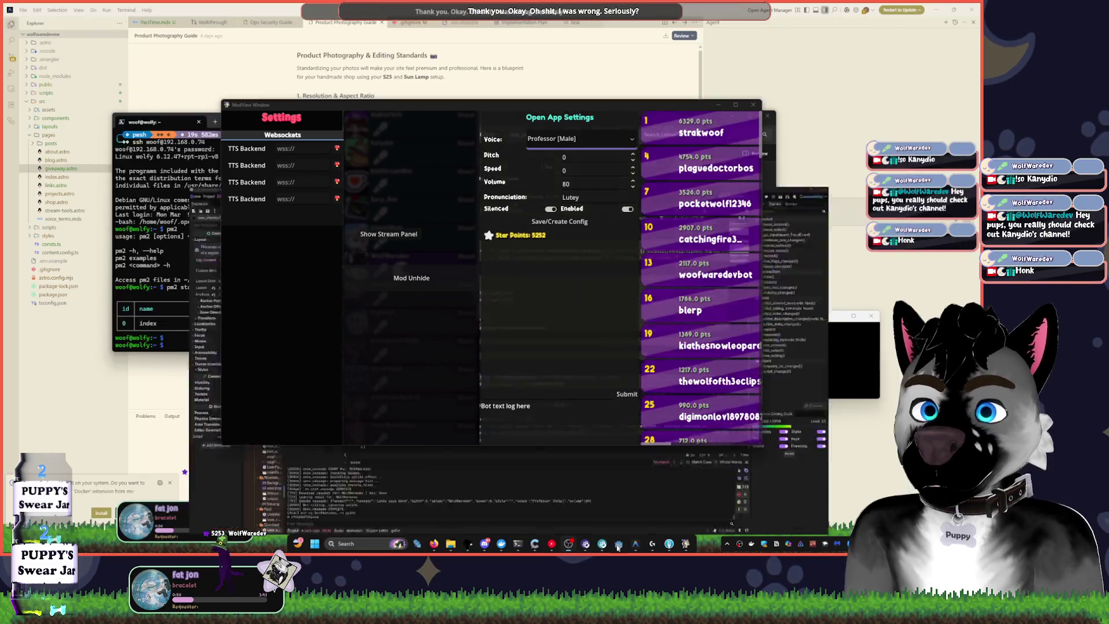
Step: Restore the editor, select some Output log lines, then dismiss ModView to reveal manual_shoutout
mouse_move(582, 547)
left_click(618, 544)
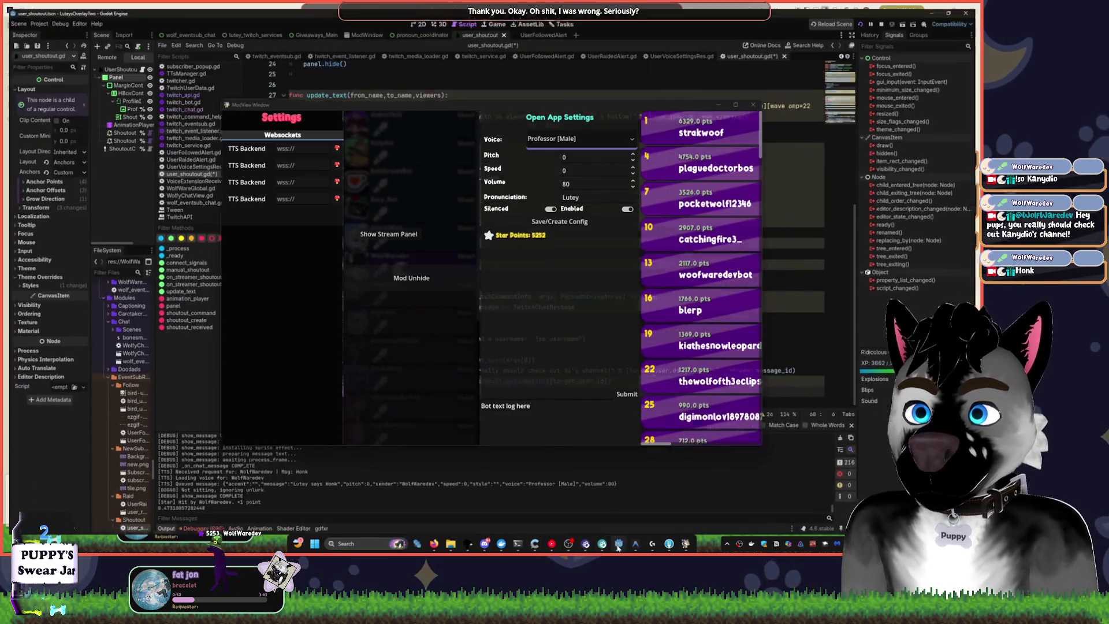
right_click(607, 489)
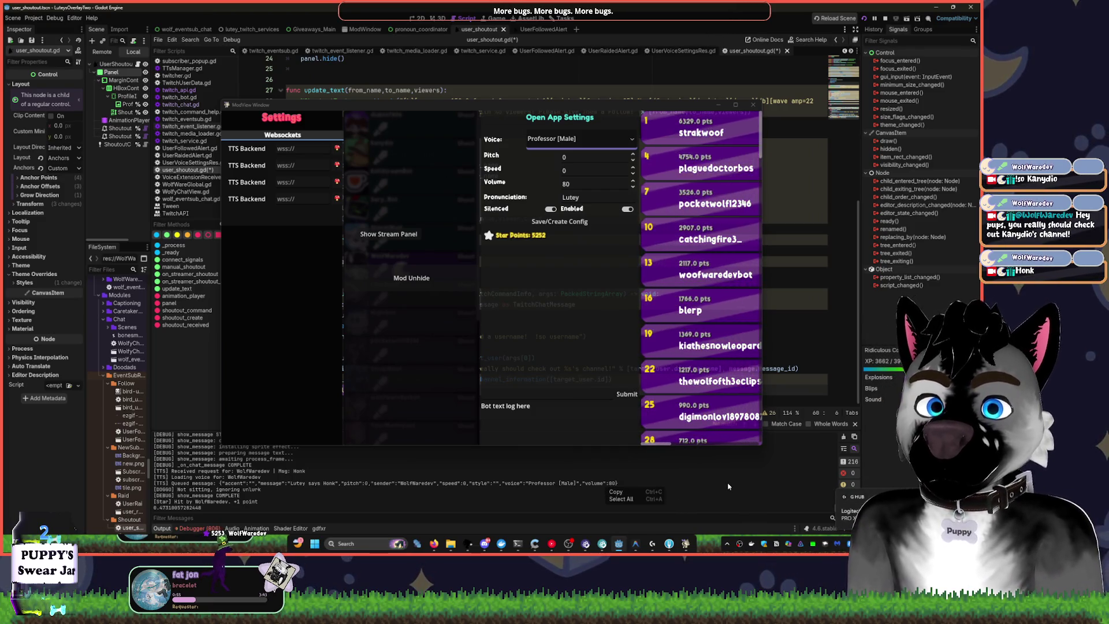
left_click(641, 492)
left_click_drag(155, 483, 700, 489)
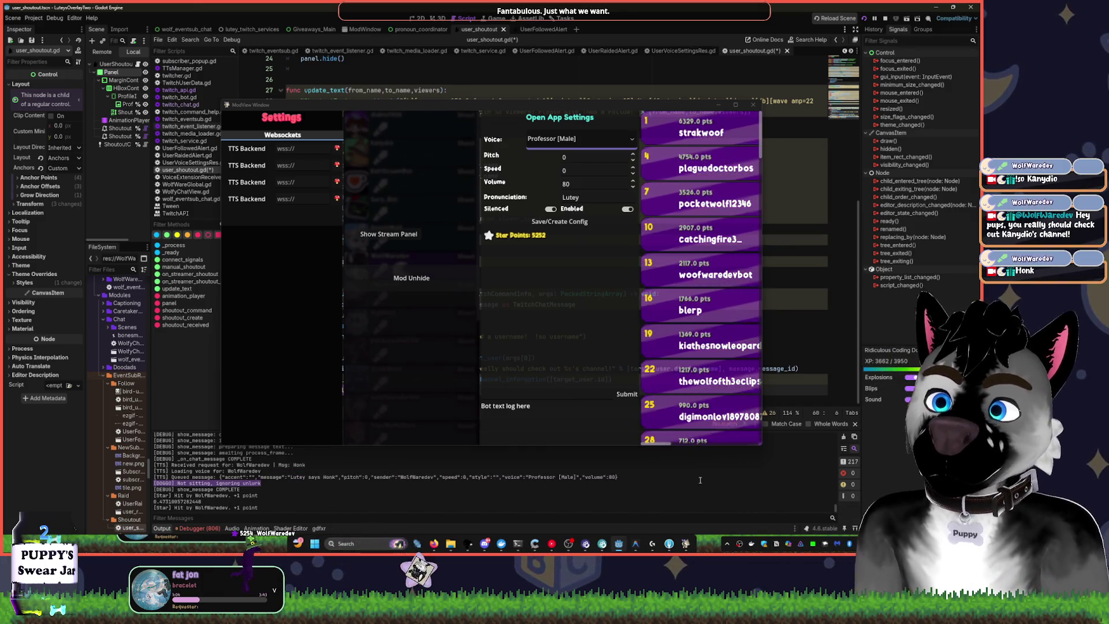
left_click_drag(700, 481, 670, 449)
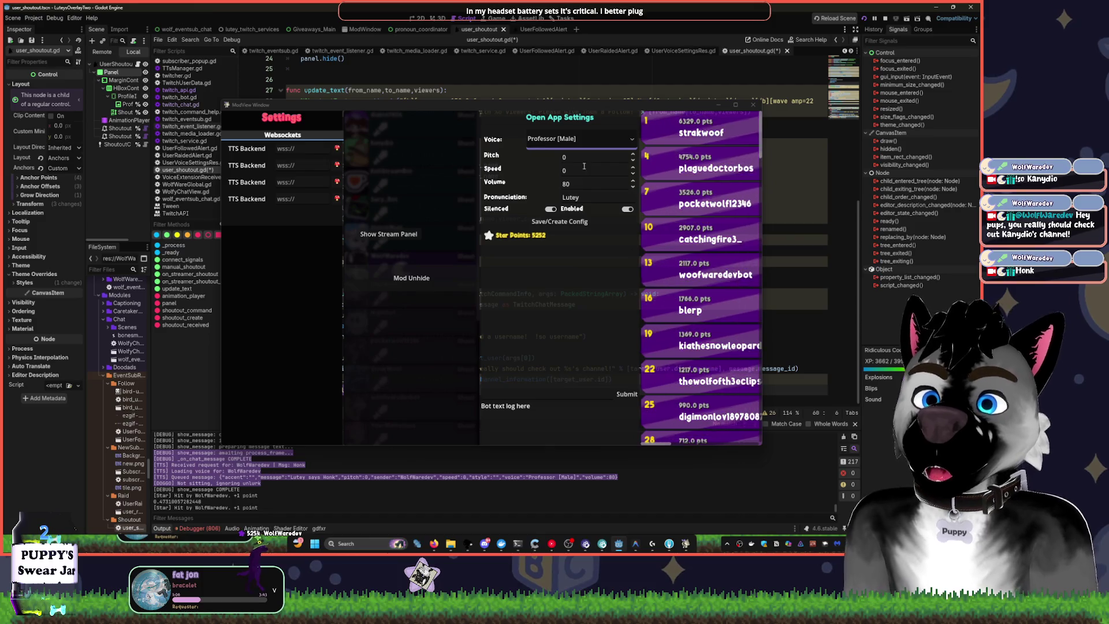
left_click(461, 509)
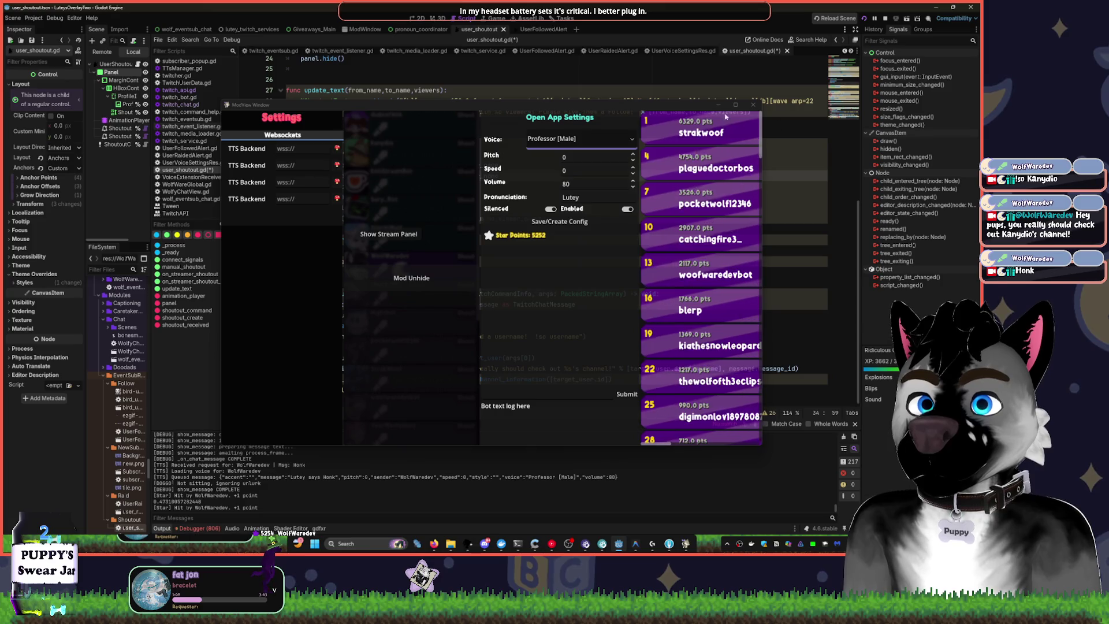
left_click(568, 249)
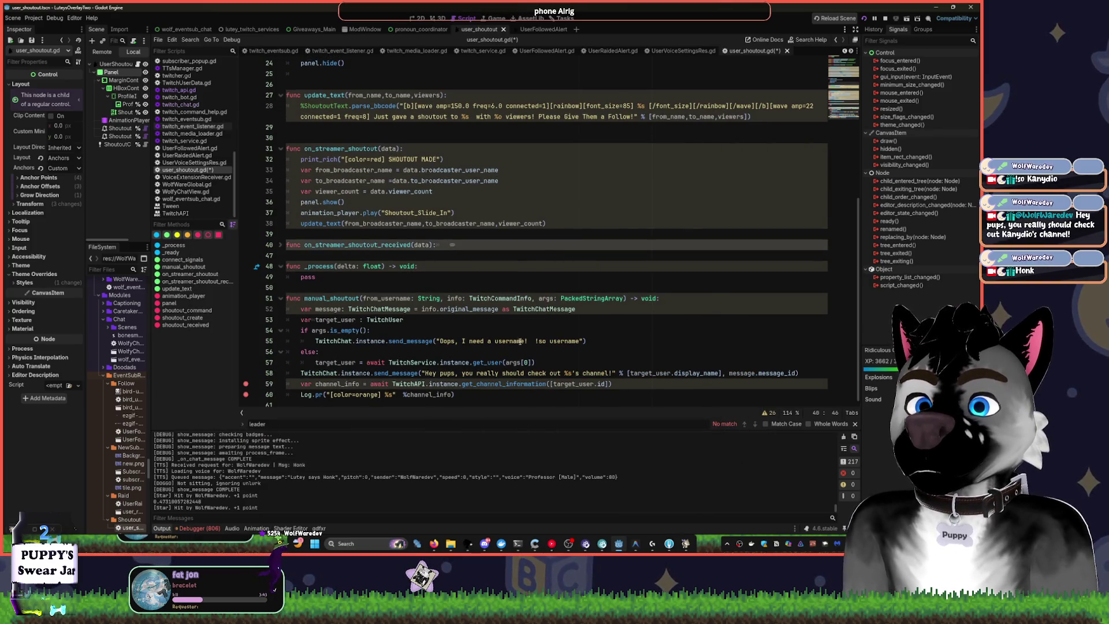
Step: Indent lines 58–60 under the else block, save user_shoutout.gd and stop debugging
left_click(491, 384)
key("alt+Tab")
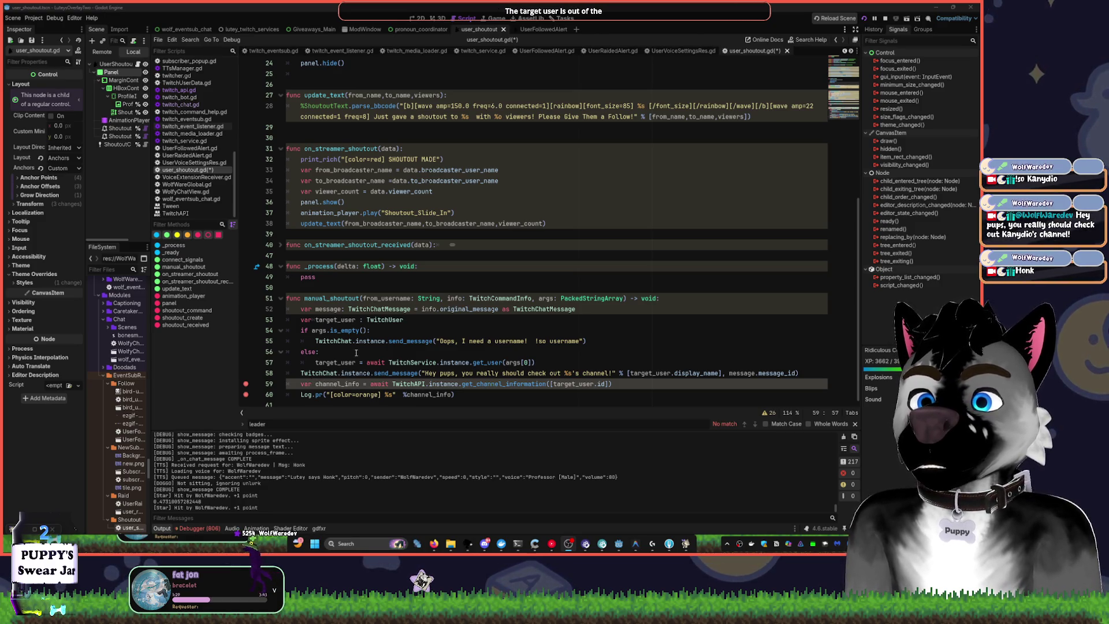
key("Tab")
key("Down")
key("Tab")
key("Down")
key("Tab")
key("ctrl+s")
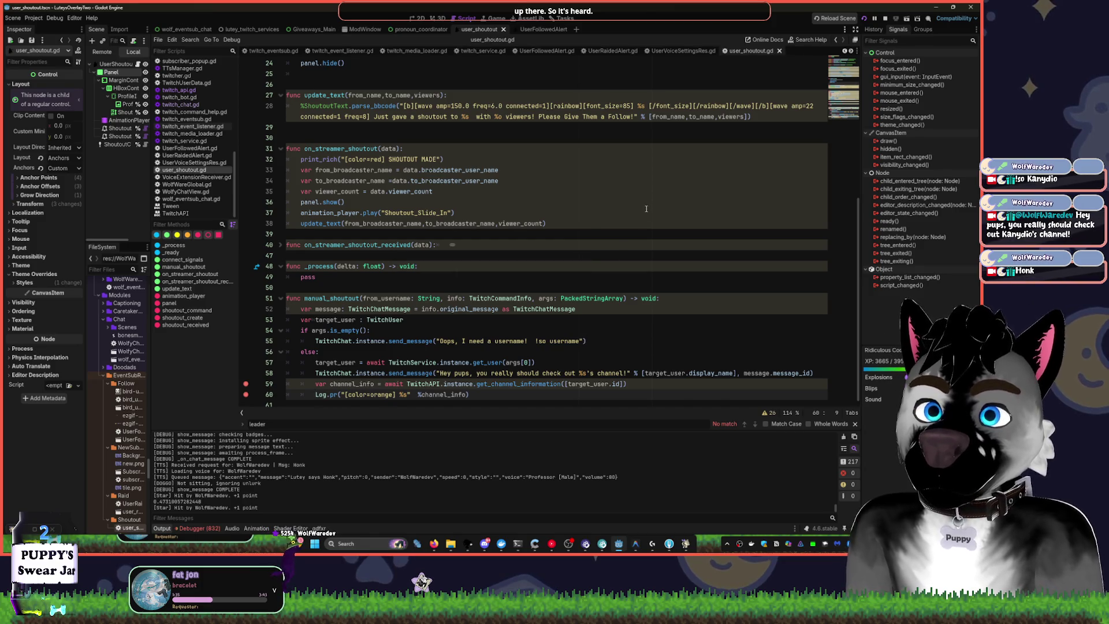
left_click(886, 19)
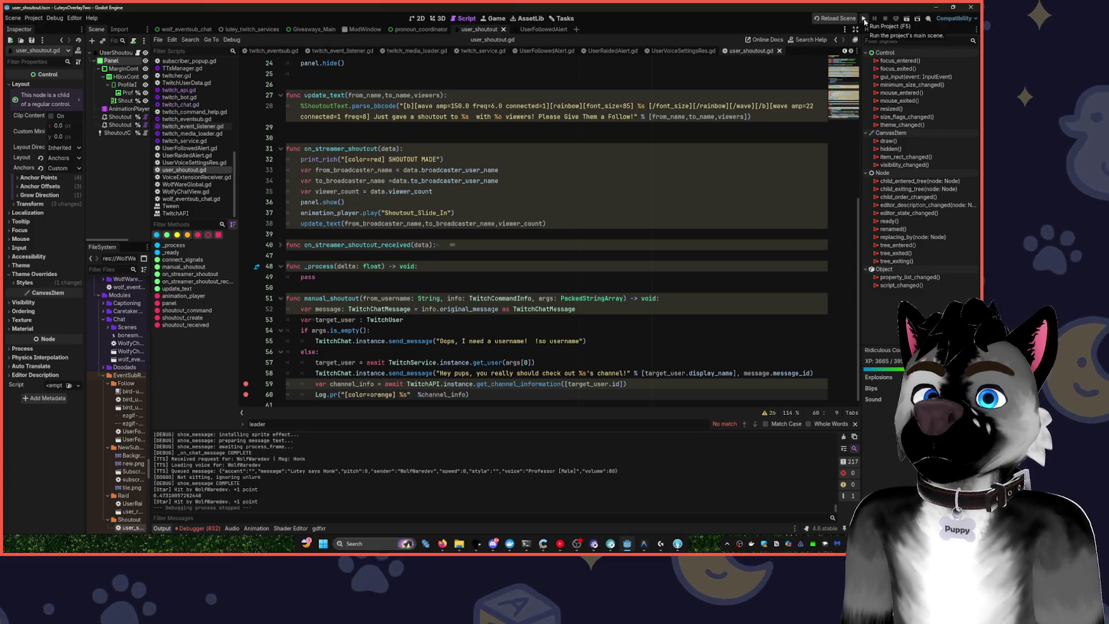
Step: Run the overlay project again, minimize the music player, and close the extra File Explorer window
left_click(864, 19)
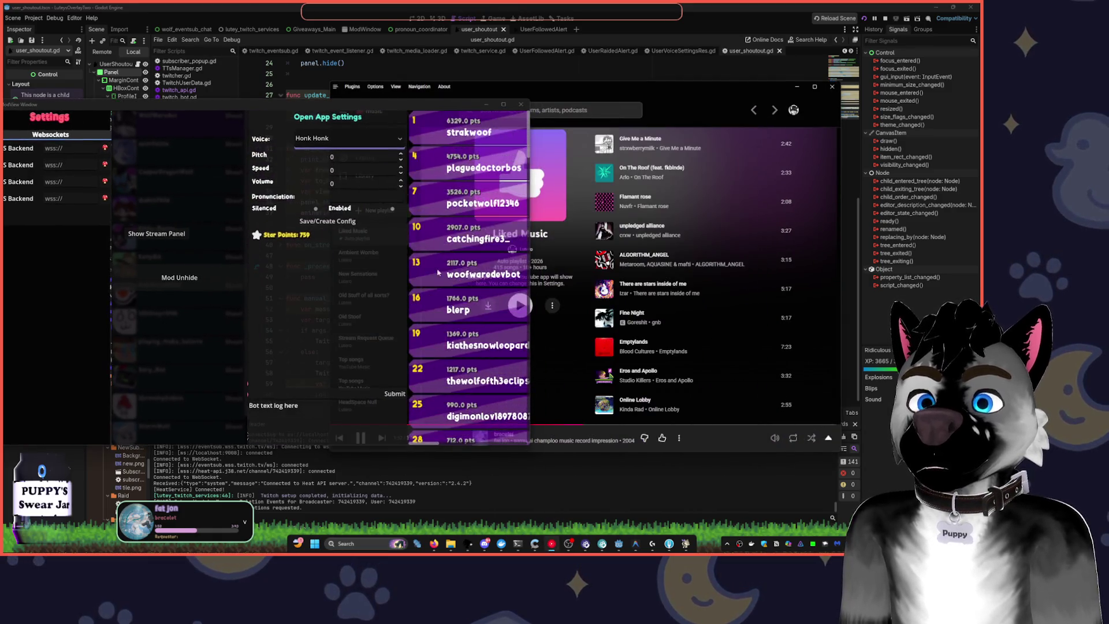
left_click(799, 87)
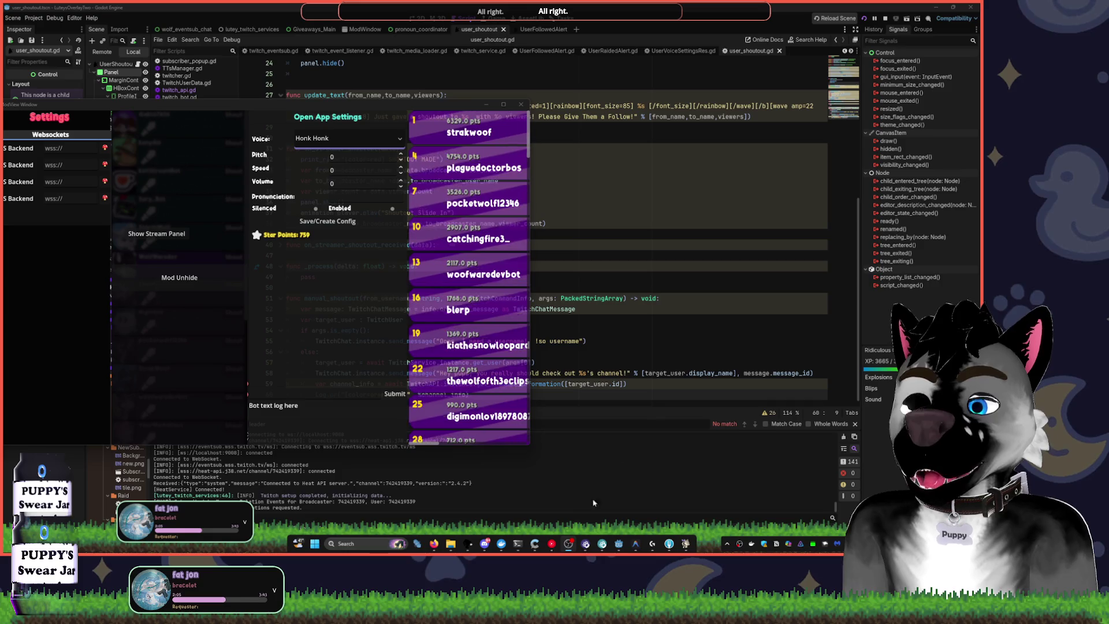
left_click(619, 547)
left_click(620, 546)
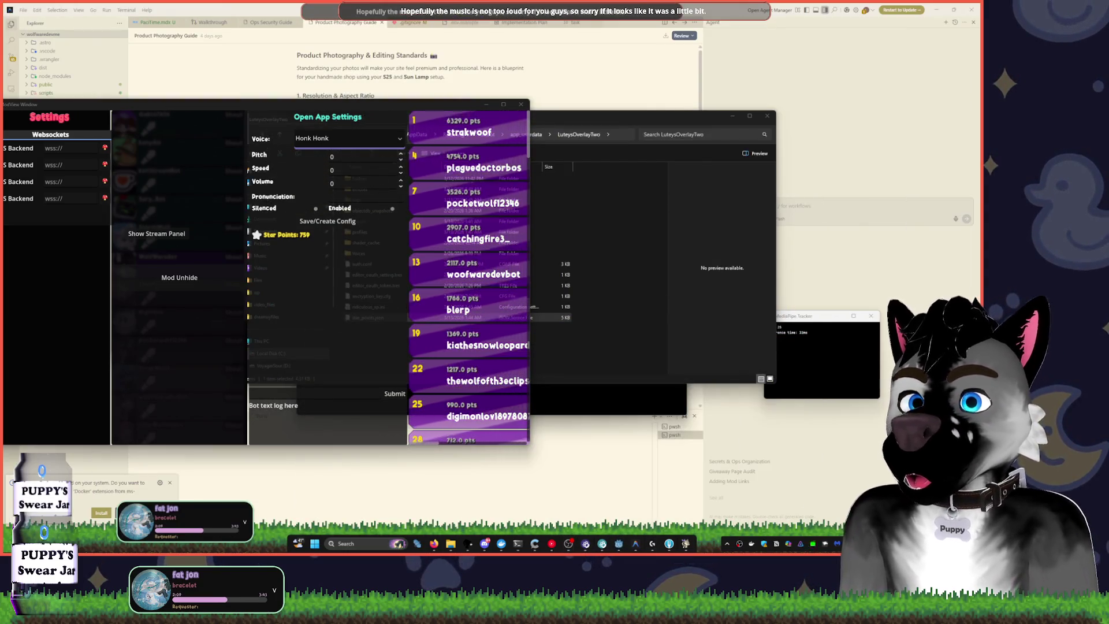
left_click(618, 546)
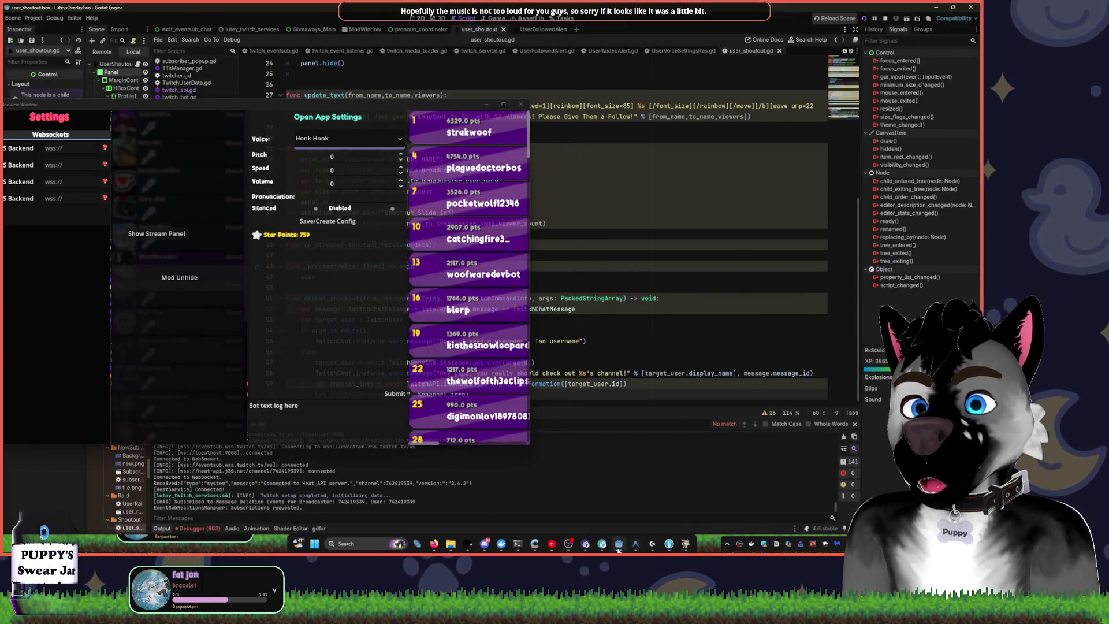
mouse_move(451, 544)
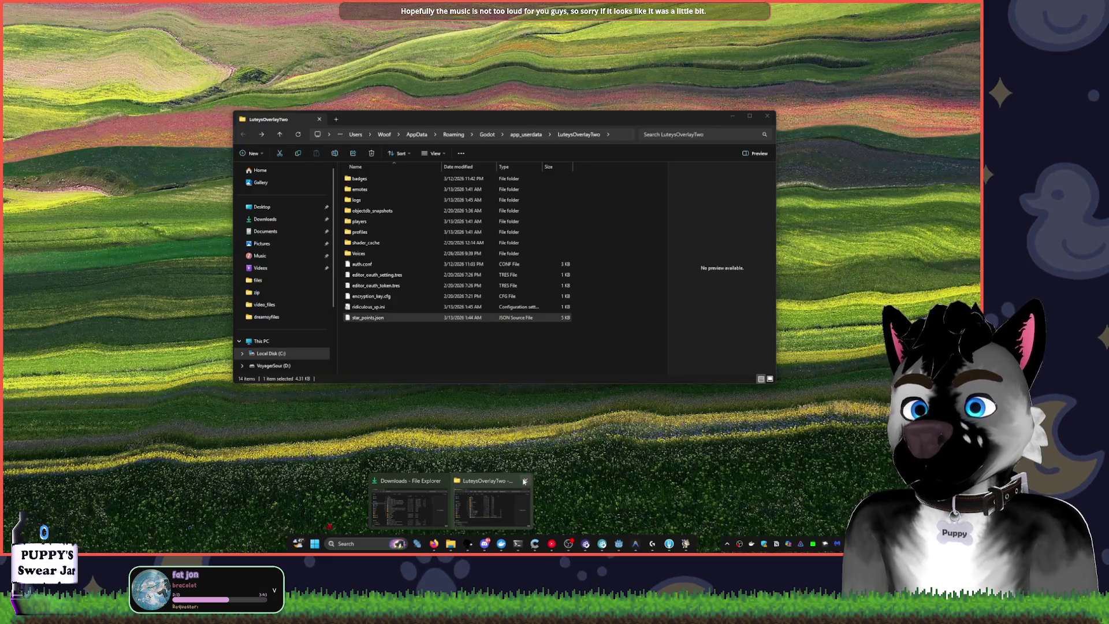
left_click(528, 480)
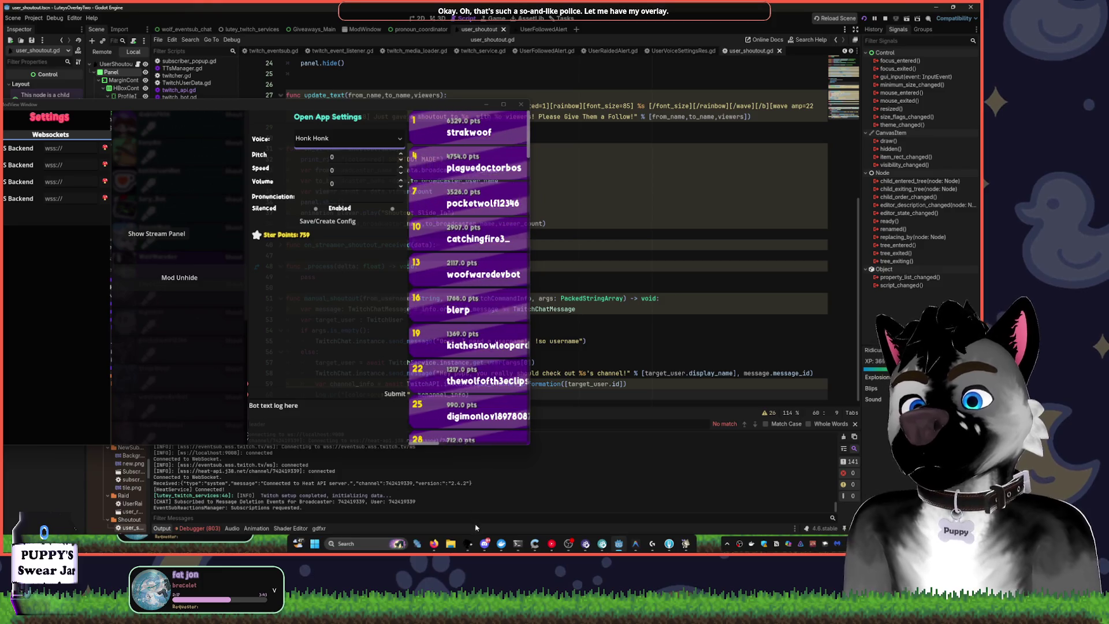
Step: Close the unneeded background window and bring the full Godot script editor back in front
mouse_move(652, 552)
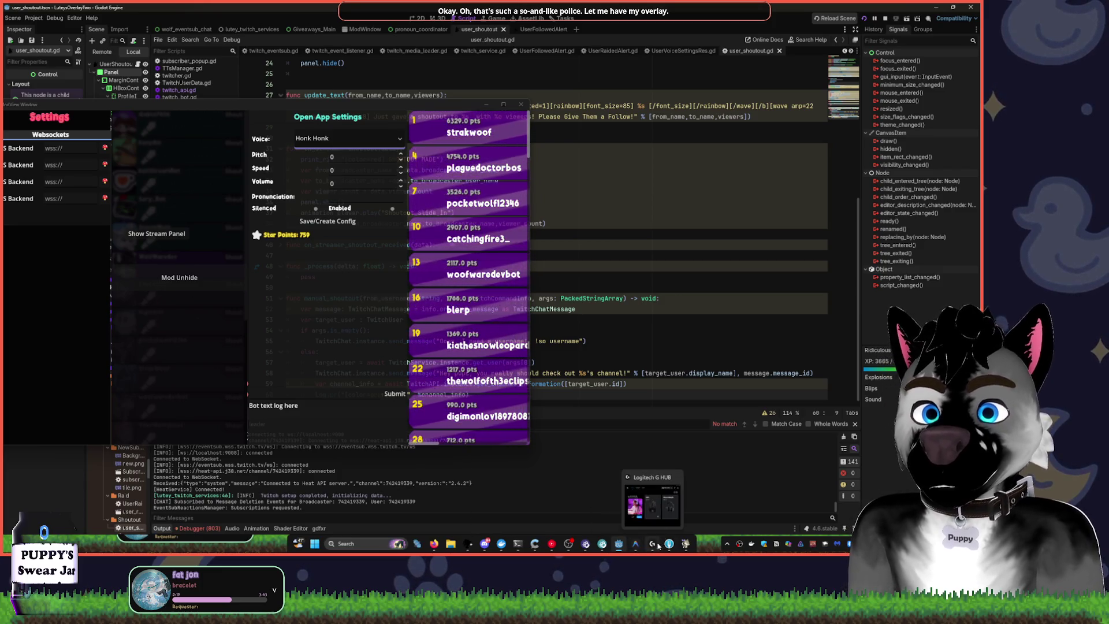
left_click(676, 476)
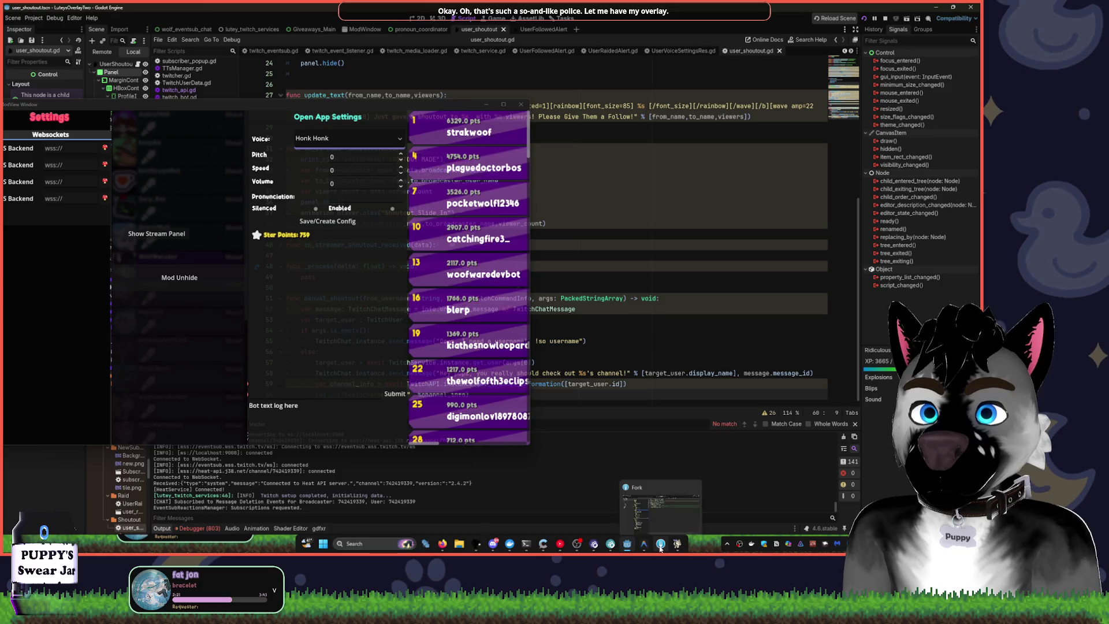
left_click(657, 511)
key("alt+Tab")
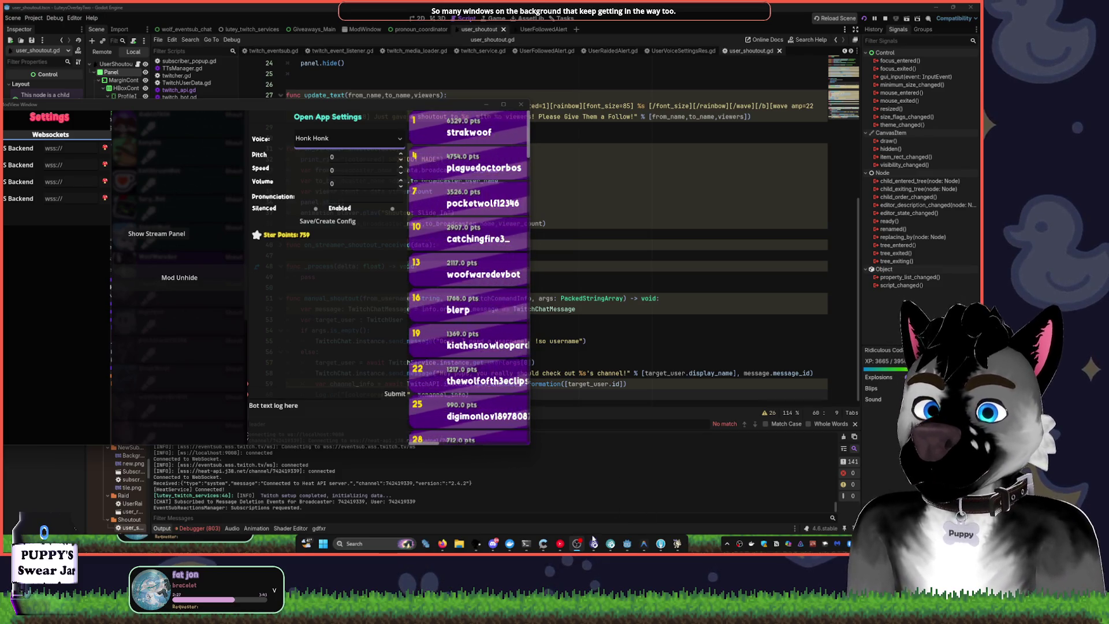
mouse_move(627, 544)
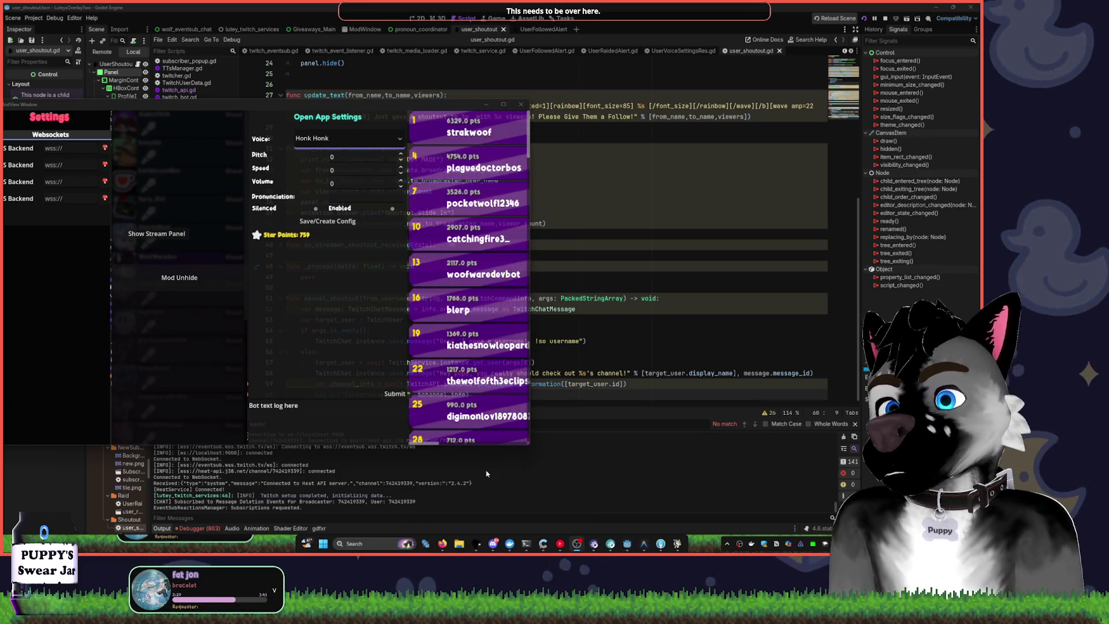
left_click(414, 319)
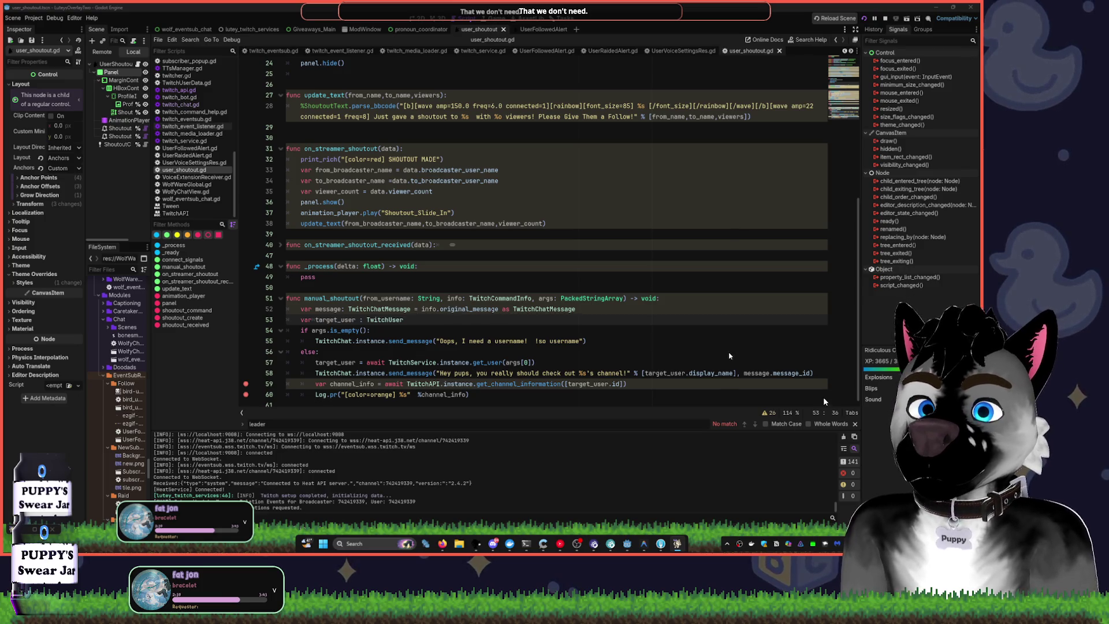
Step: Close the running overlay window and run the project again to stop at the line 59 breakpoint
right_click(678, 544)
left_click(652, 523)
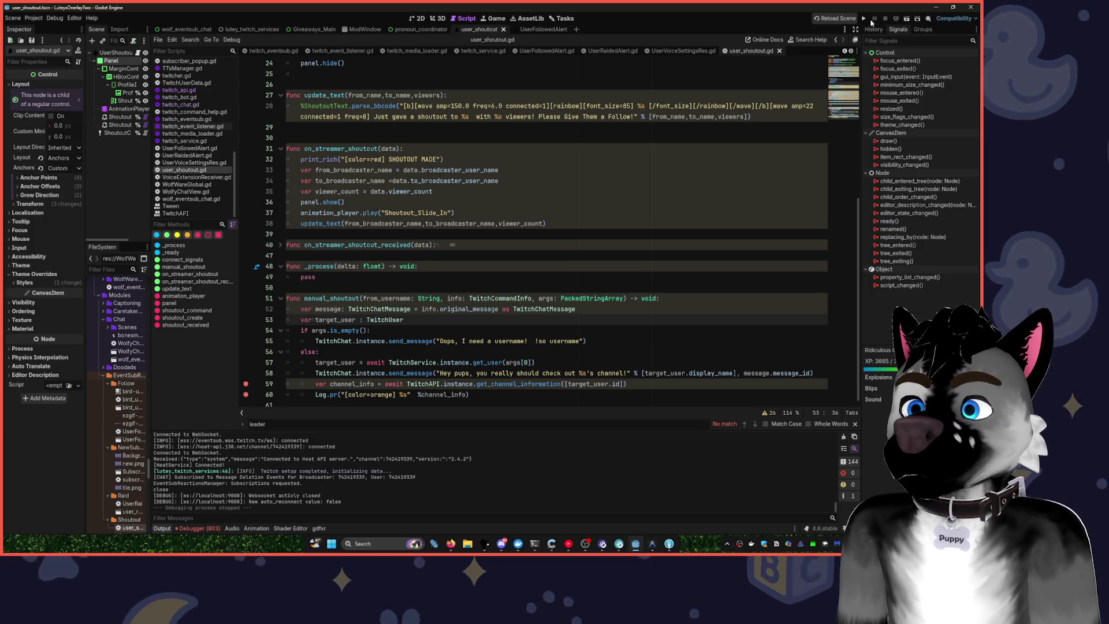
left_click(861, 19)
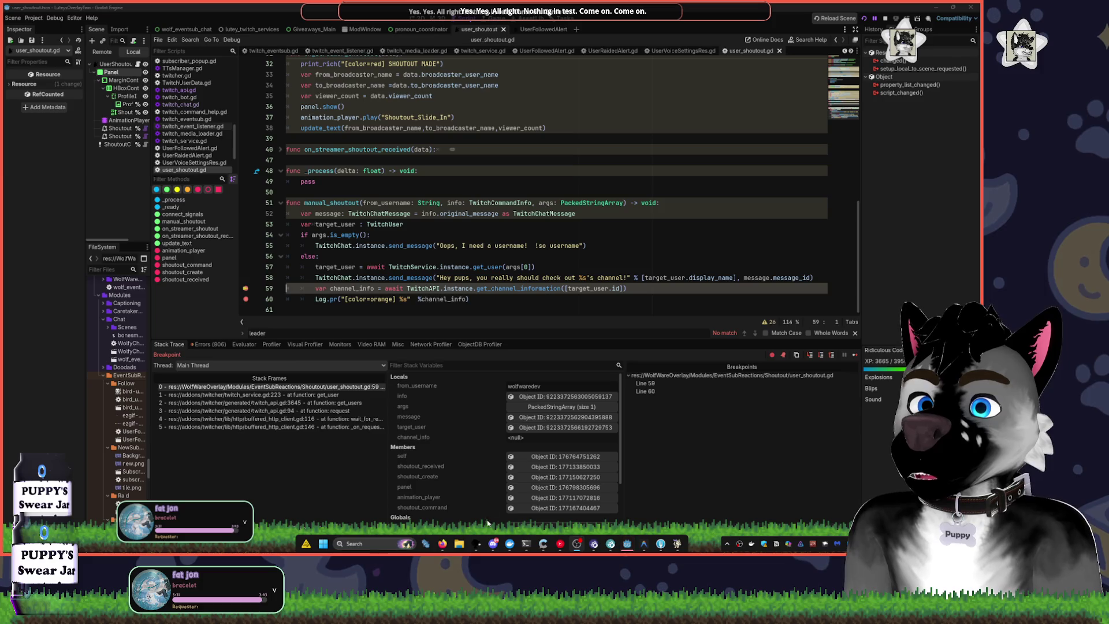
Step: Move the text-to-speech app aside and step past the get_channel_information call on line 59
left_click(628, 543)
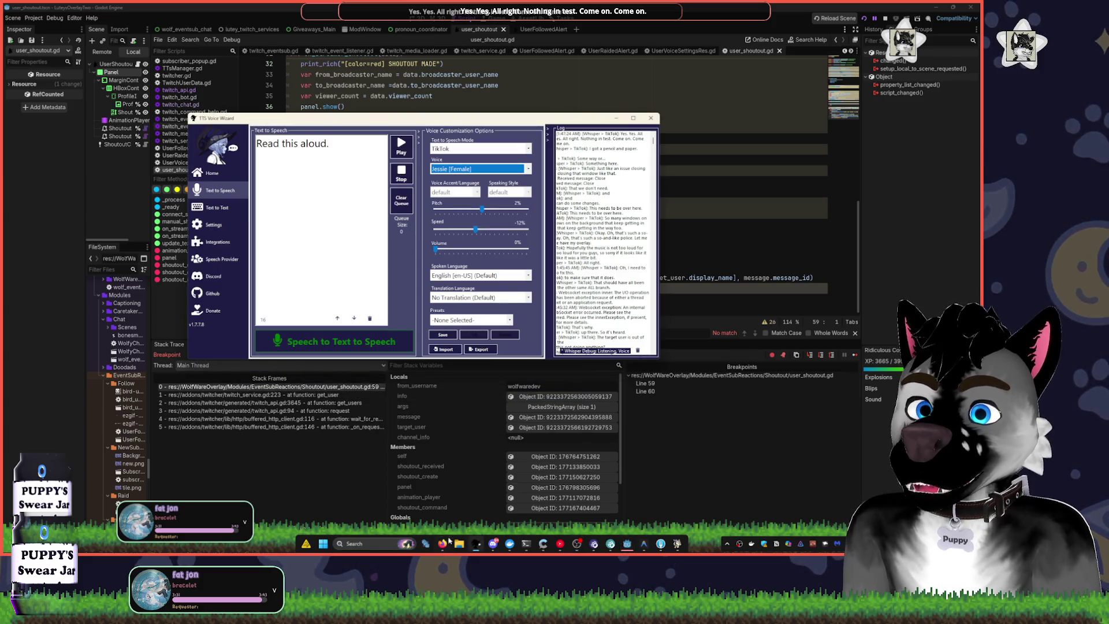
left_click(465, 439)
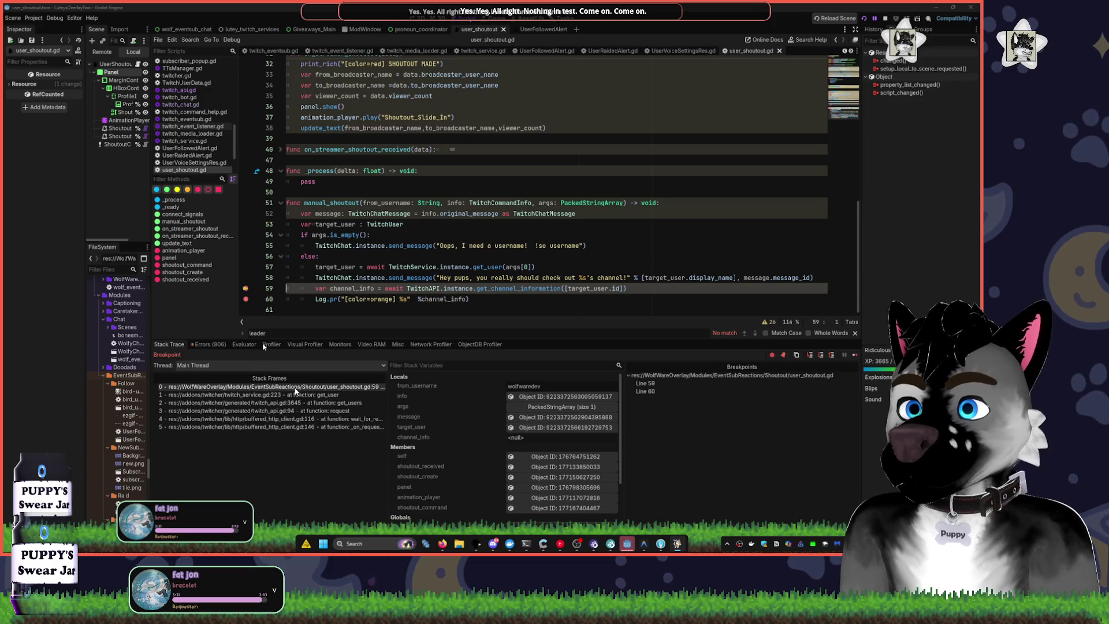
left_click(628, 546)
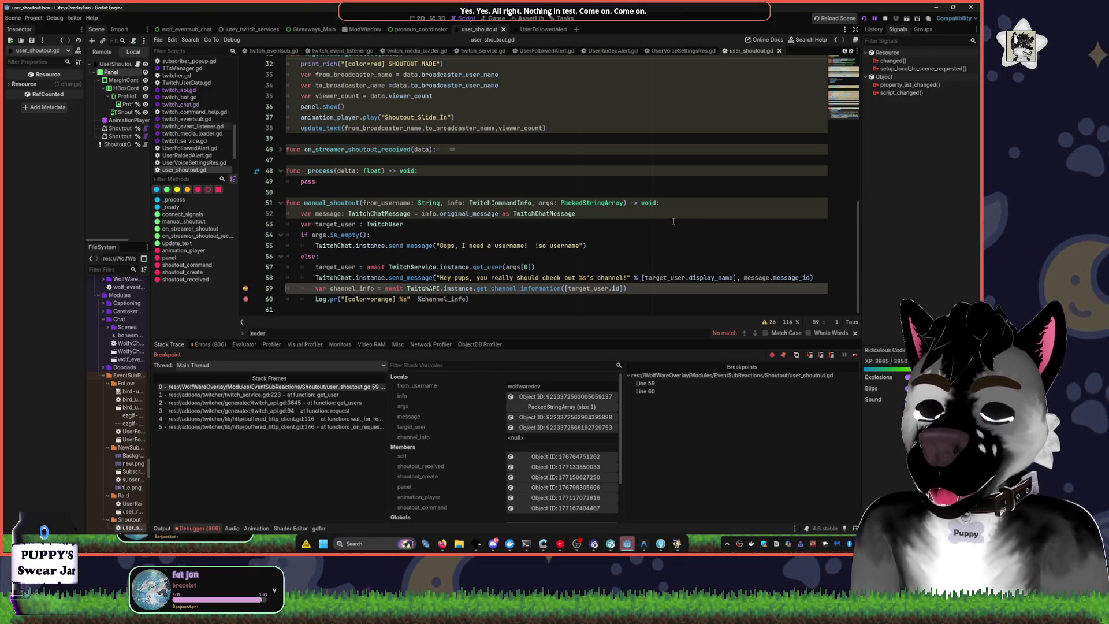
key("F12")
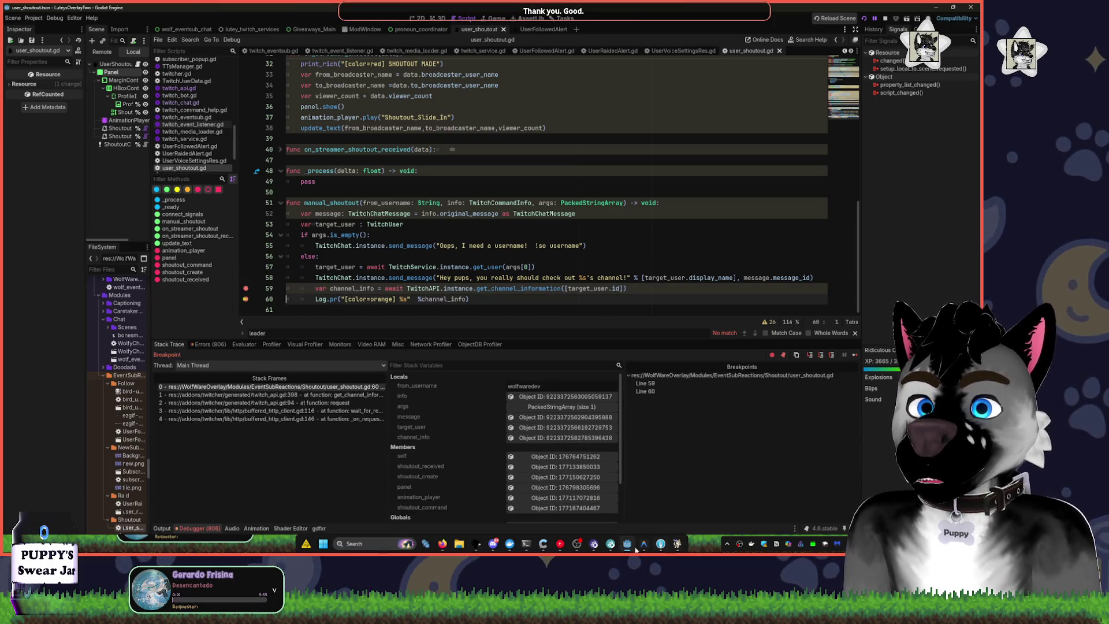
Step: Minimize the text-to-speech app and select channel_info in Stack Variables to inspect it
left_click(479, 546)
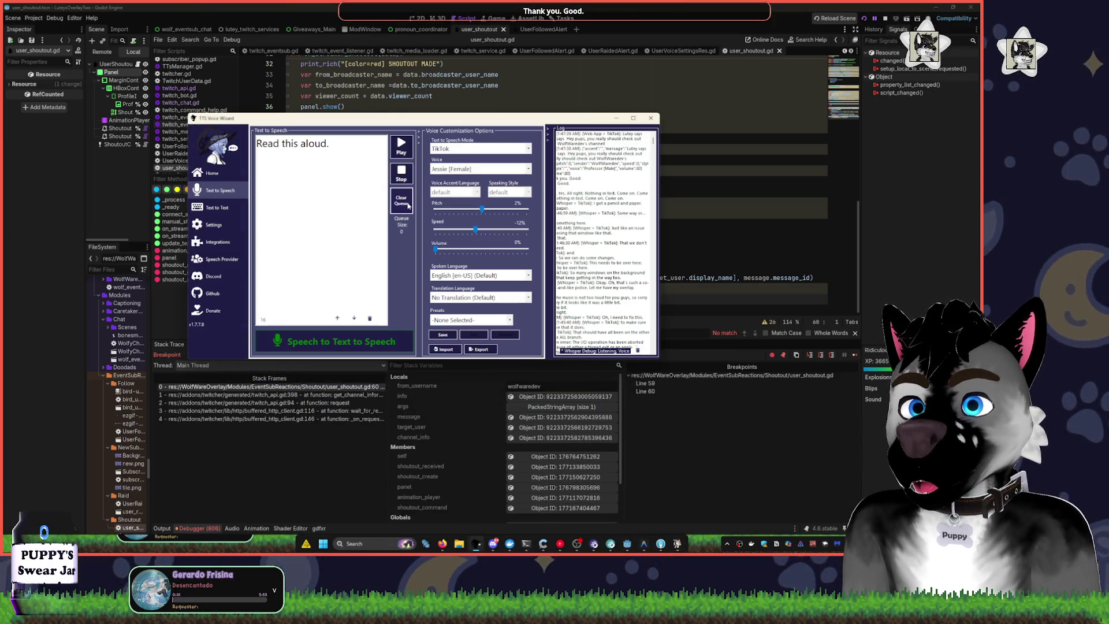
left_click(615, 119)
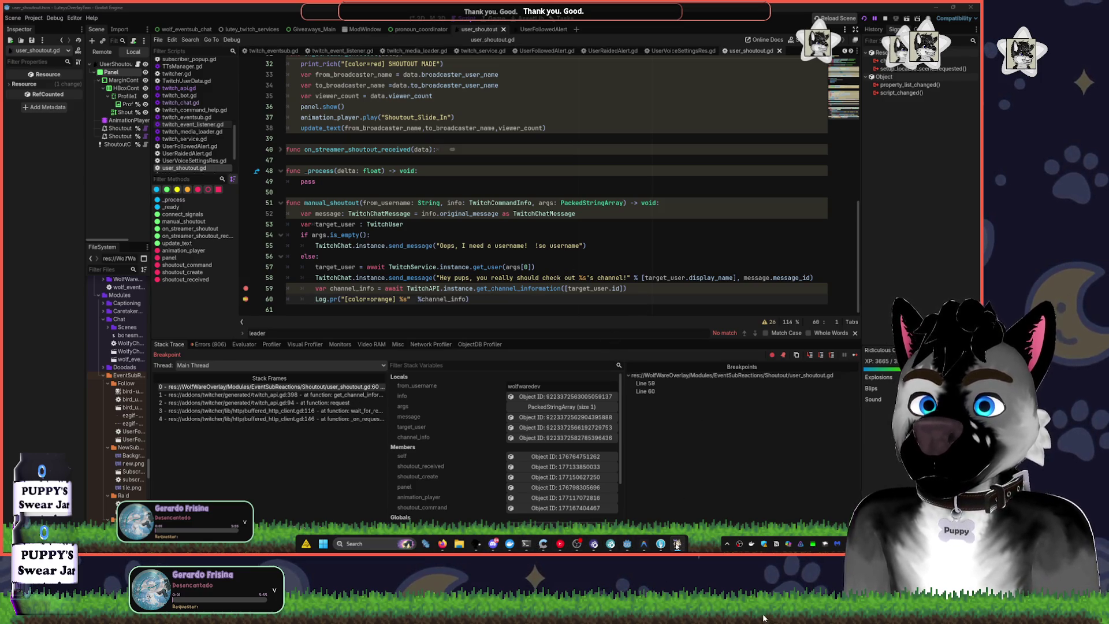
left_click(628, 545)
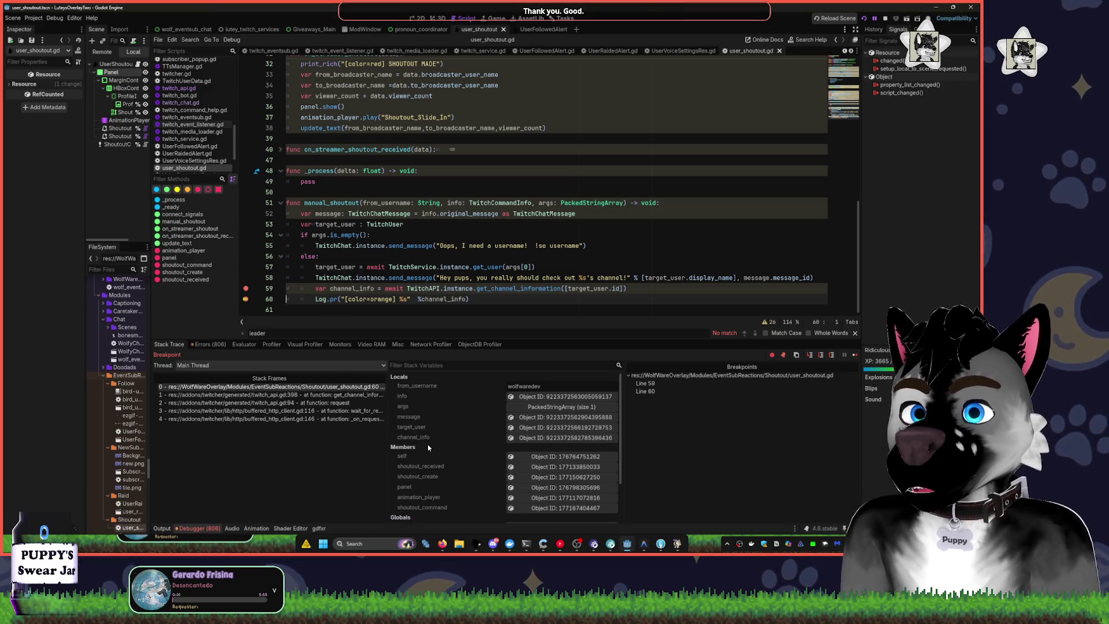
left_click(533, 435)
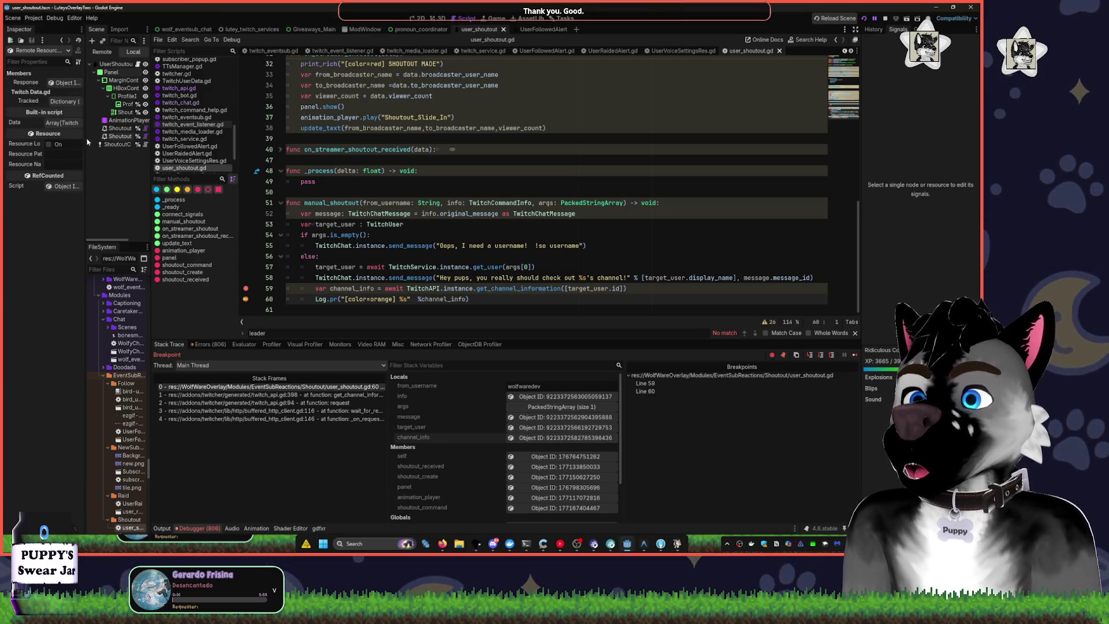
Step: Widen the docks and expand the Response object's Response Data and Response Header in the Inspector
left_click_drag(85, 140, 173, 143)
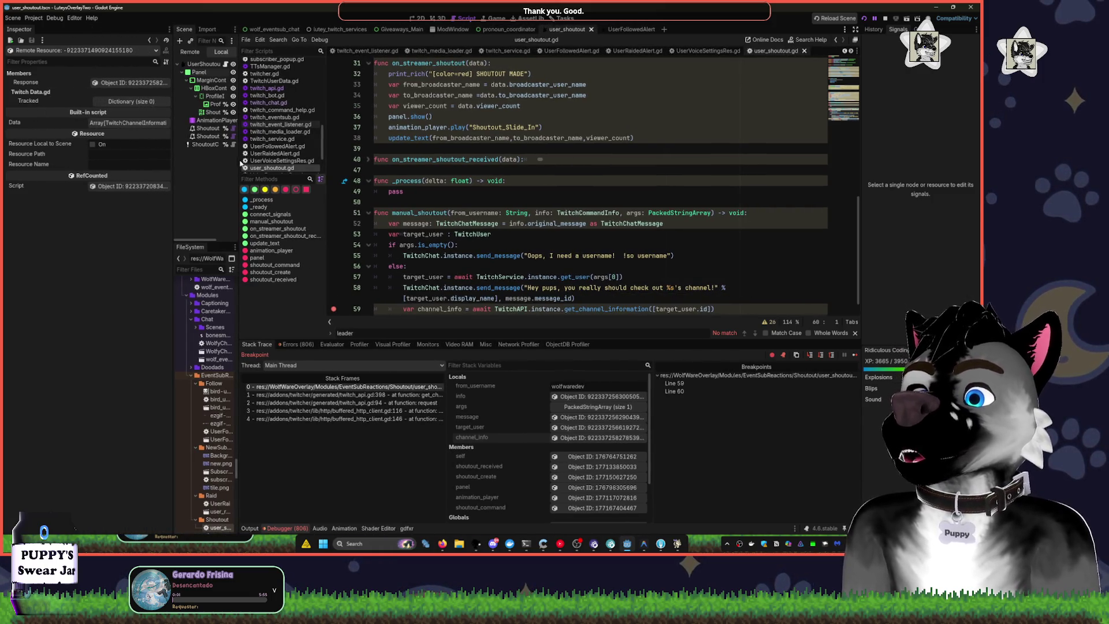
left_click_drag(239, 161, 323, 159)
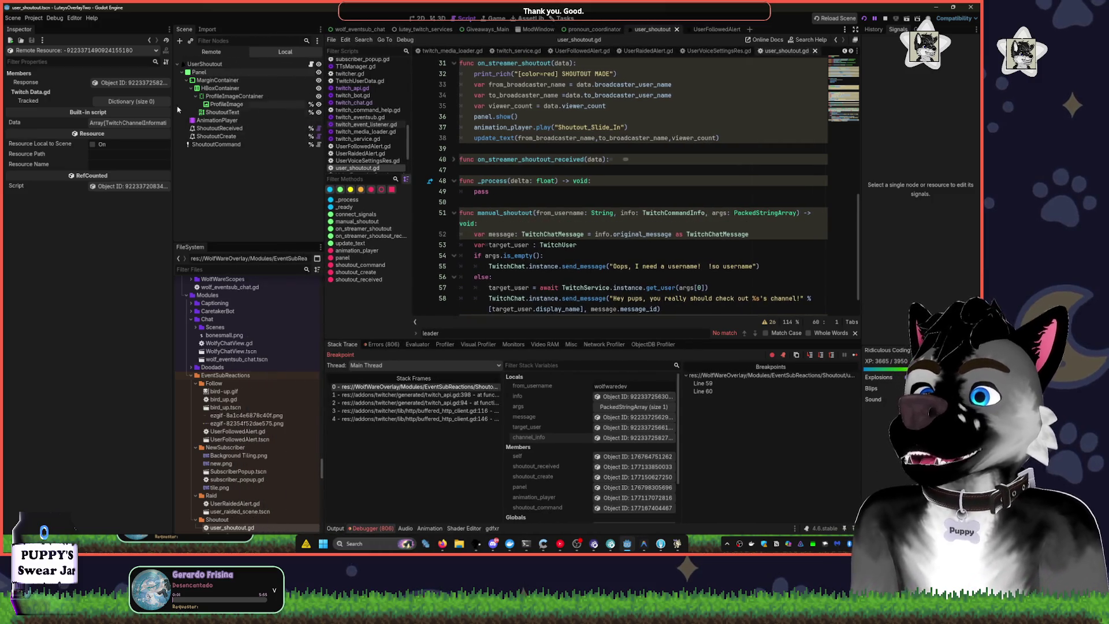
left_click(144, 85)
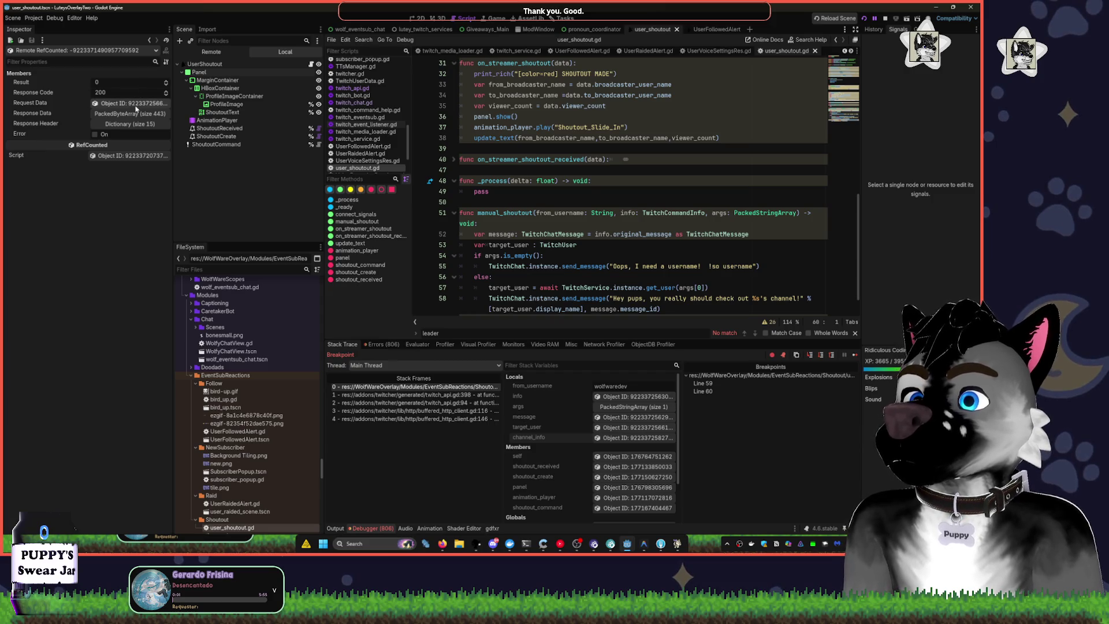
left_click(130, 114)
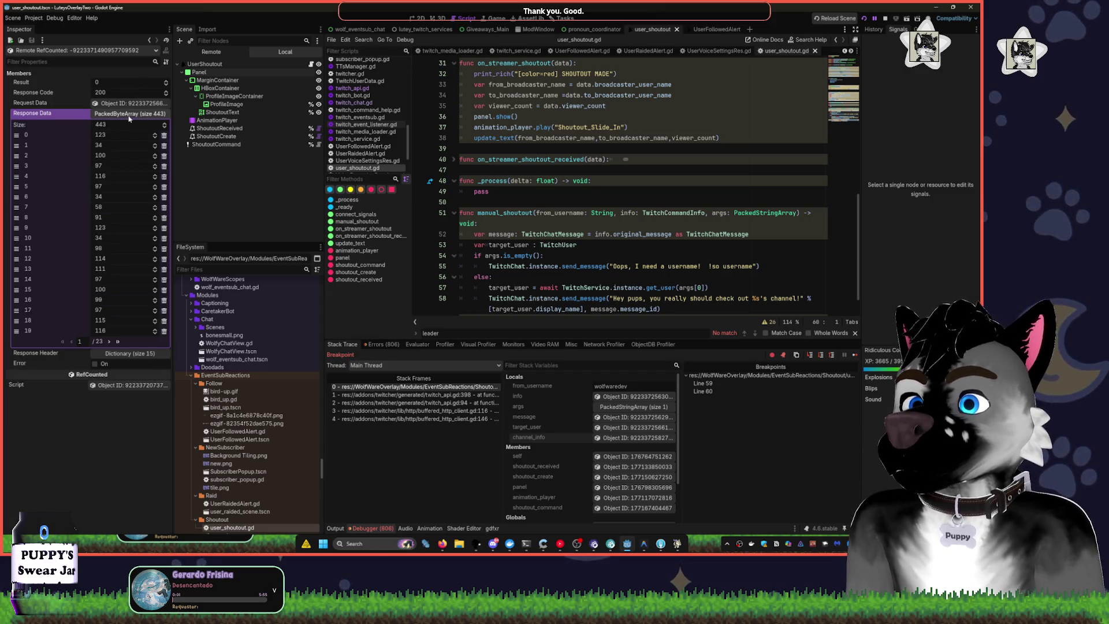
left_click(129, 115)
left_click(127, 125)
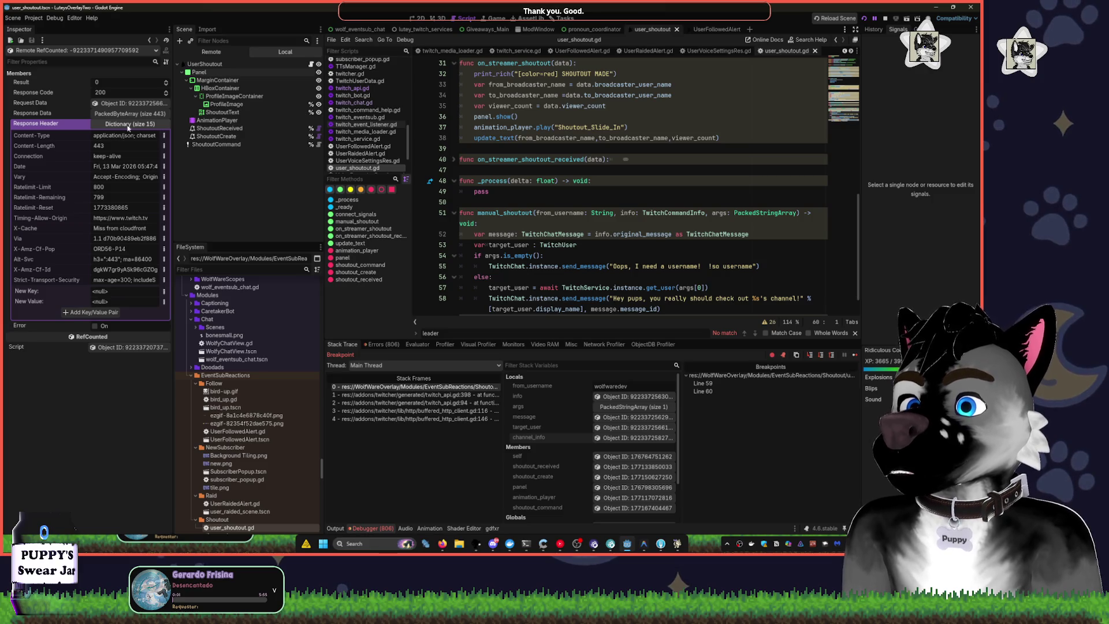
Step: View the Request Data, then select the get_channel_information call on line 59 and switch to the Twitcher docs
left_click(129, 103)
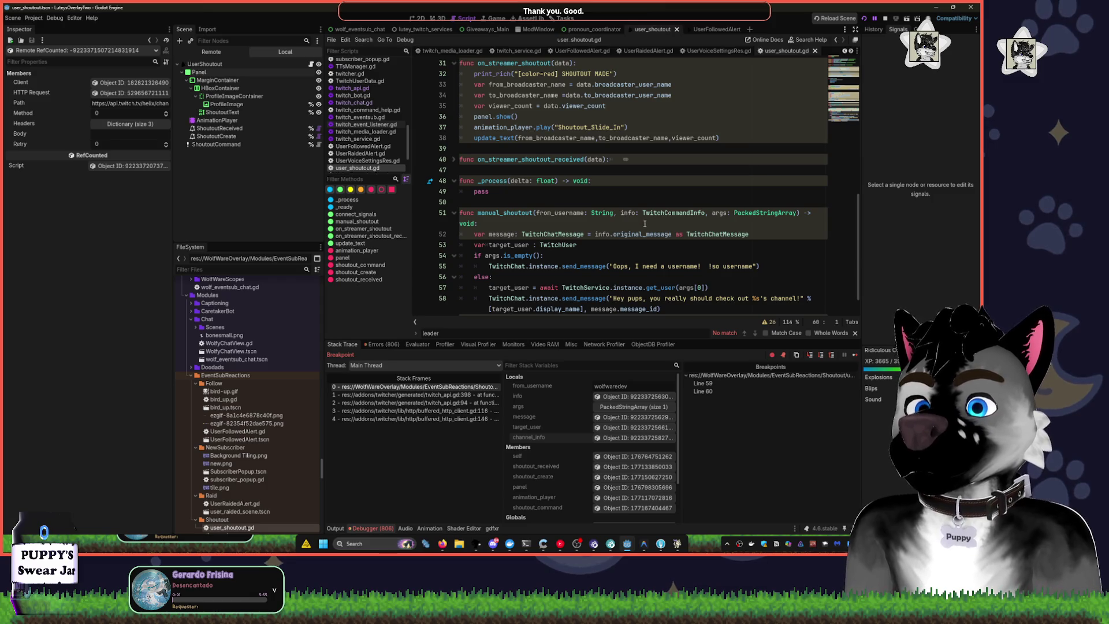
scroll(644, 223, "down", 1)
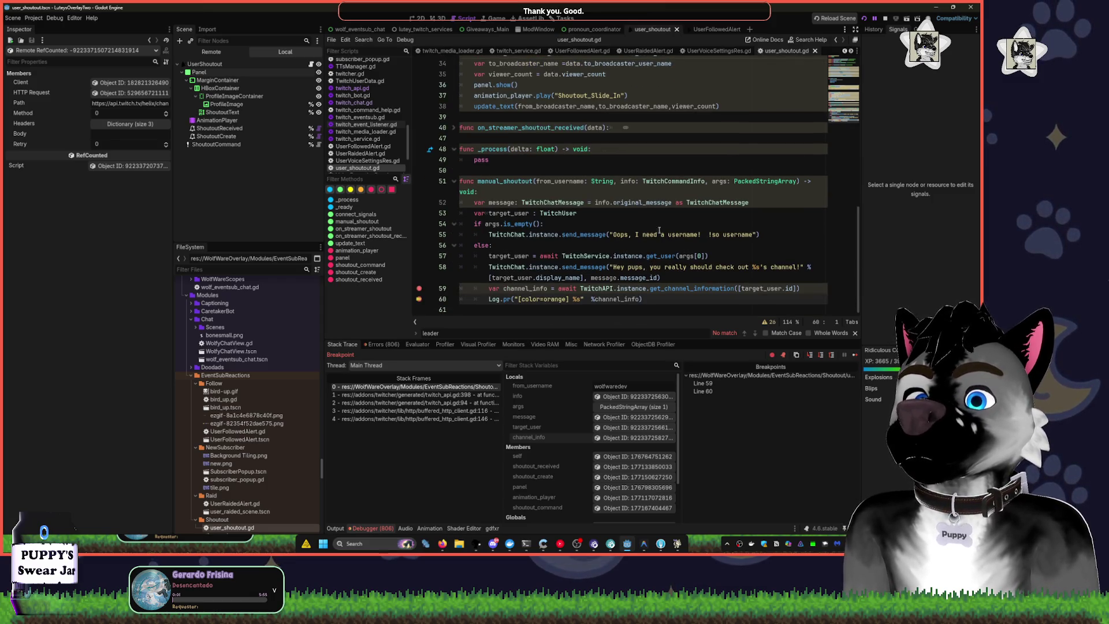
double_click(694, 288)
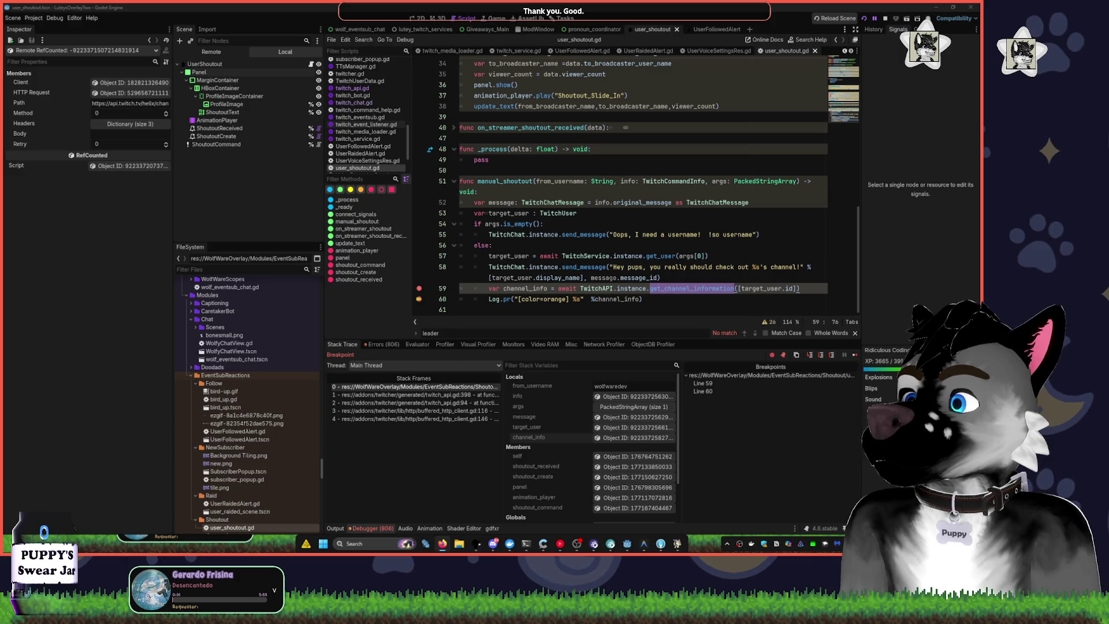
key("alt+Tab")
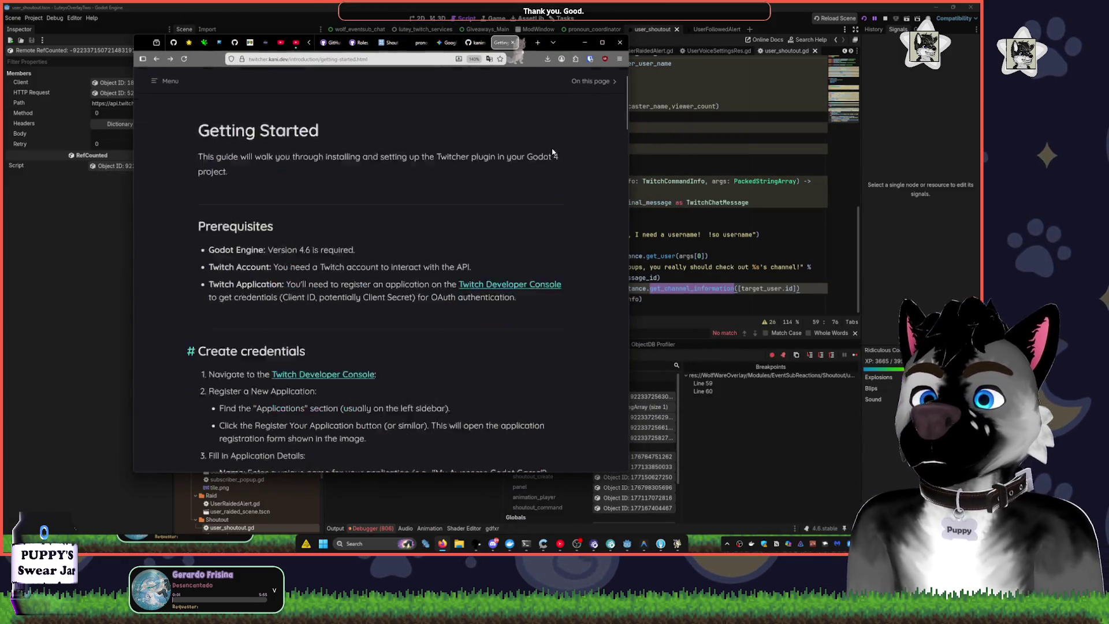
key("ctrl+minus")
key("ctrl+minus")
key("ctrl+minus")
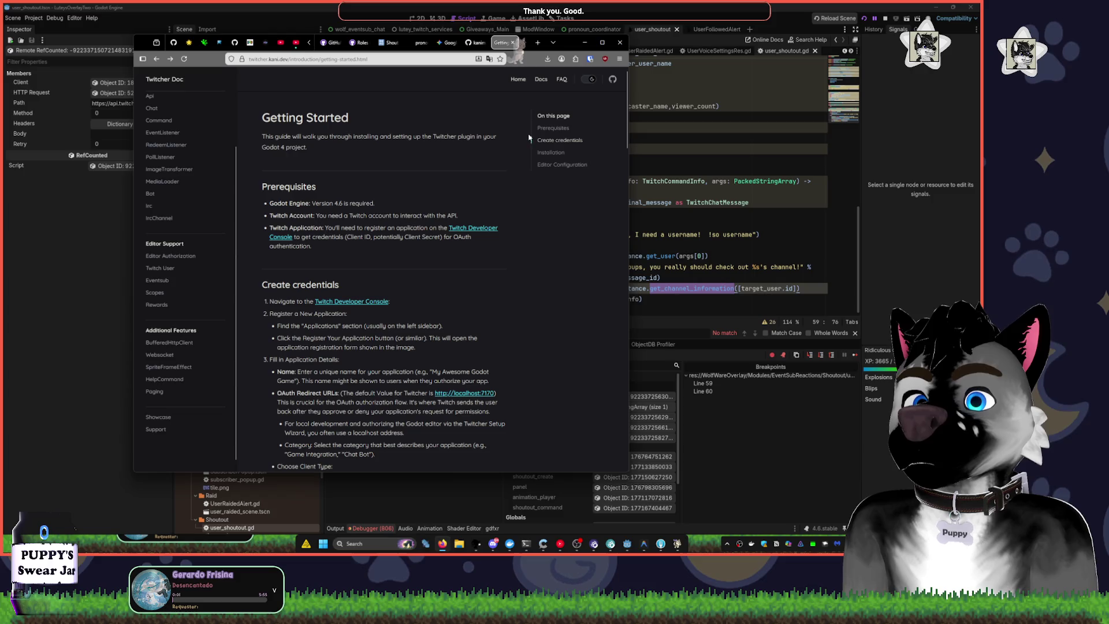
scroll(318, 303, "down", 6)
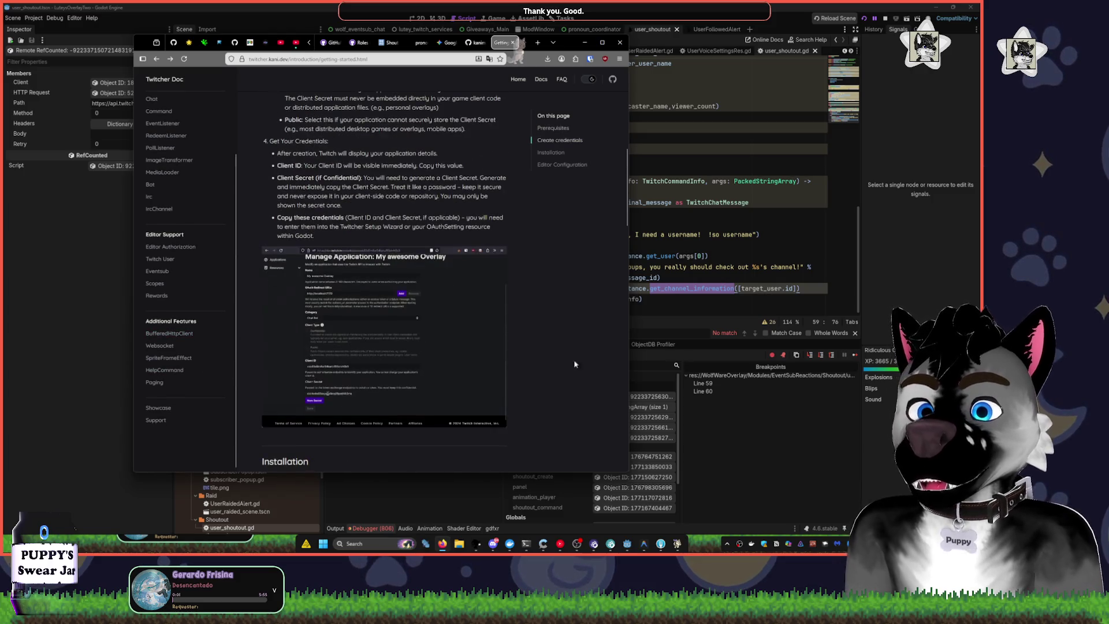
left_click(702, 441)
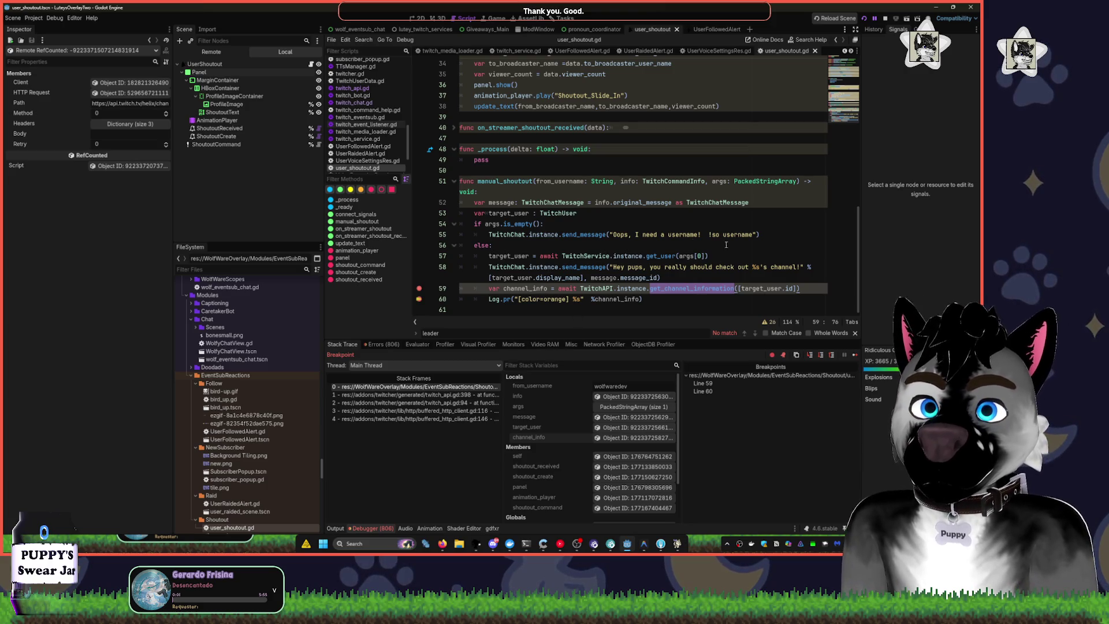
Step: Try appending [0] to line 59, resume execution with F12, then remove the [0] again
left_click(708, 298)
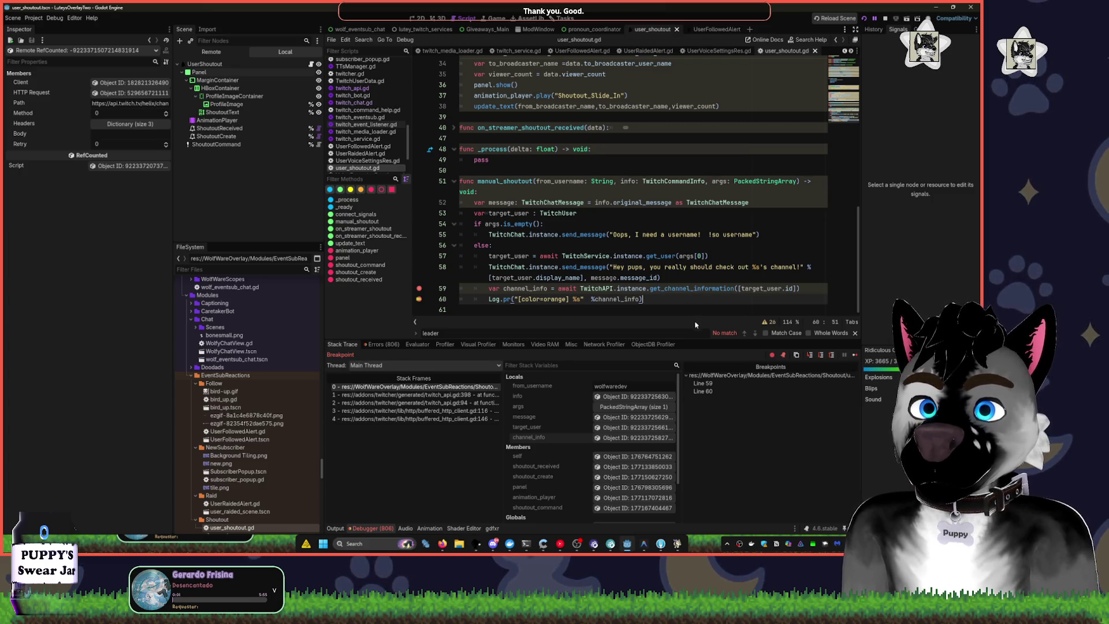
left_click(807, 289)
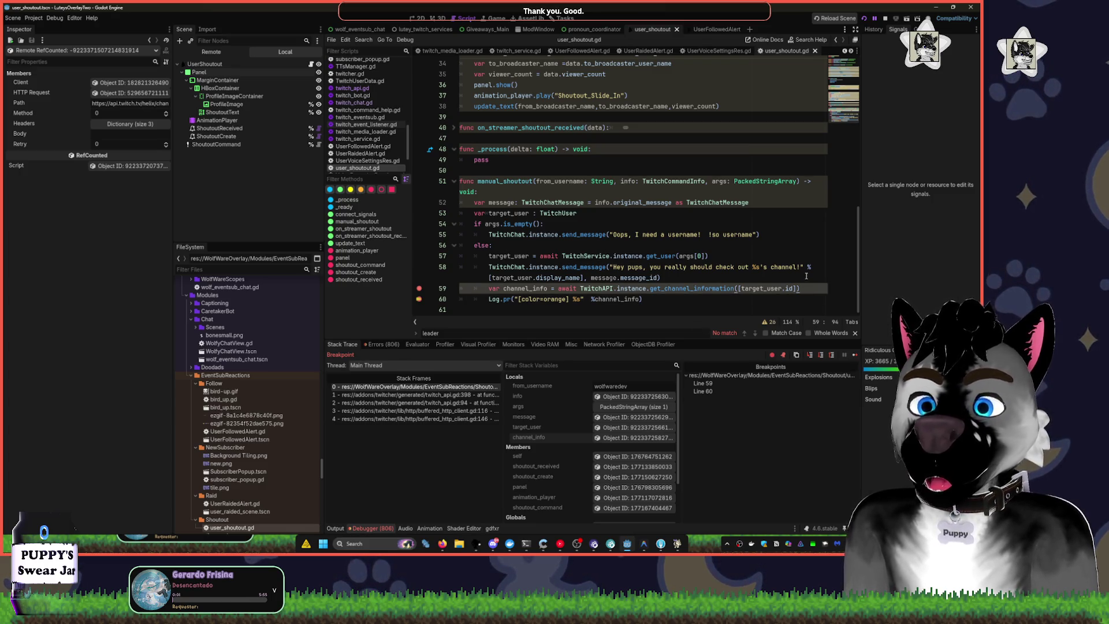
type("[0]")
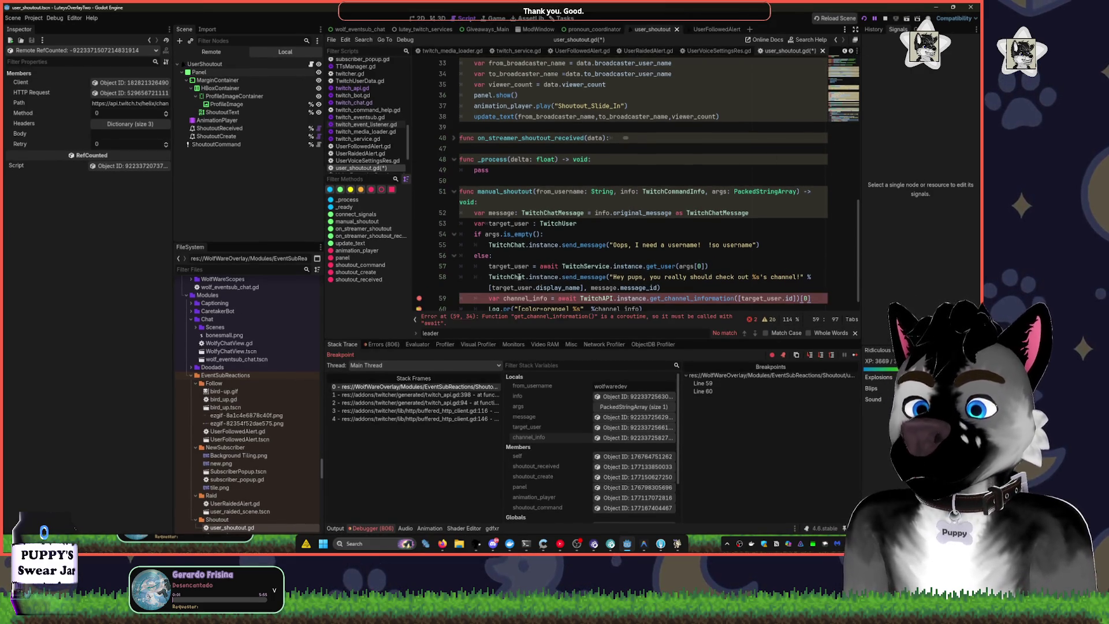
key("F12")
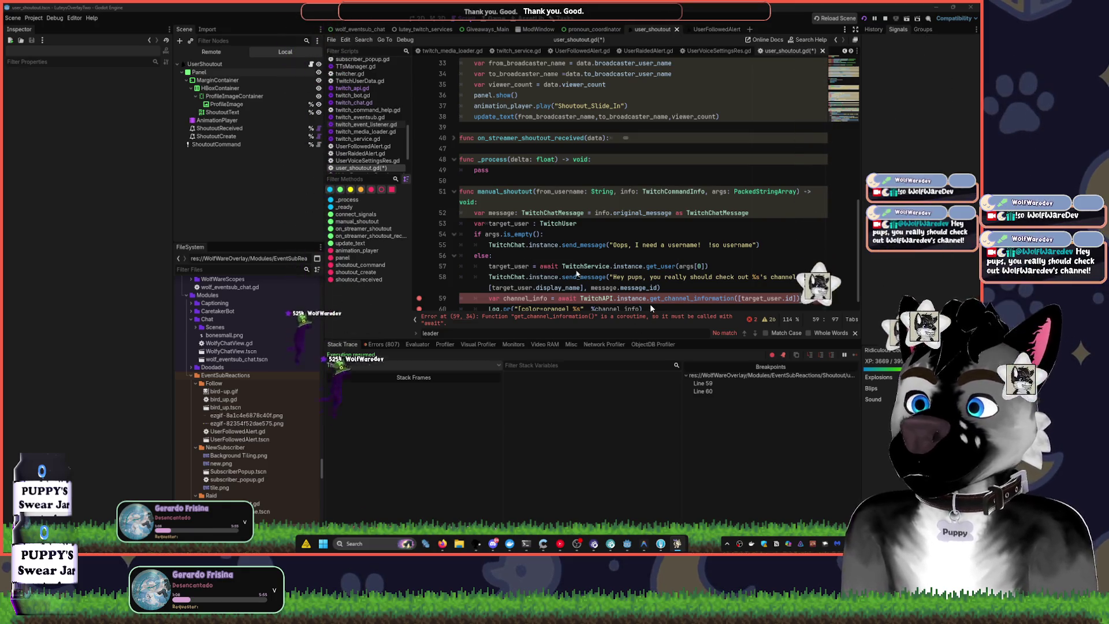
key("BackSpace")
key("BackSpace")
key("BackSpace")
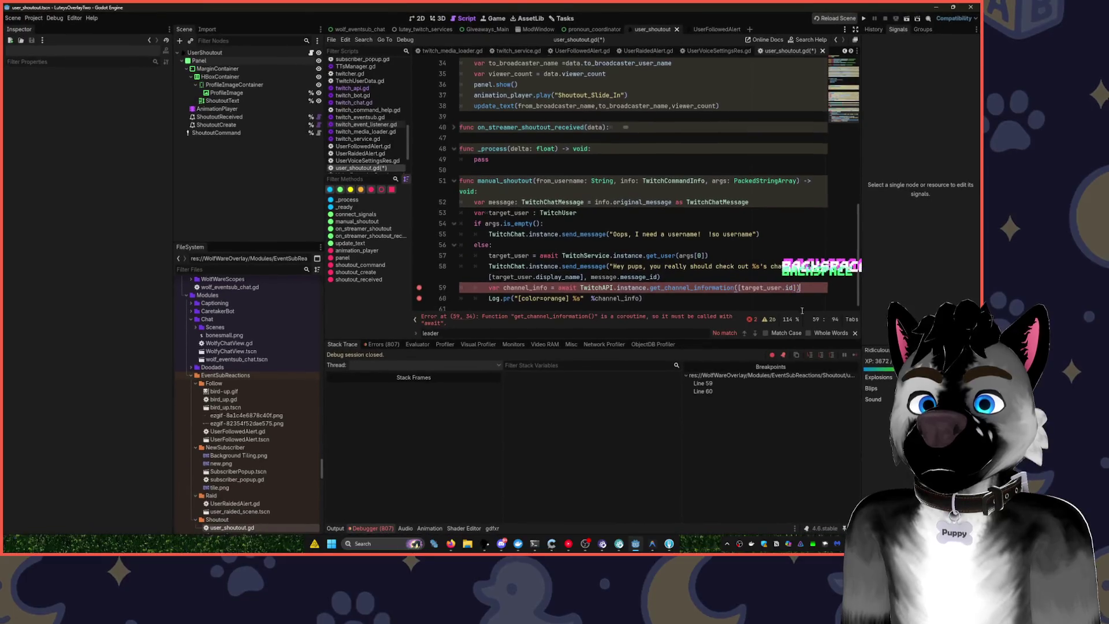
left_click(662, 300)
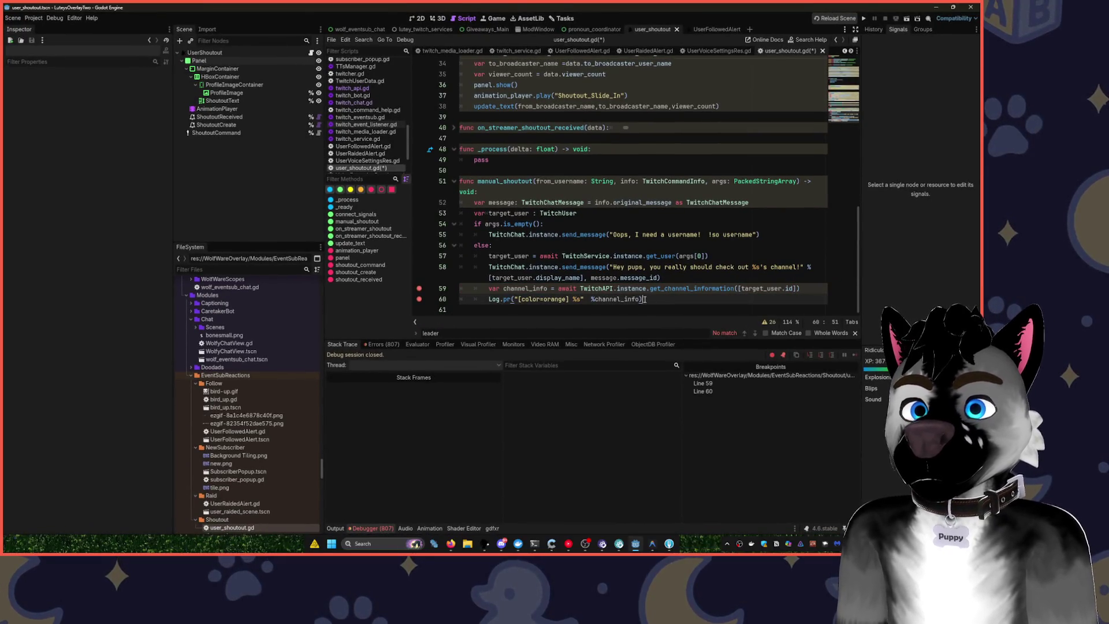
type("[0")
scroll(721, 194, "down", 1)
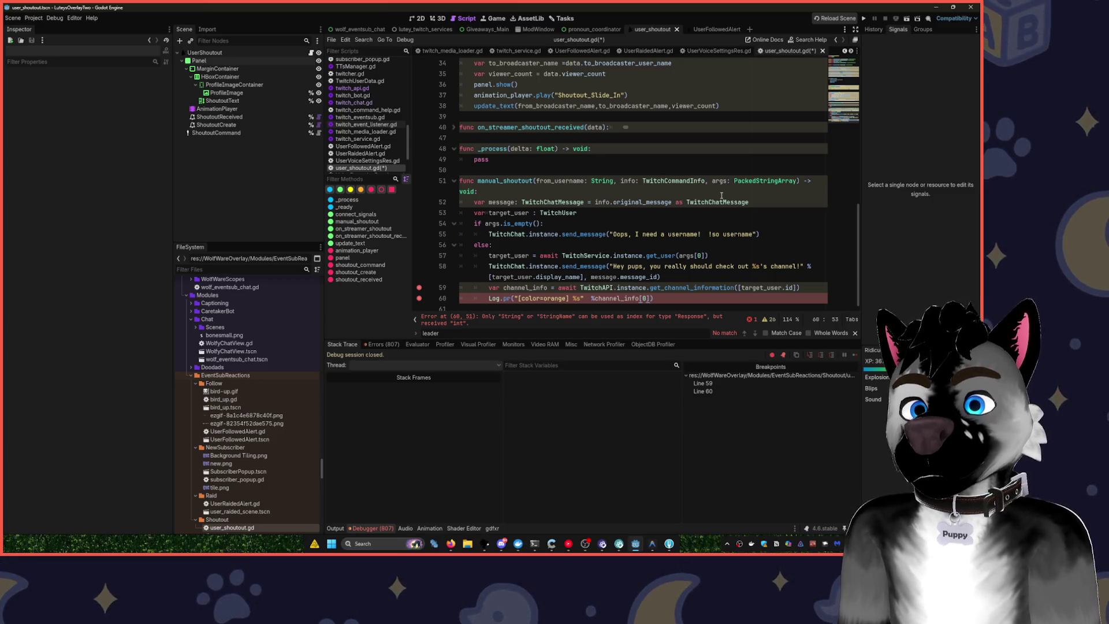
key("BackSpace")
key("BackSpace")
key("BackSpace")
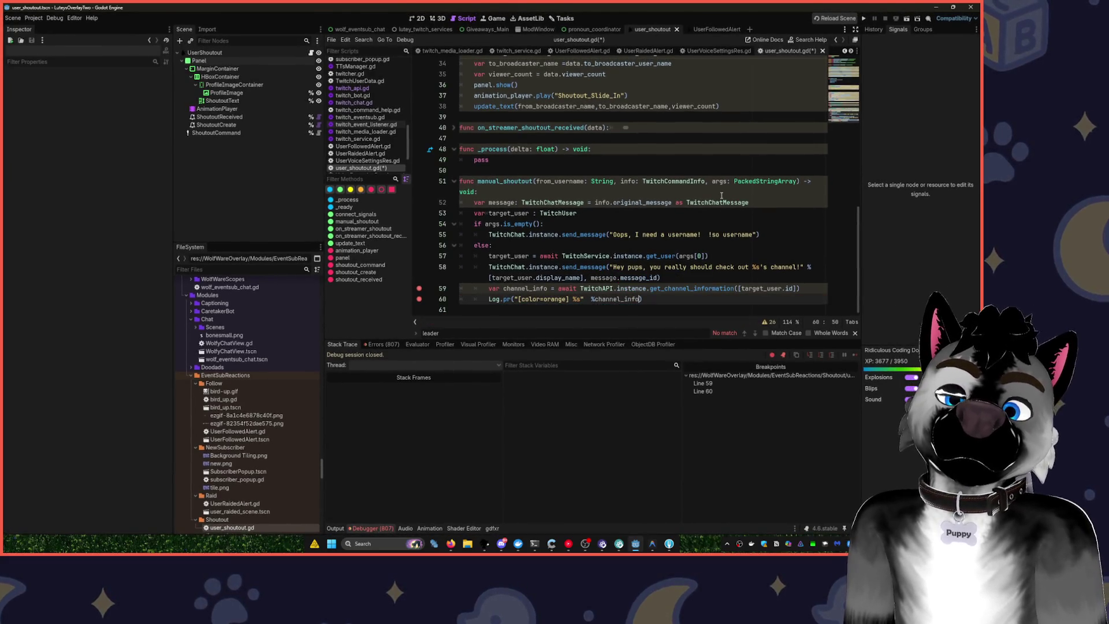
key("Up")
key("End")
key("Return")
type("var ch = c")
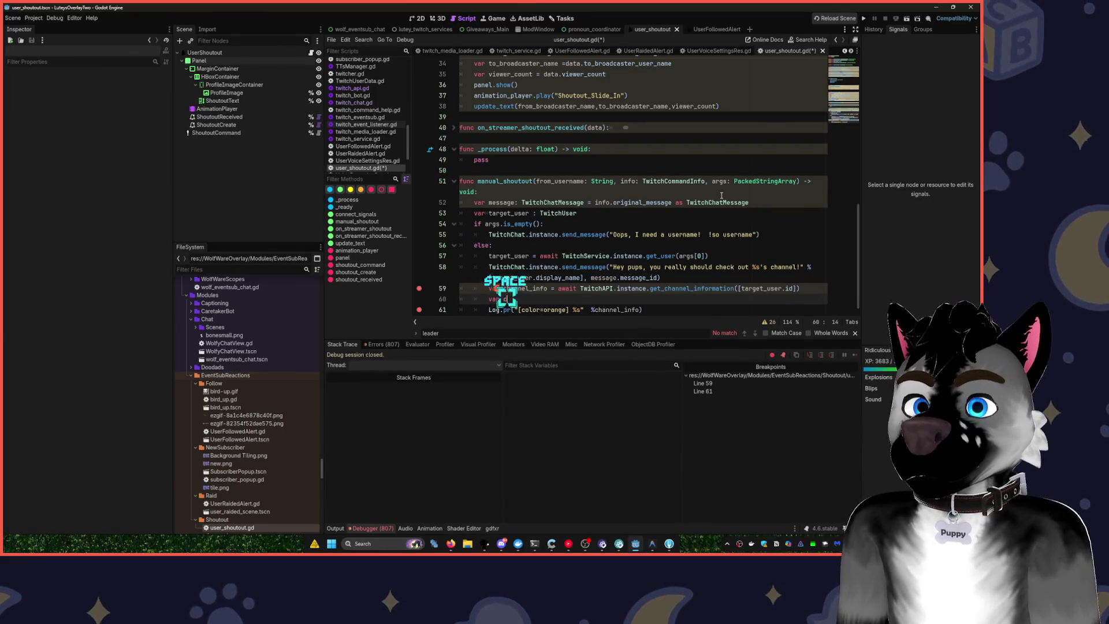
type("channel_info")
key("Return")
type("[0")
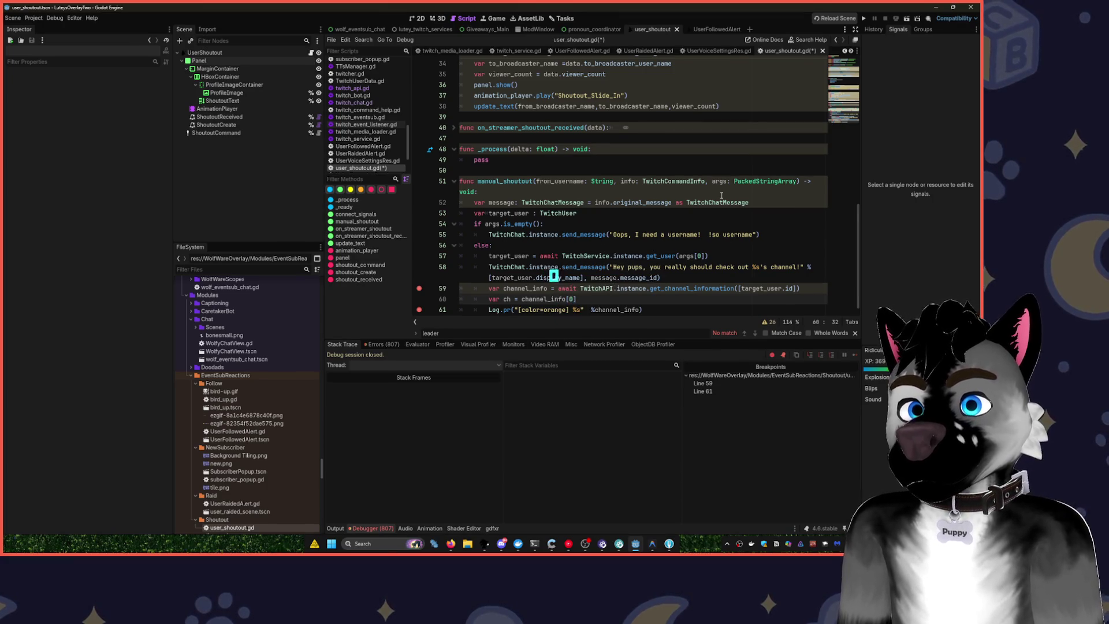
key("shift+Home")
key("Delete")
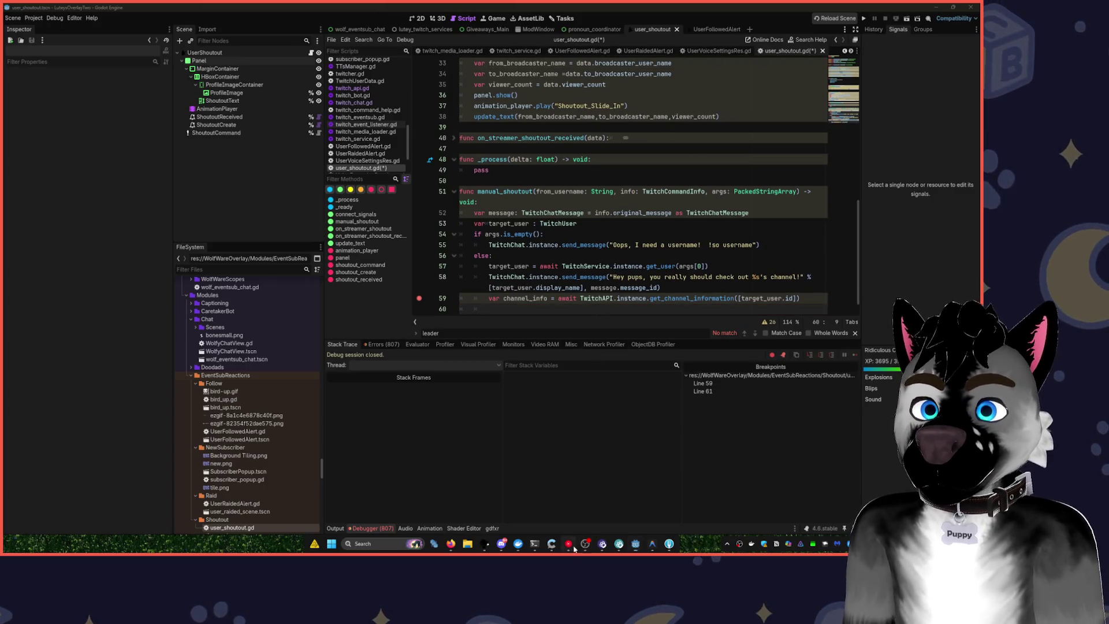
left_click(568, 544)
left_click(568, 543)
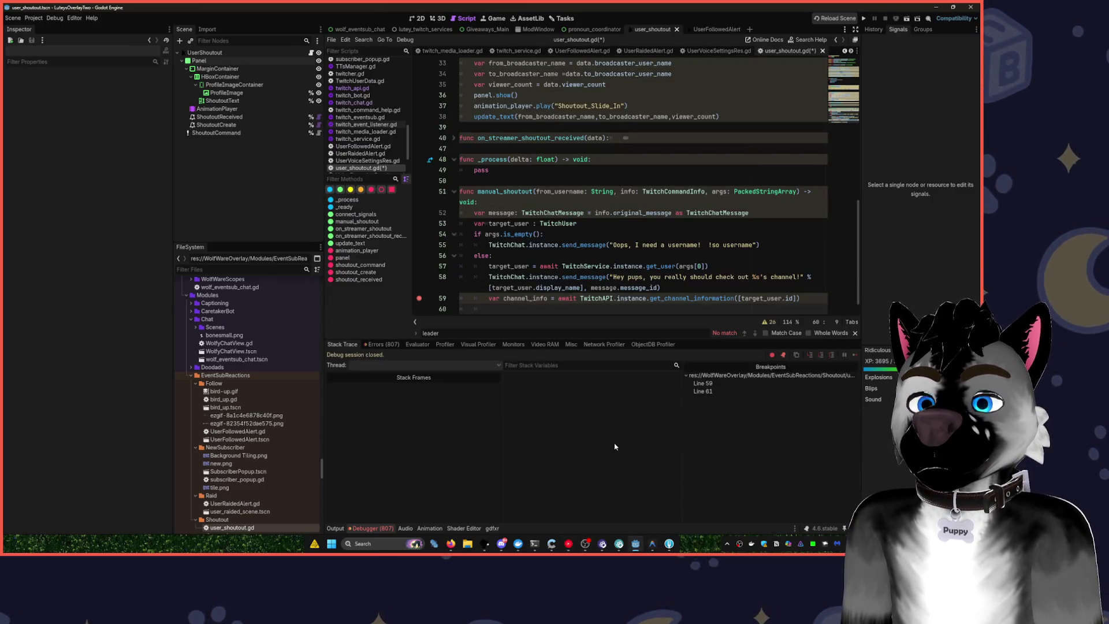
scroll(633, 168, "down", 1)
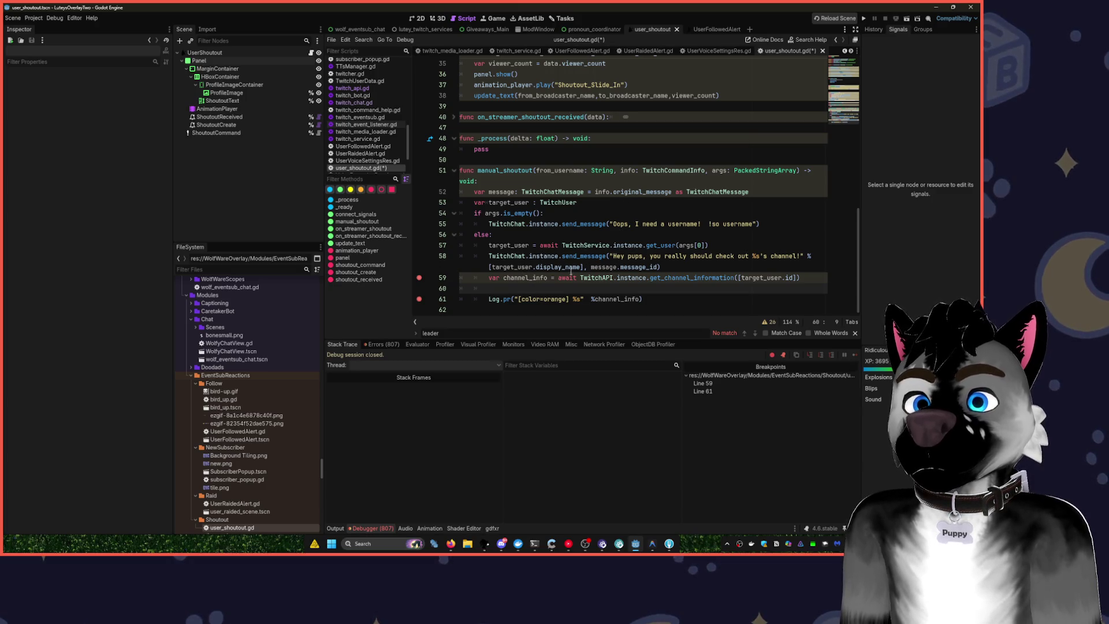
left_click(815, 278)
key("Delete")
Step: Open the get_channel_information definition in twitch_api.gd, highlight parsed_result, and widen the code editor
left_click(607, 292)
left_click(607, 292, "ctrl")
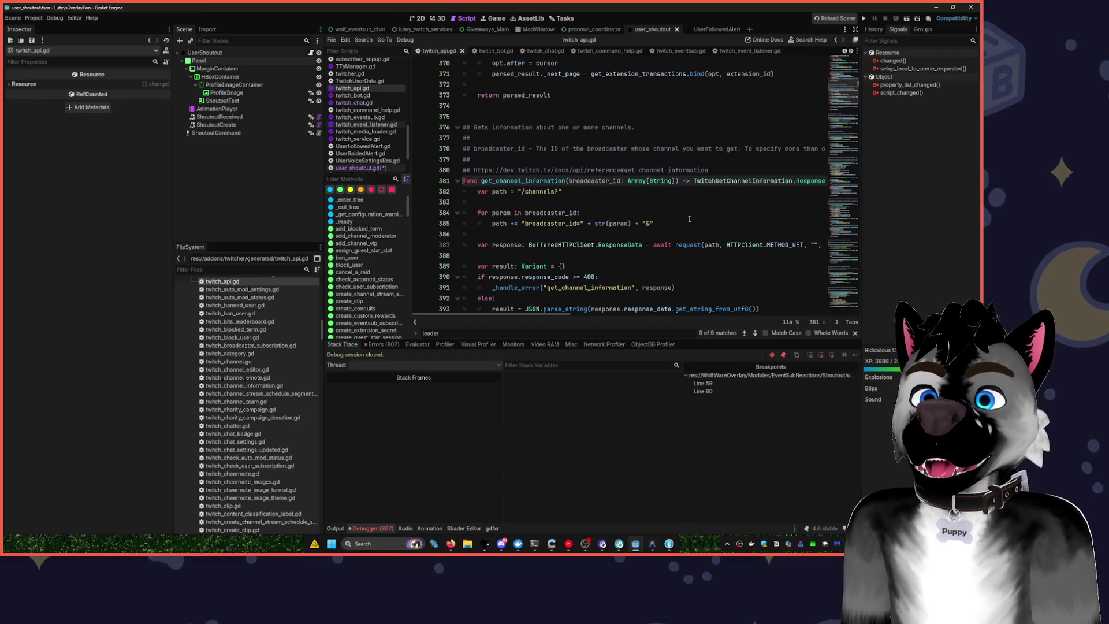
scroll(629, 230, "down", 4)
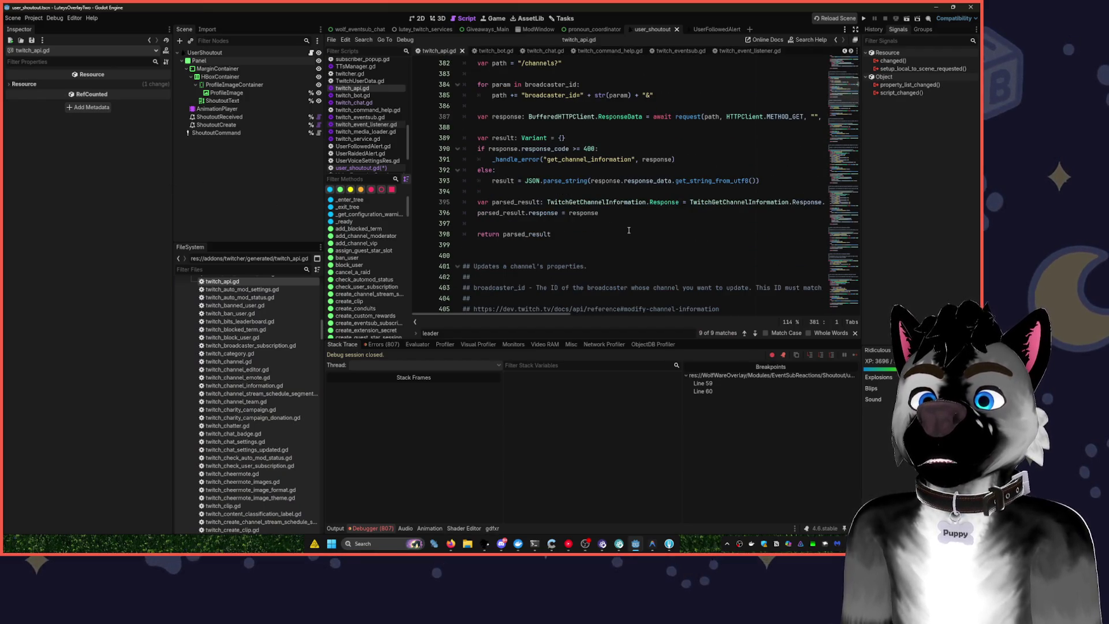
left_click(628, 230)
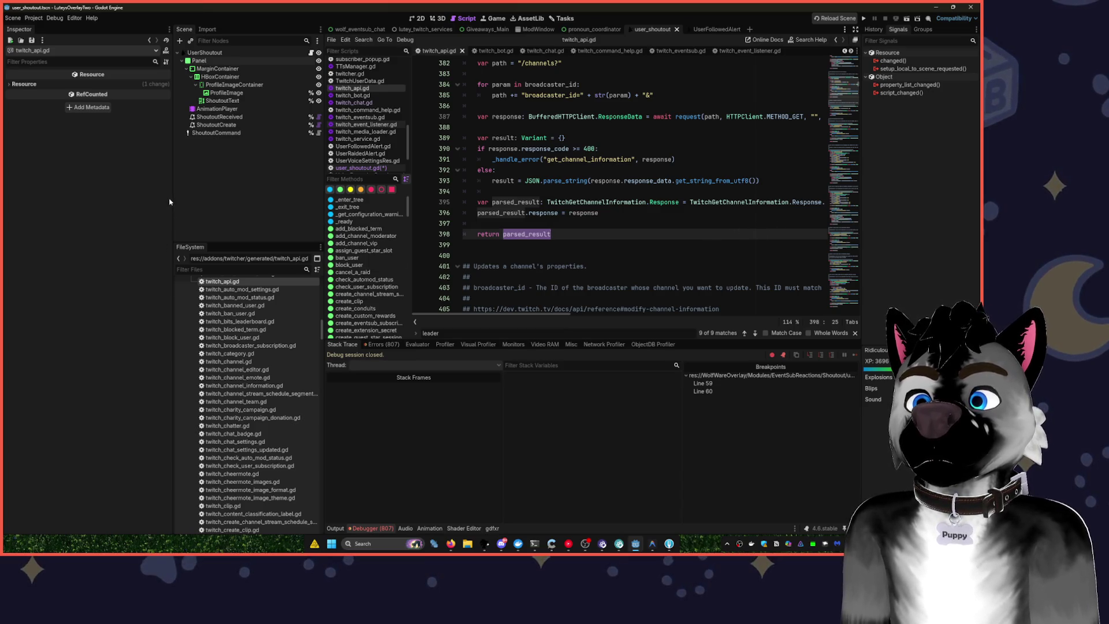
left_click_drag(172, 190, 77, 191)
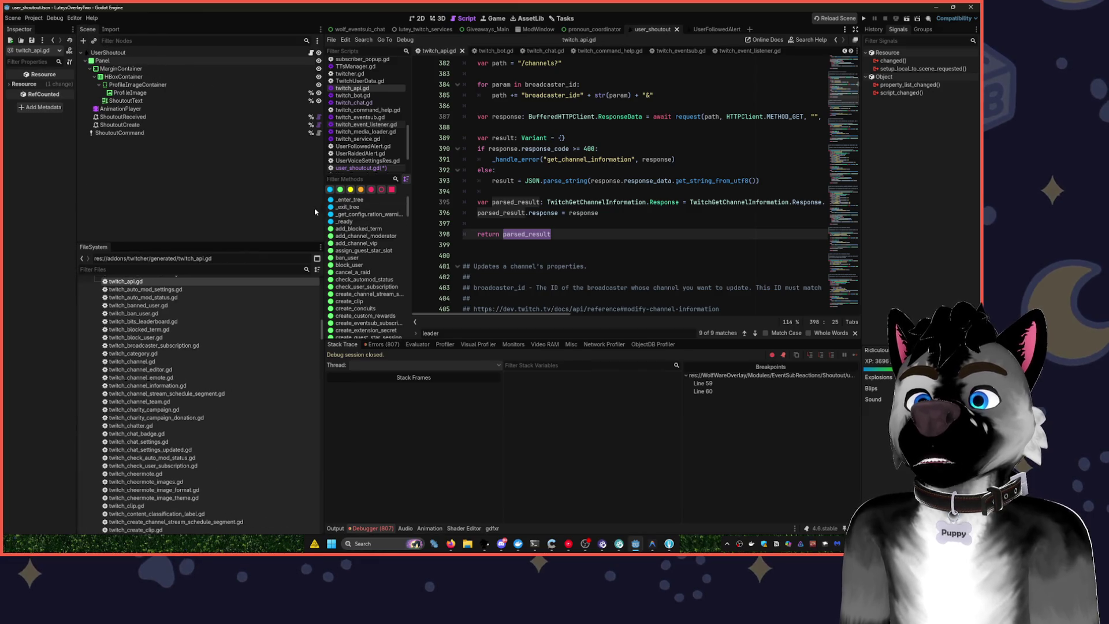
left_click_drag(323, 197, 178, 197)
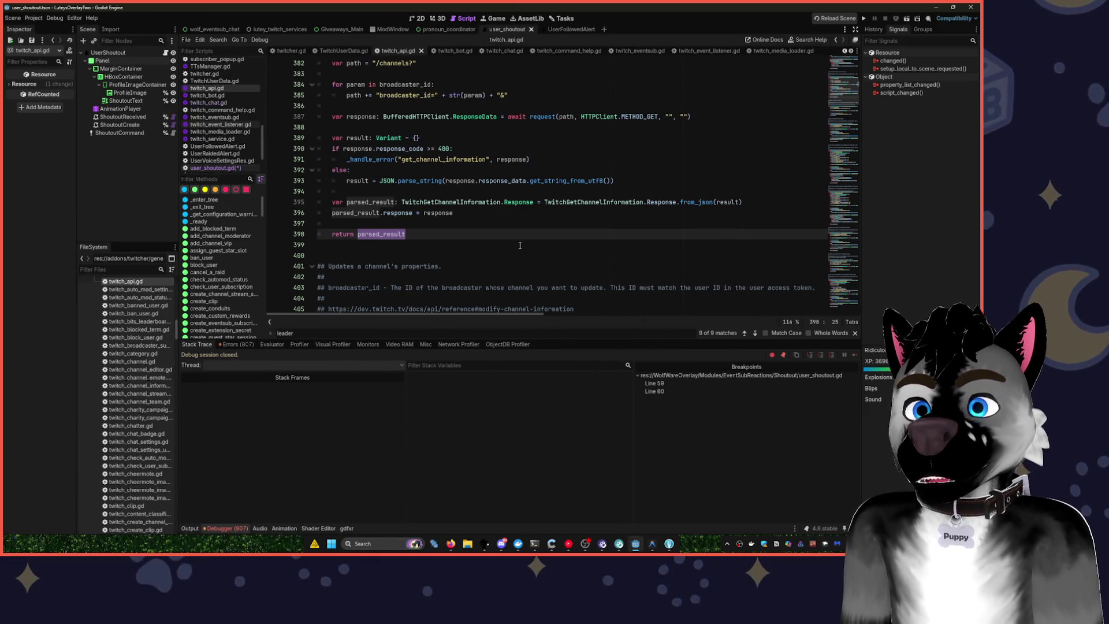
scroll(520, 246, "down", 1)
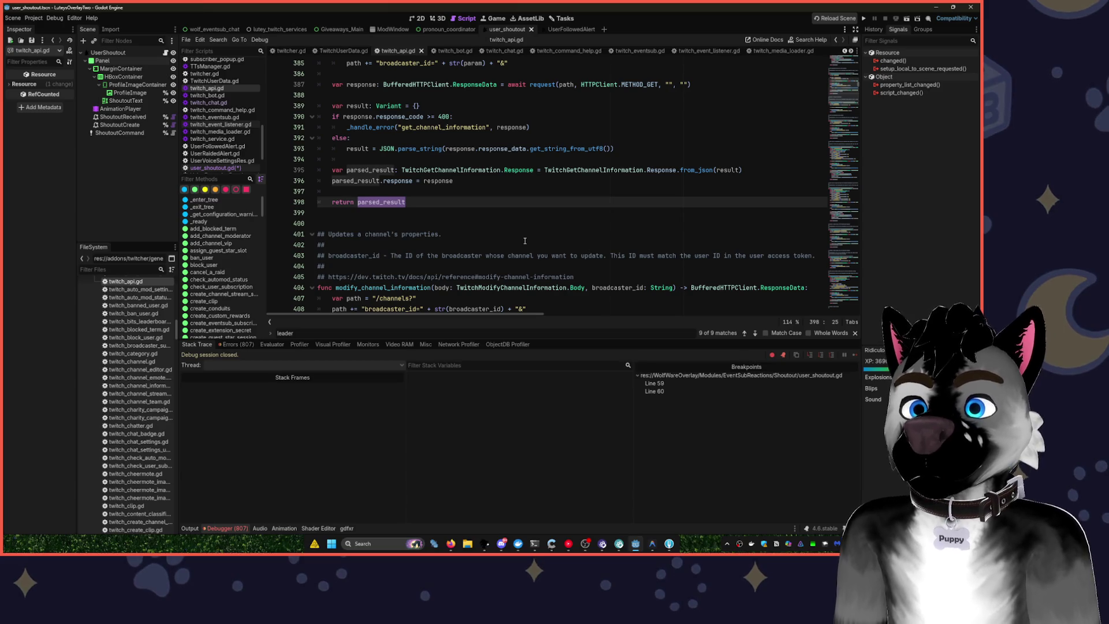
scroll(525, 241, "up", 15)
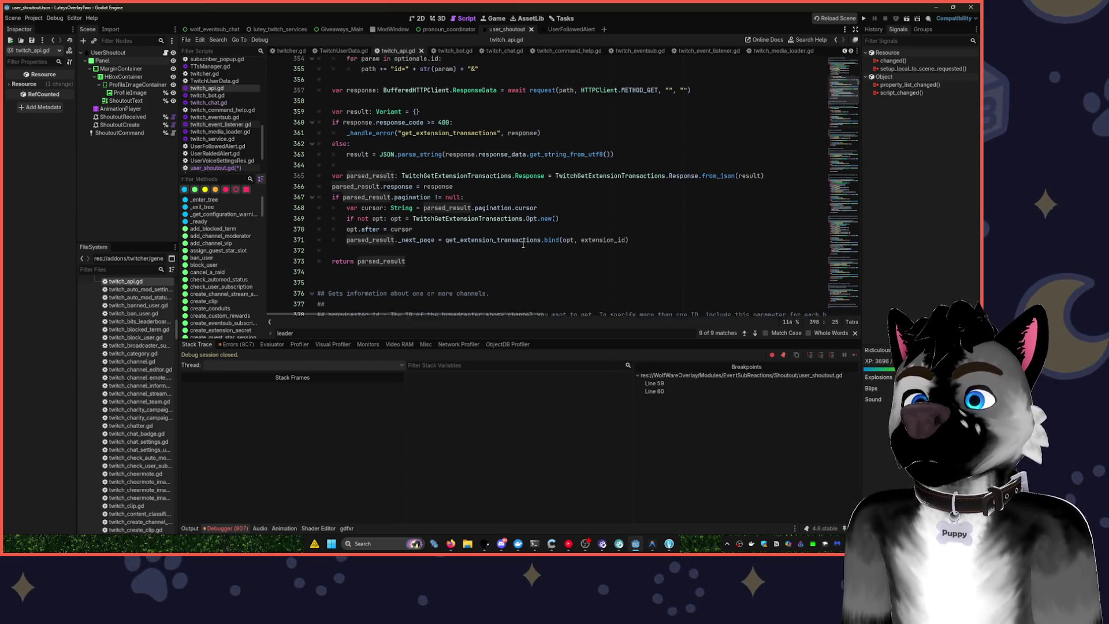
scroll(235, 315, "down", 3)
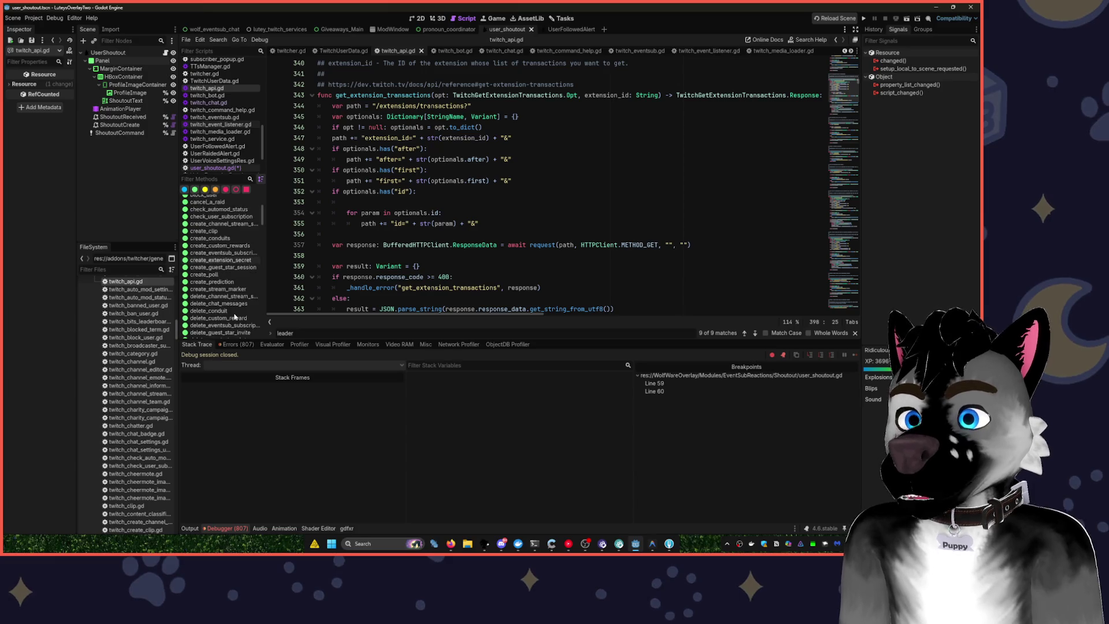
scroll(236, 314, "down", 2)
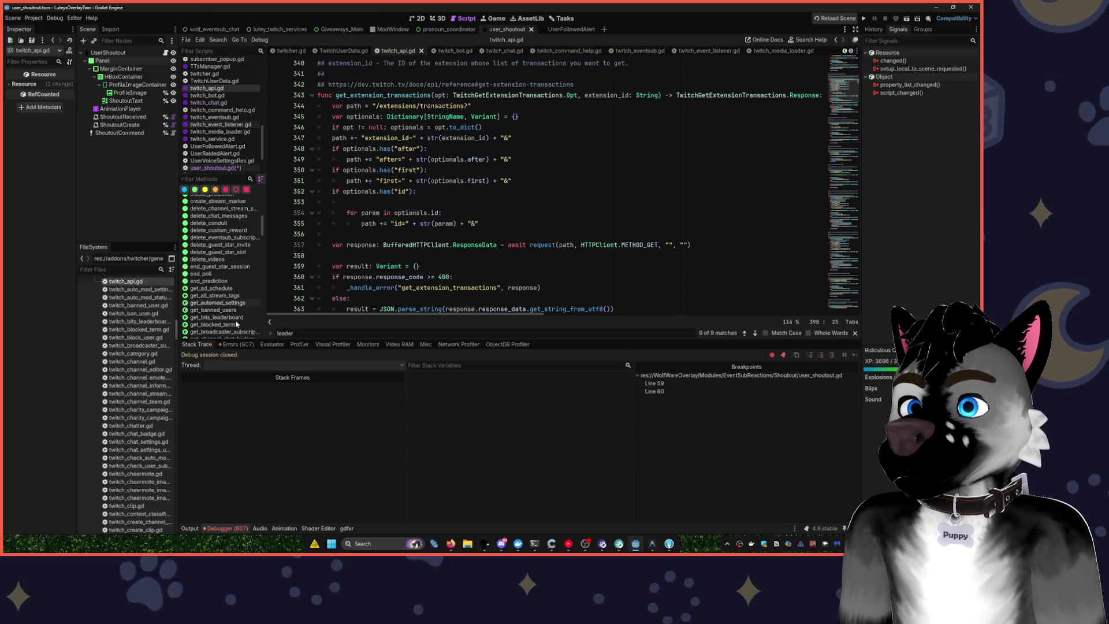
scroll(234, 315, "down", 2)
Step: Filter methods by 'mod', jump to get_moderators, then move down to get_shield_mode_status
left_click(206, 175)
type("mod")
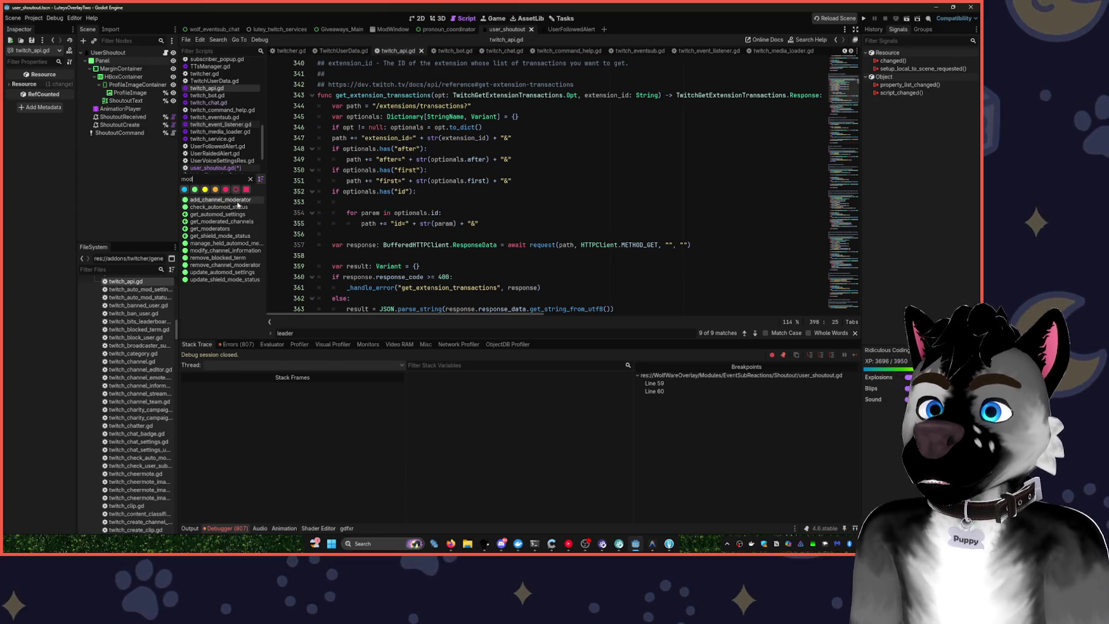
left_click(242, 230)
scroll(580, 205, "down", 3)
scroll(581, 202, "up", 5)
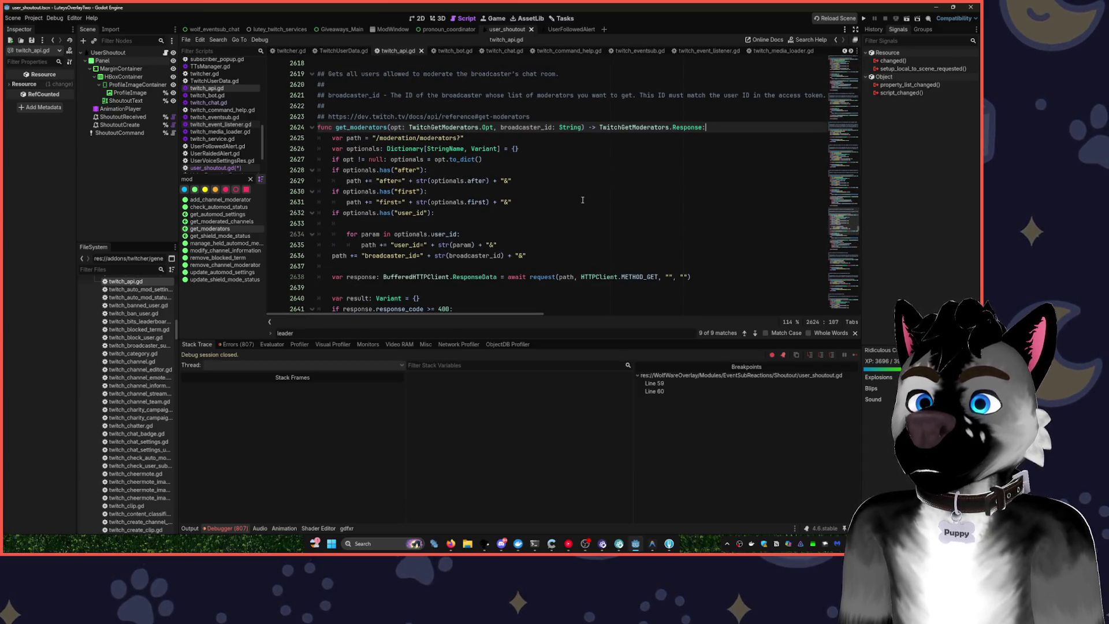
key("Page_Down")
key("Page_Down")
key("Page_Down")
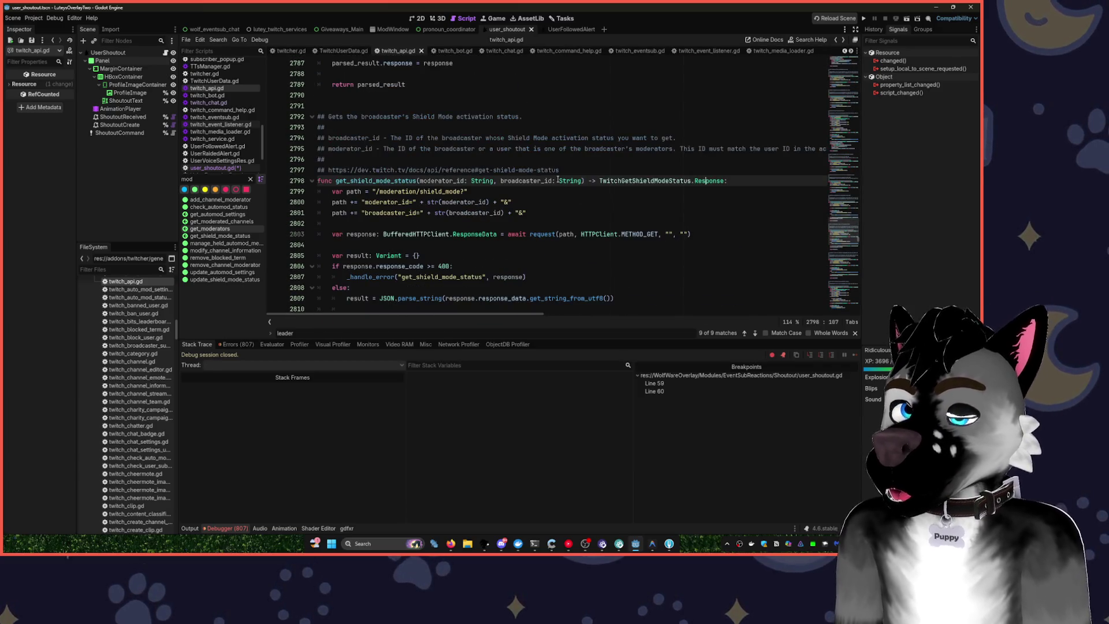
scroll(220, 87, "up", 4)
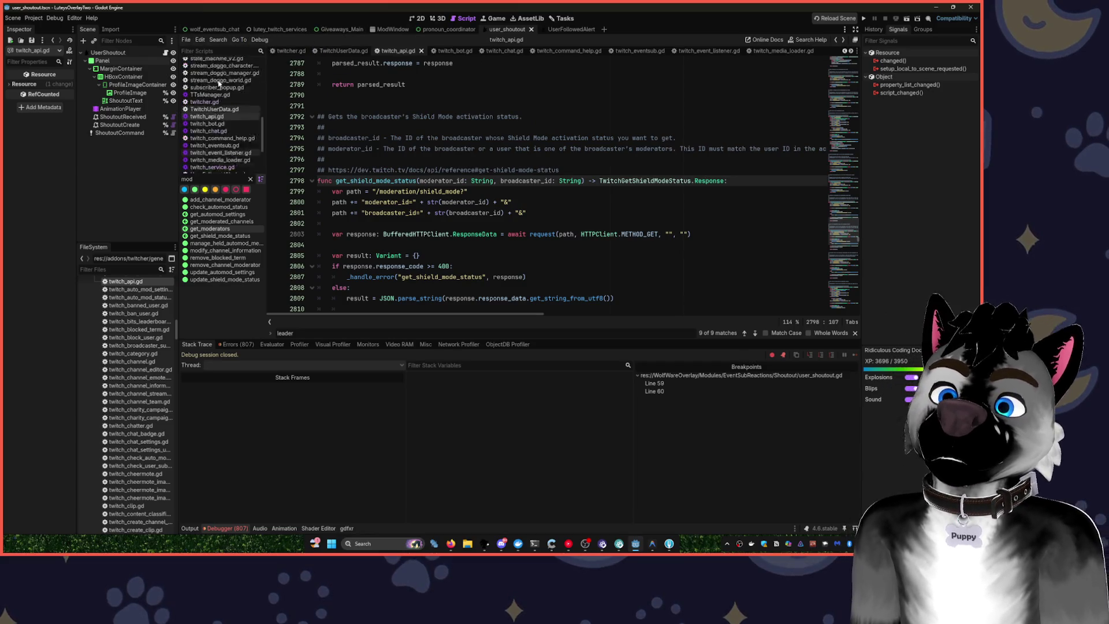
Step: Filter the script list and open WolfWareGlobal.gd
left_click(213, 51)
type("g")
key("BackSpace")
key("alt+Left")
Step: Close the find bar, make the code area taller, scroll to get_moderators, and run the project
scroll(556, 184, "down", 20)
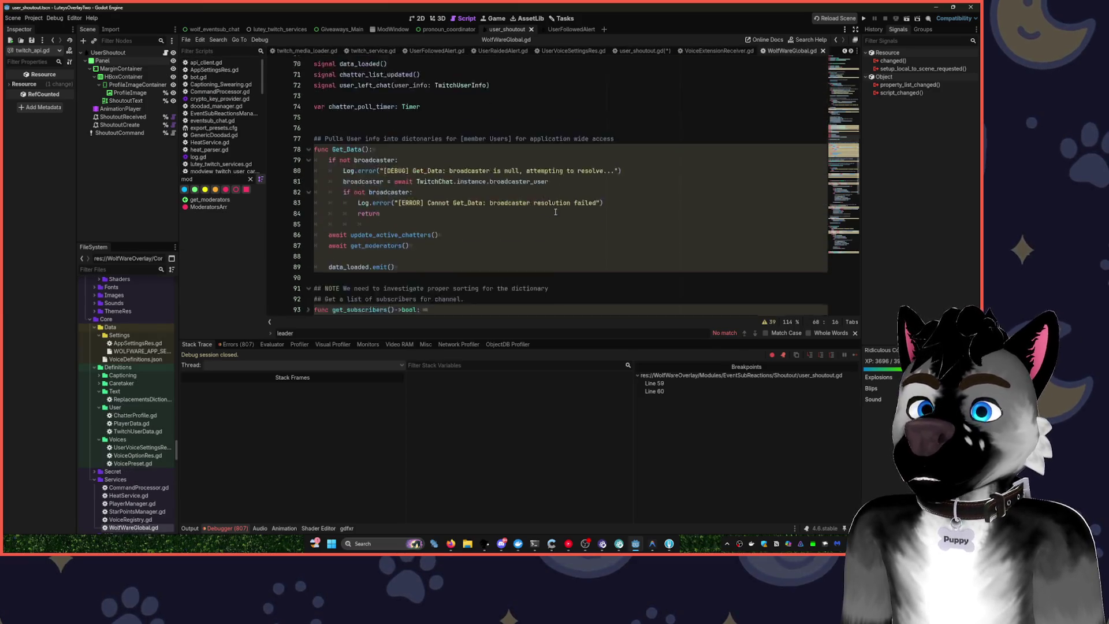
left_click(856, 334)
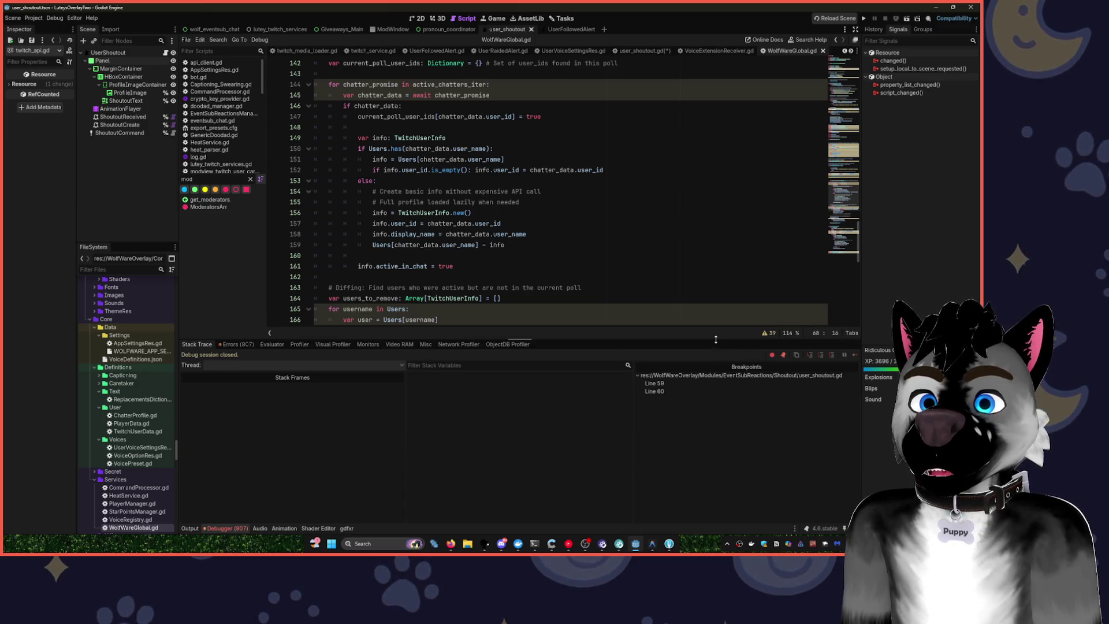
left_click_drag(716, 339, 716, 428)
scroll(554, 231, "down", 7)
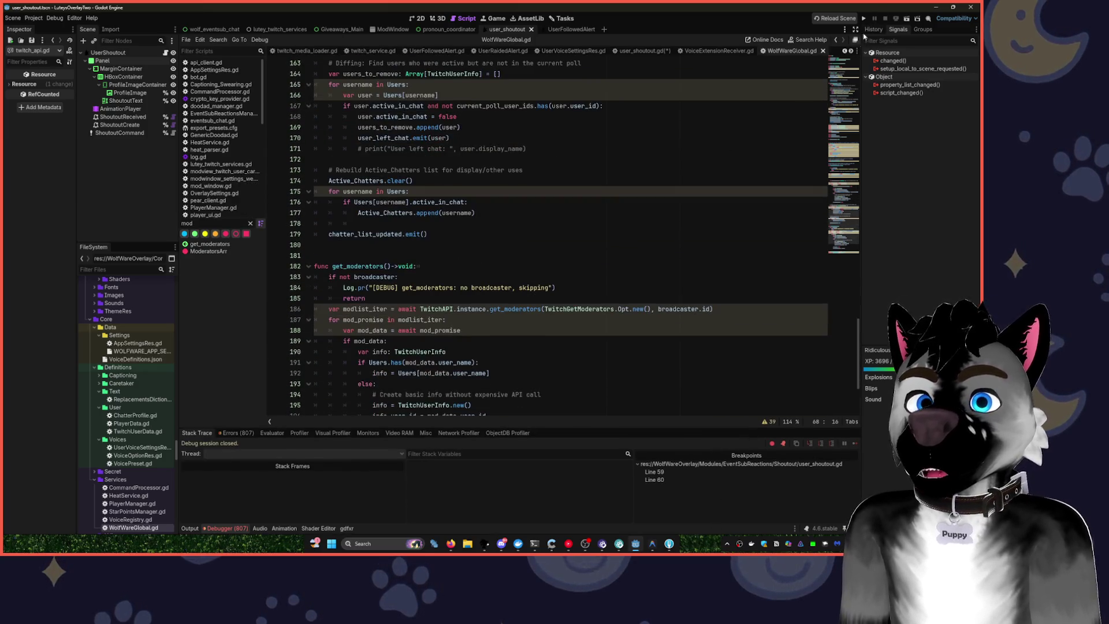
left_click(863, 18)
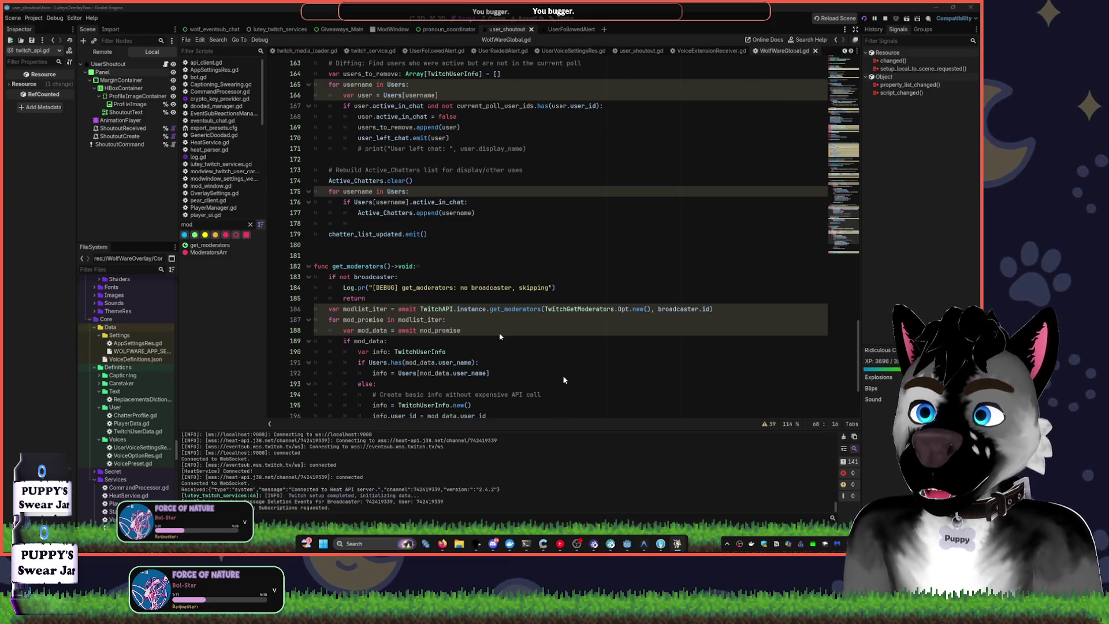
key("alt+Tab")
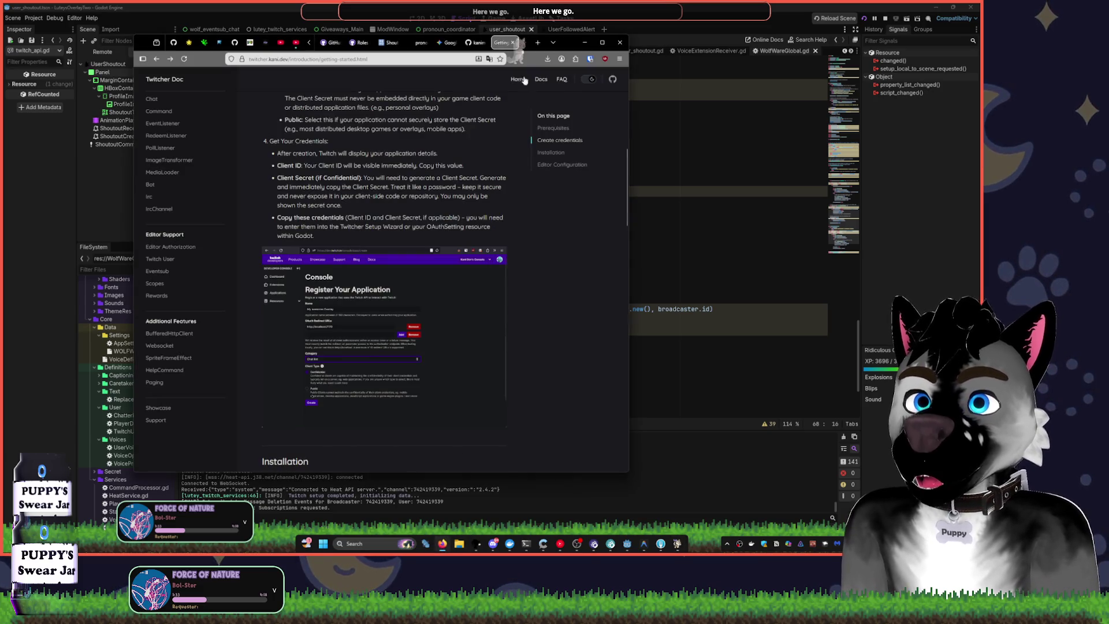
key("alt+Tab")
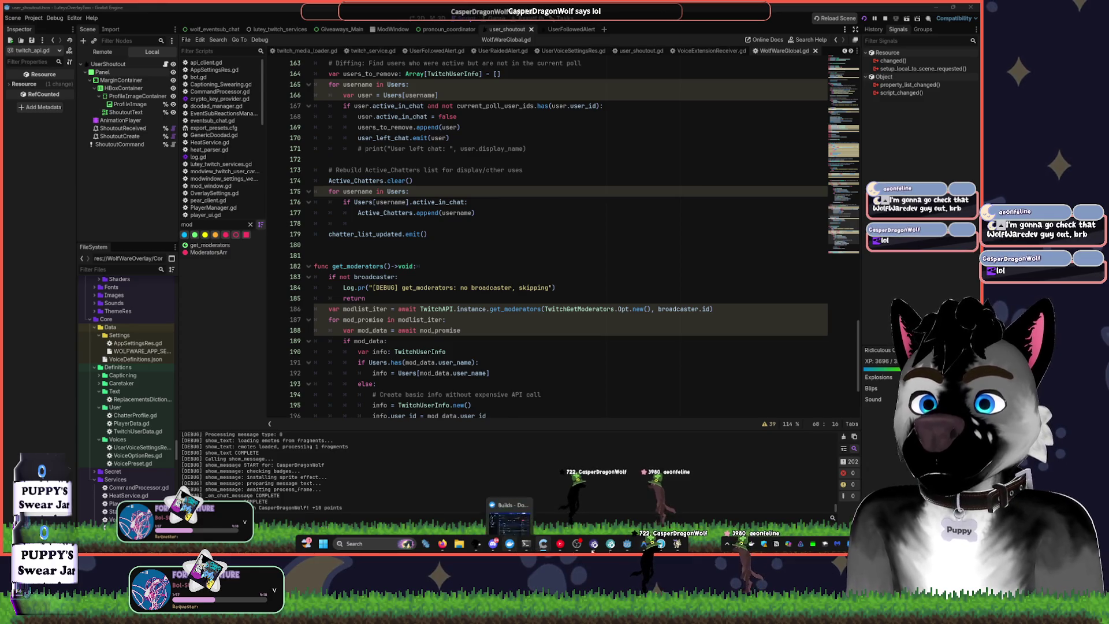
Step: Copy the get_moderators function (lines 182–201) and paste the copy just below it at line 203
left_click(428, 256)
scroll(413, 231, "down", 3)
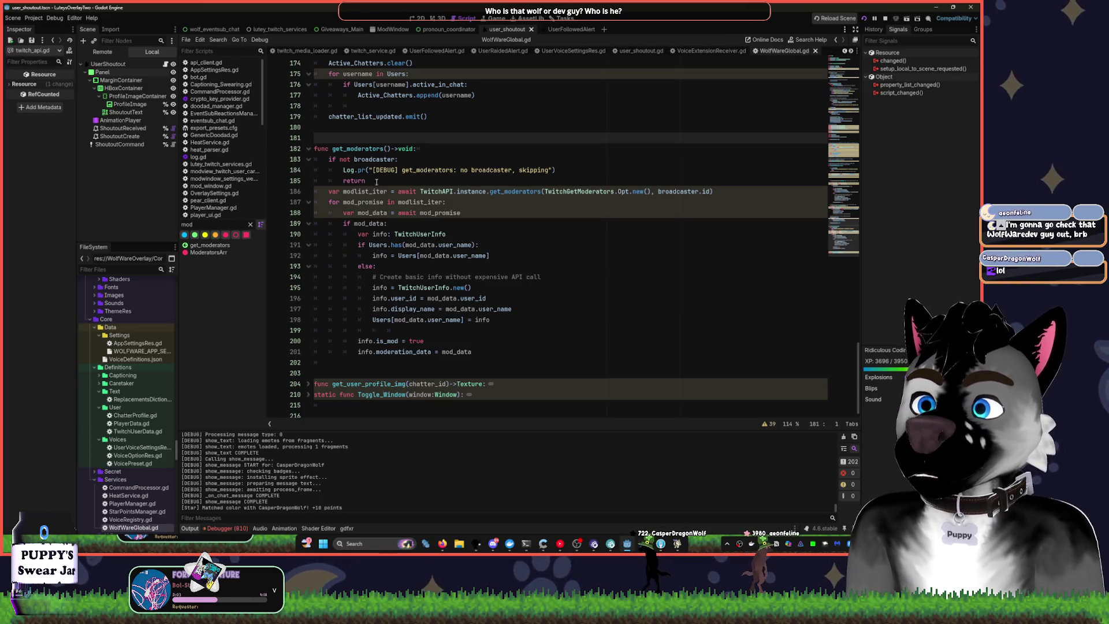
left_click_drag(324, 147, 355, 363)
key("ctrl+c")
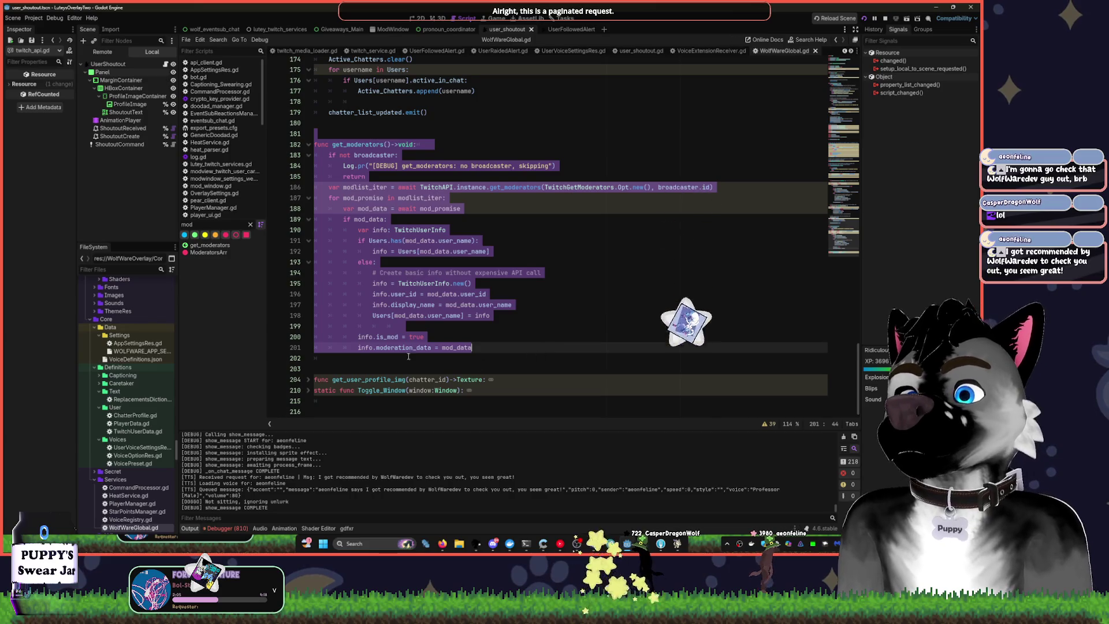
left_click(355, 362)
key("BackSpace")
key("Return")
key("Return")
key("Return")
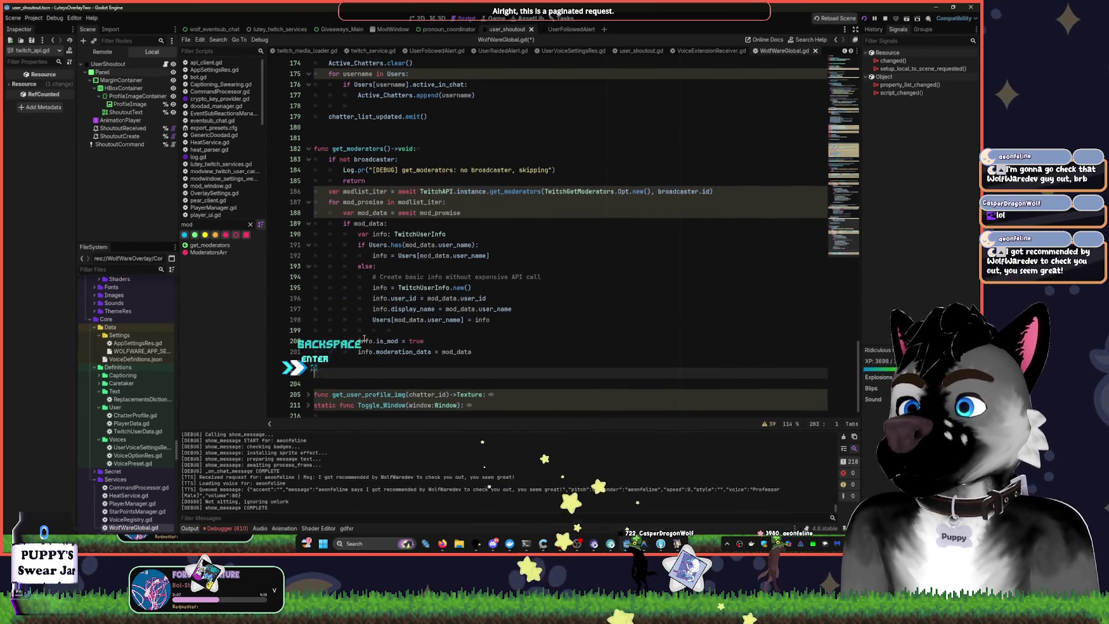
key("ctrl+v")
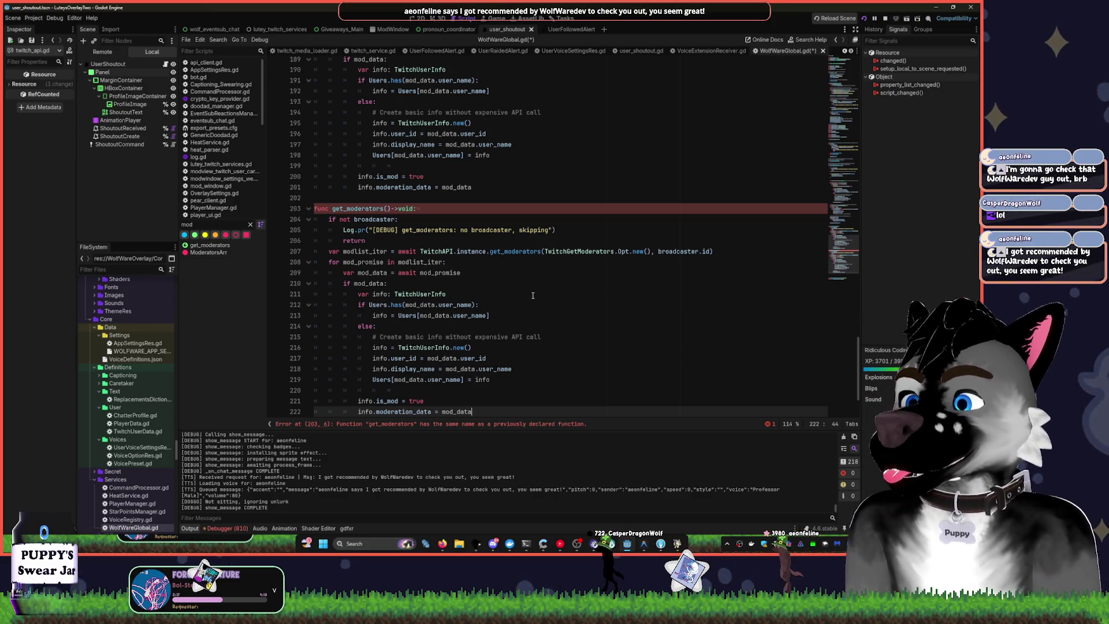
double_click(358, 208)
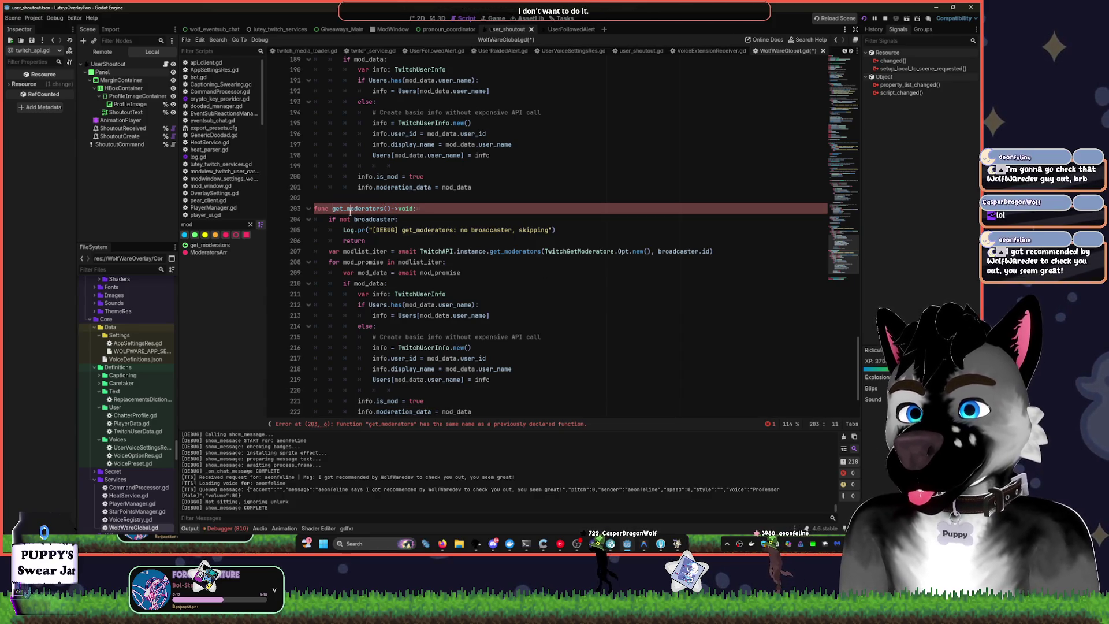
Step: Rename the copied function on line 203 from get_moderators to get_channel_info
left_click(349, 209)
double_click(347, 209)
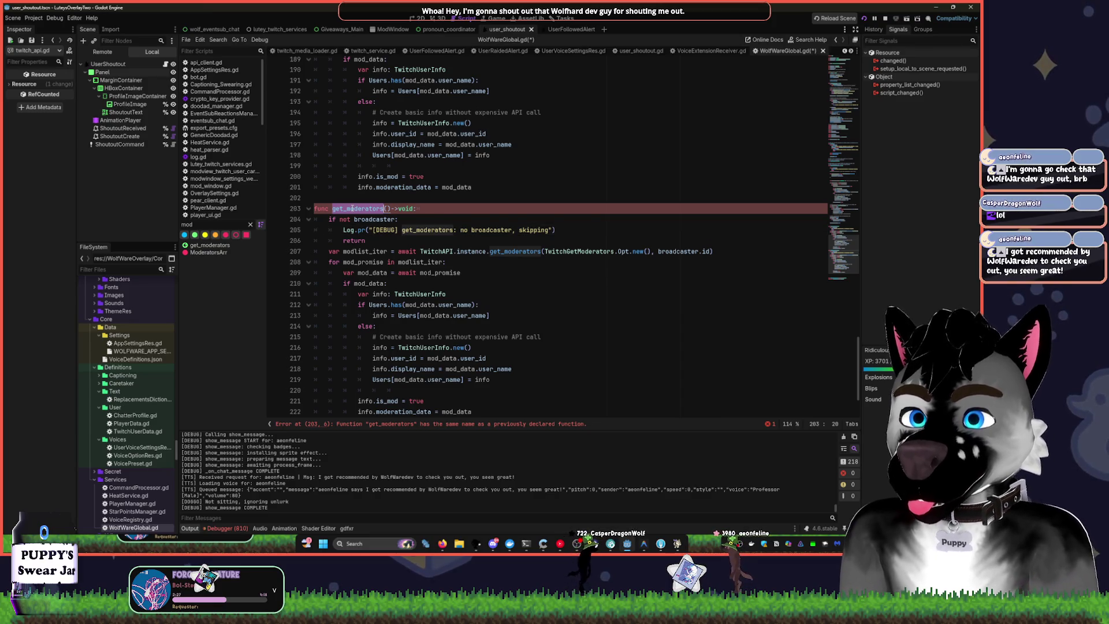
type("get_channels")
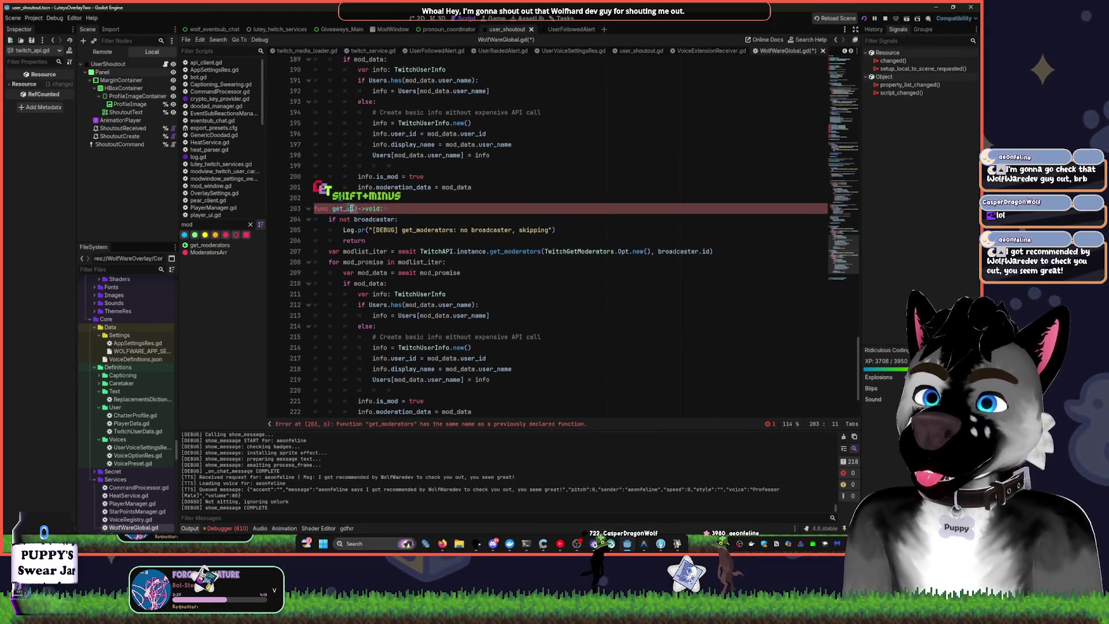
key("BackSpace")
type("_info")
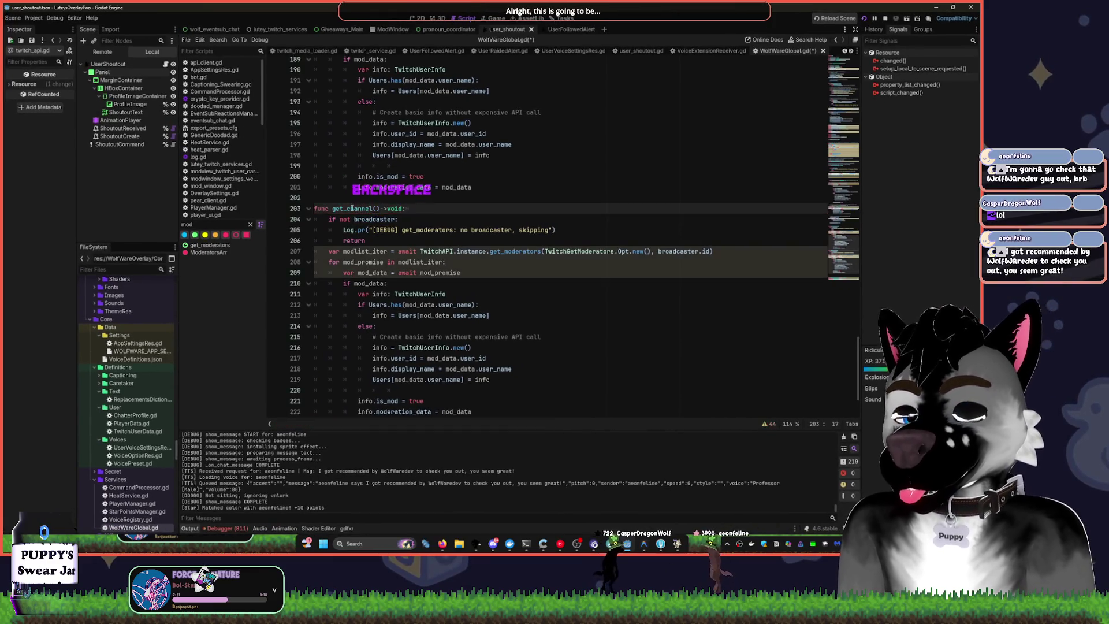
key("Down")
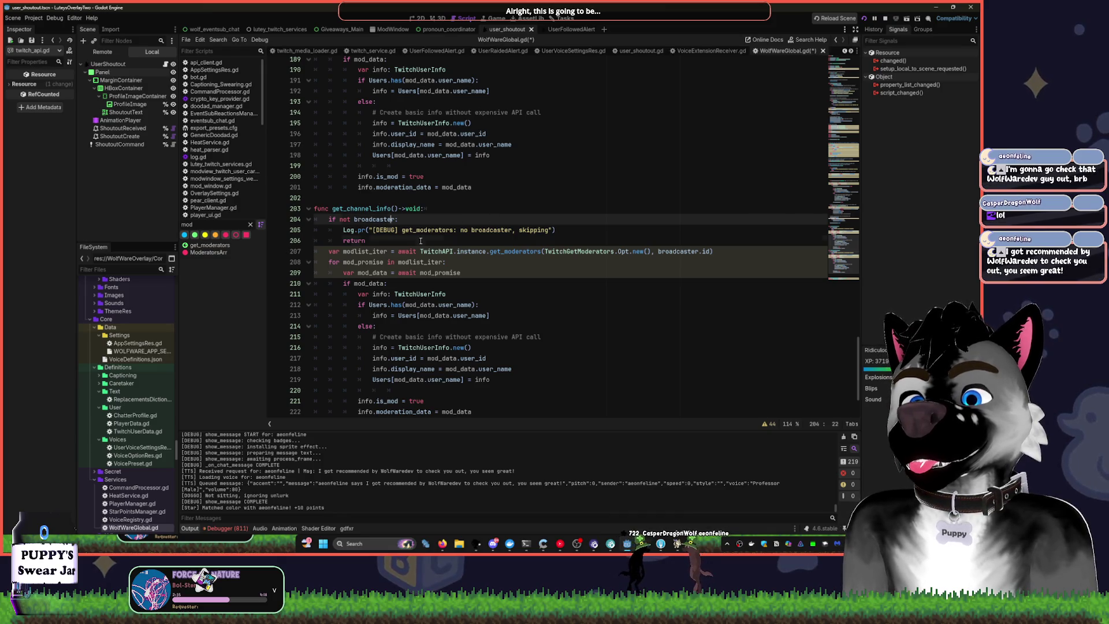
key("Down")
key("Down")
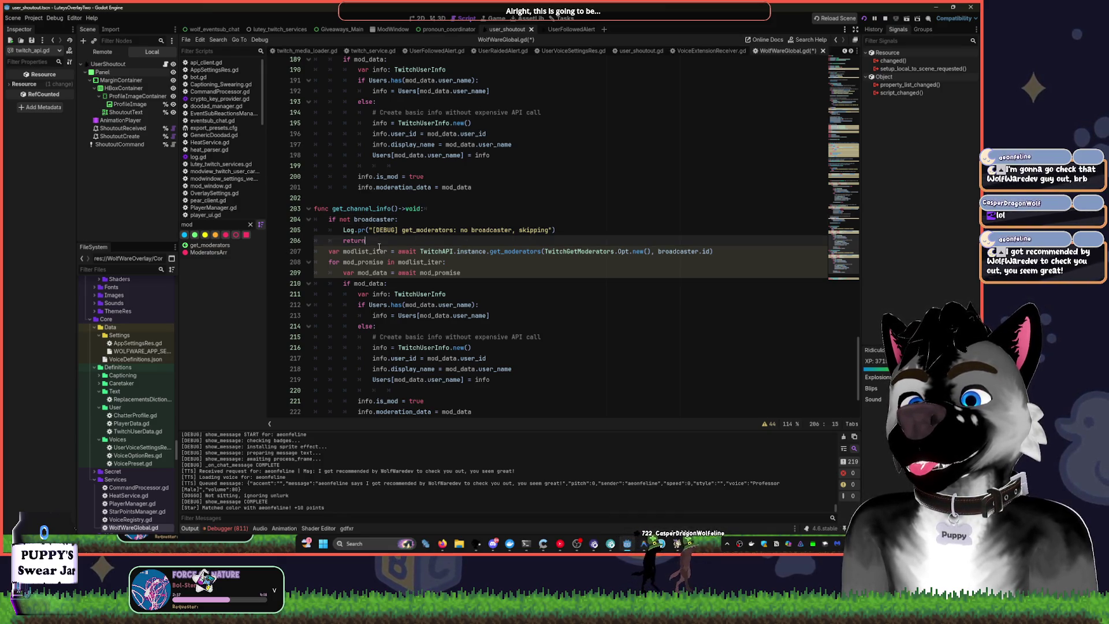
double_click(427, 230)
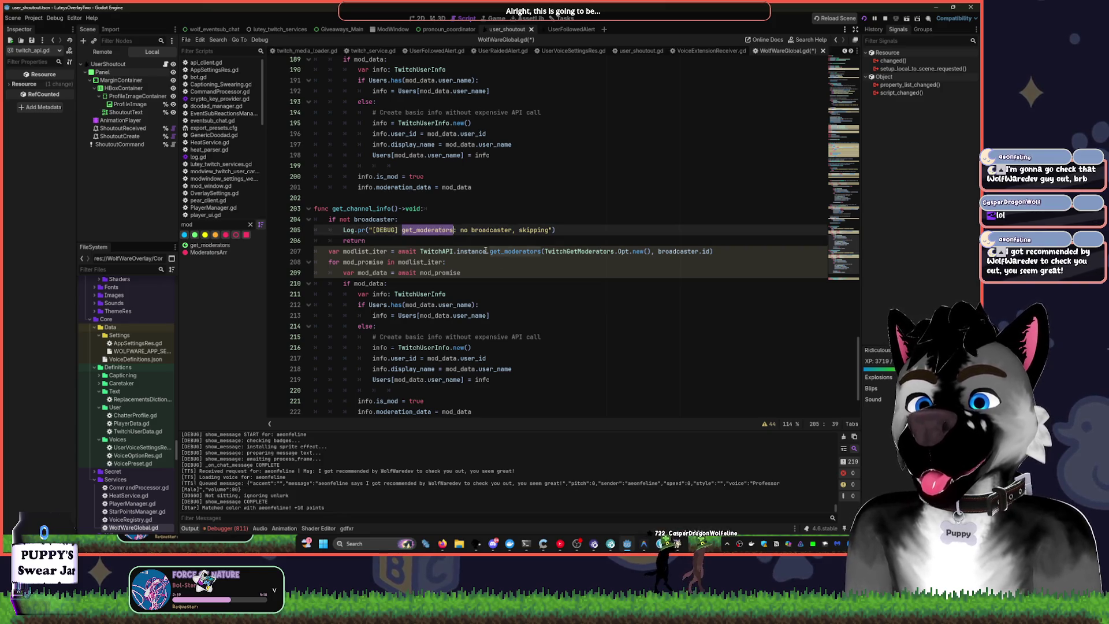
Step: Undo the stray edits made while multi-selecting the get_moderators occurrences
key("shift+F3")
scroll(635, 269, "down", 15)
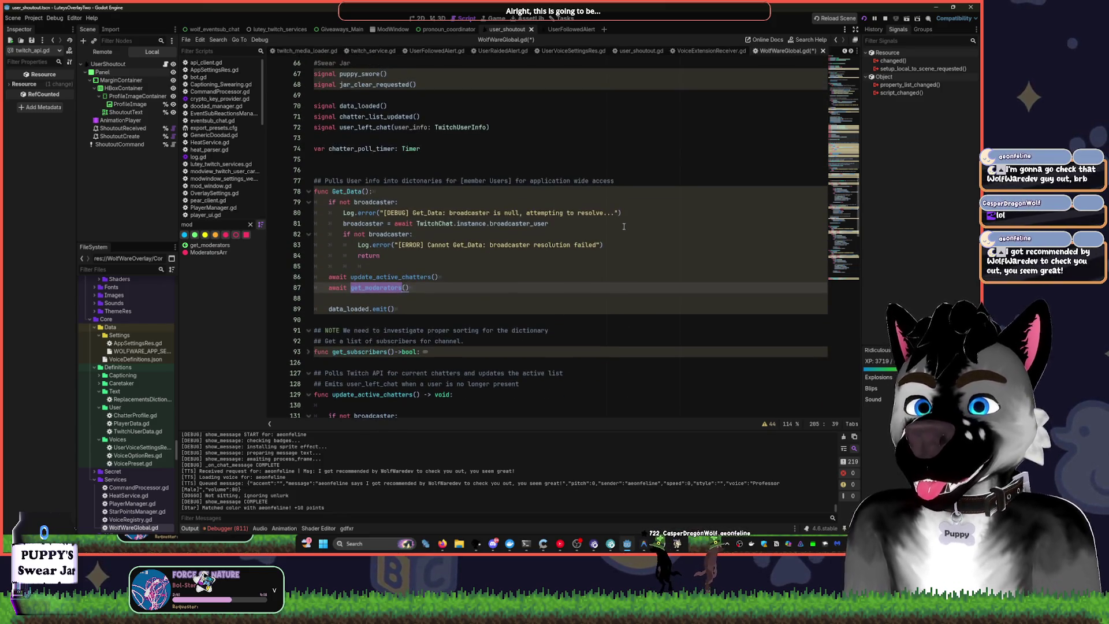
type("g")
key("ctrl+z")
key("ctrl+d")
scroll(578, 260, "down", 4)
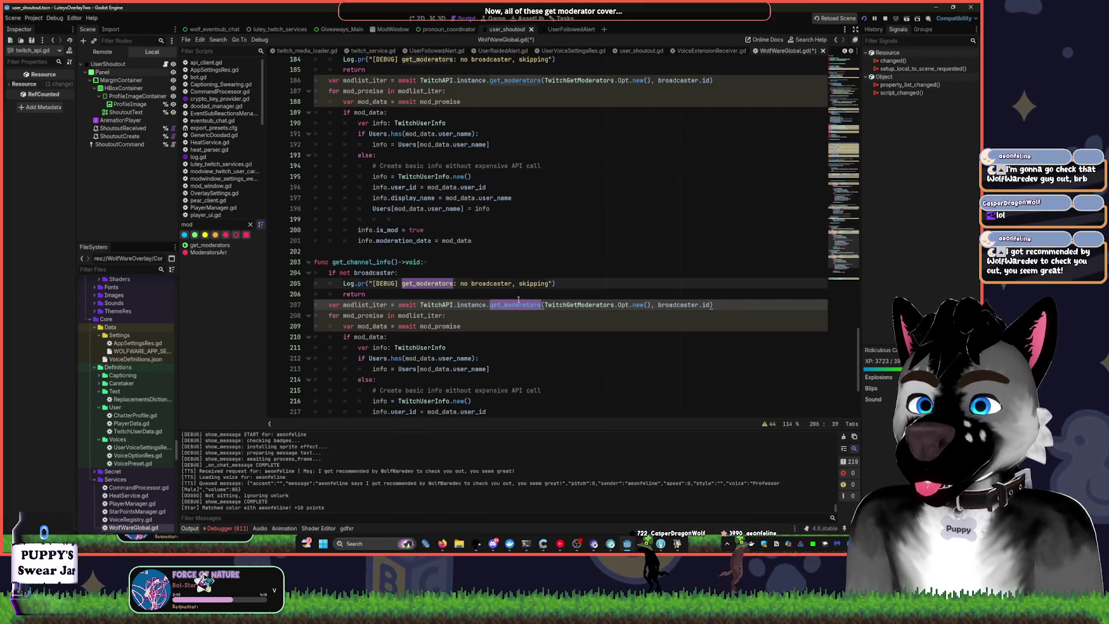
key("ctrl+d")
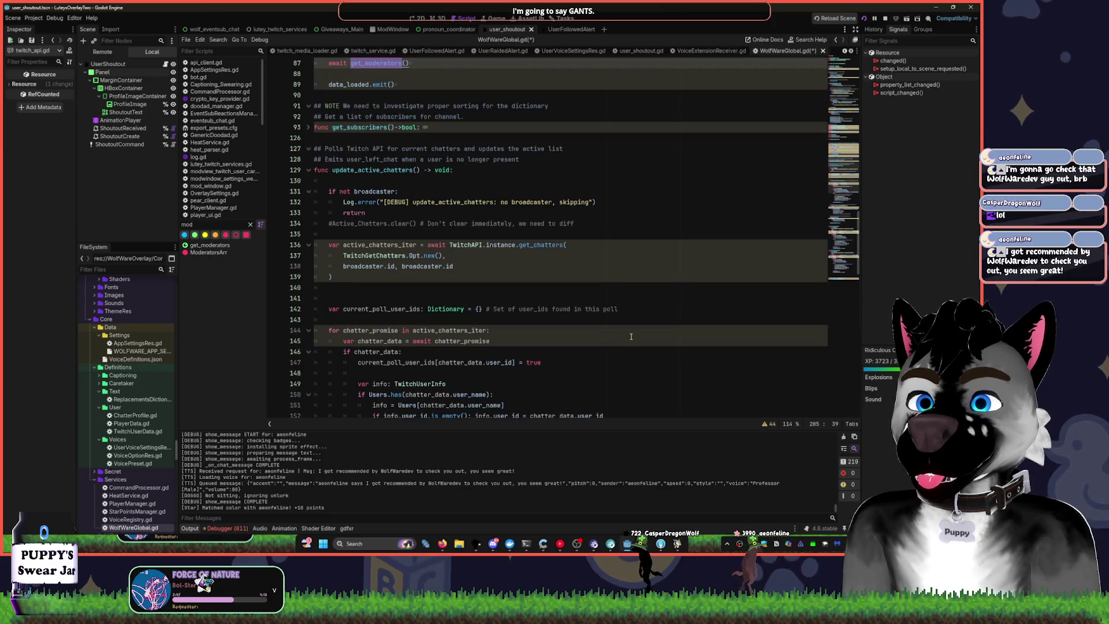
scroll(631, 336, "up", 6)
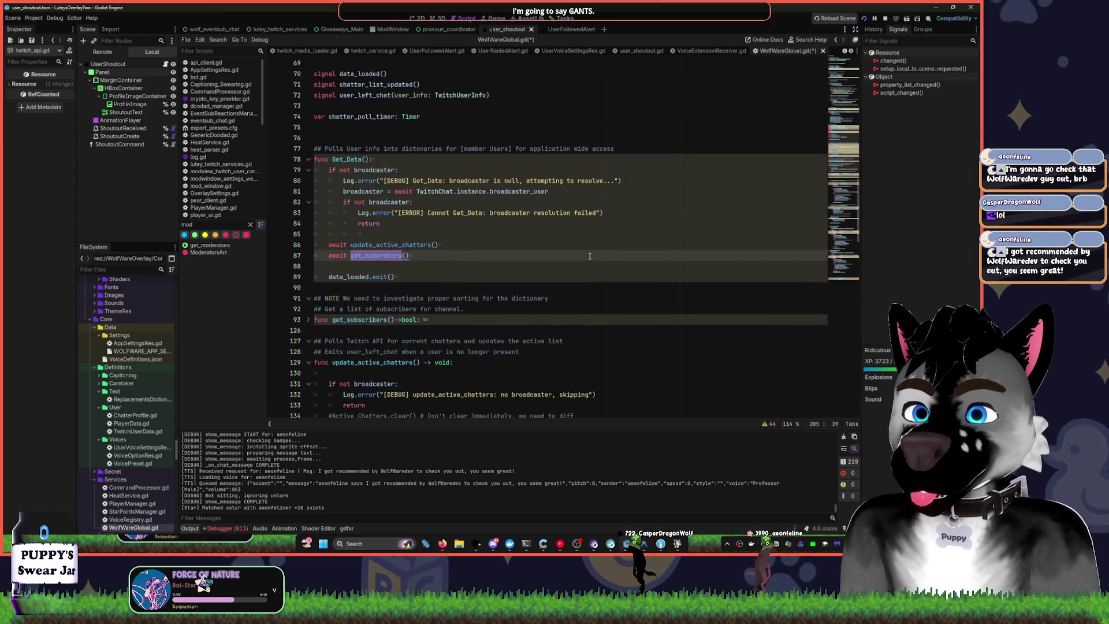
key("BackSpace")
key("BackSpace")
key("BackSpace")
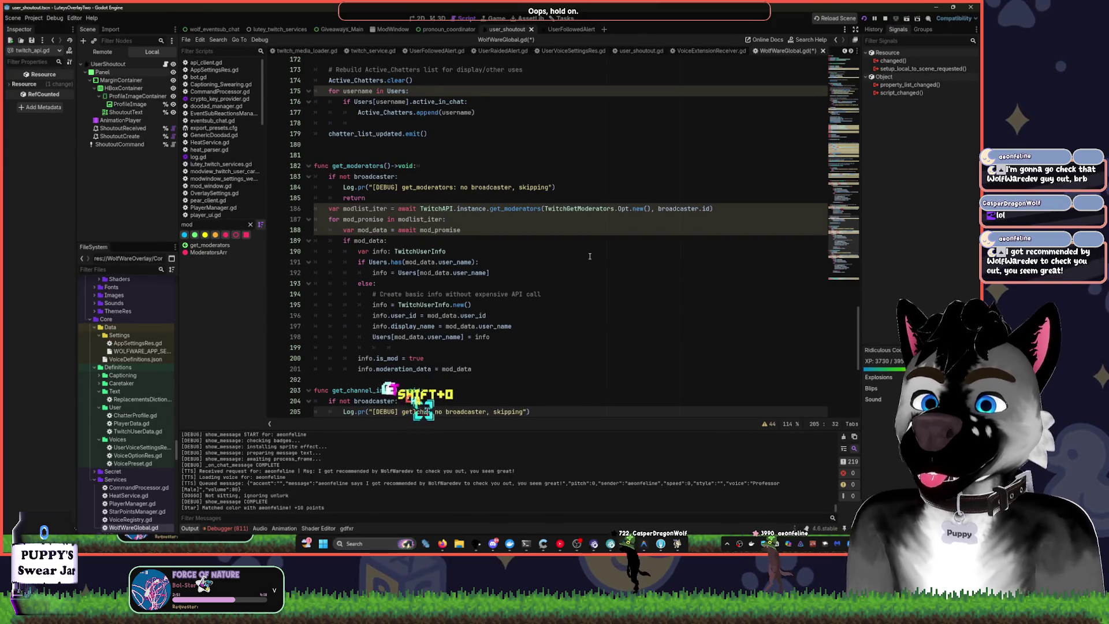
key("ctrl+z")
key("ctrl+z")
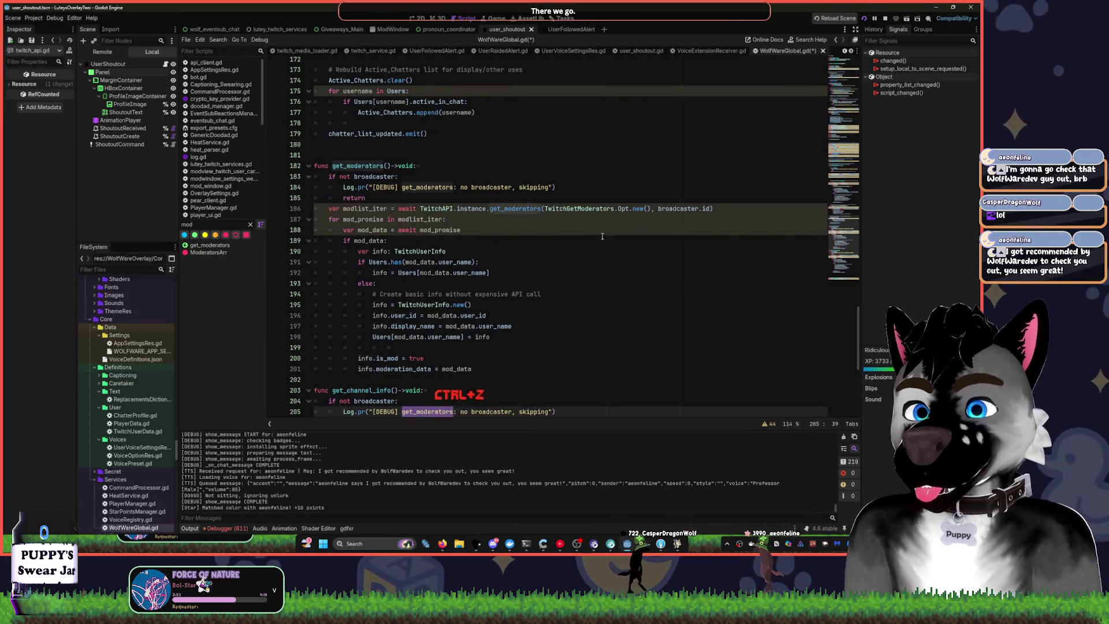
Step: Fold the original get_moderators function so the copied get_channel_info code stands alone
left_click(490, 263)
double_click(514, 240)
scroll(635, 312, "up", 15)
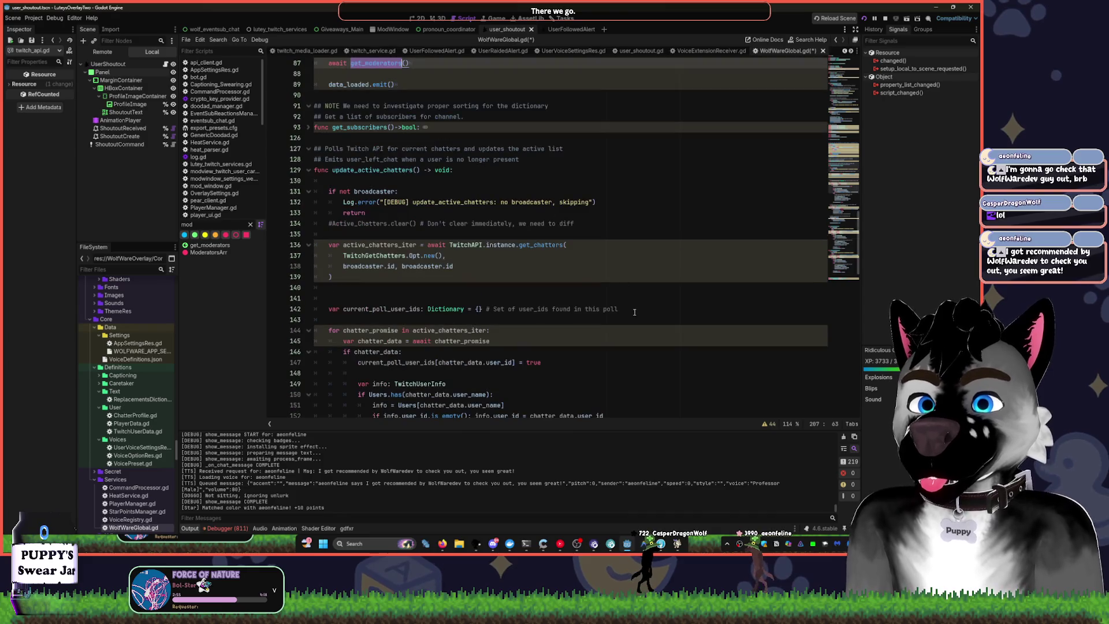
scroll(485, 230, "up", 3)
scroll(572, 196, "up", 5)
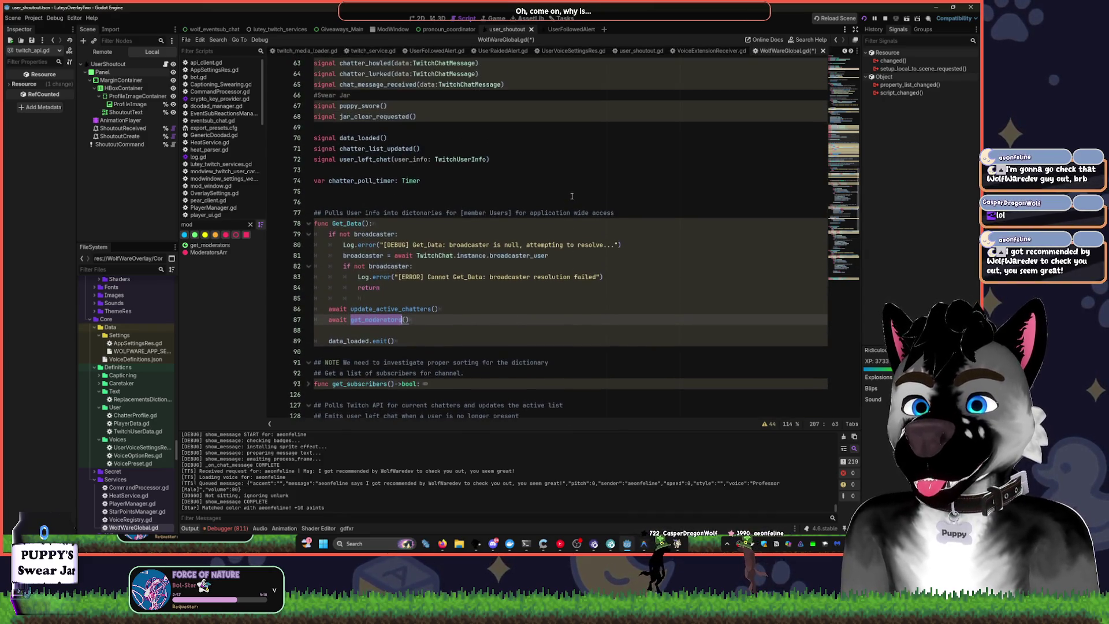
scroll(572, 196, "down", 3)
scroll(546, 220, "down", 20)
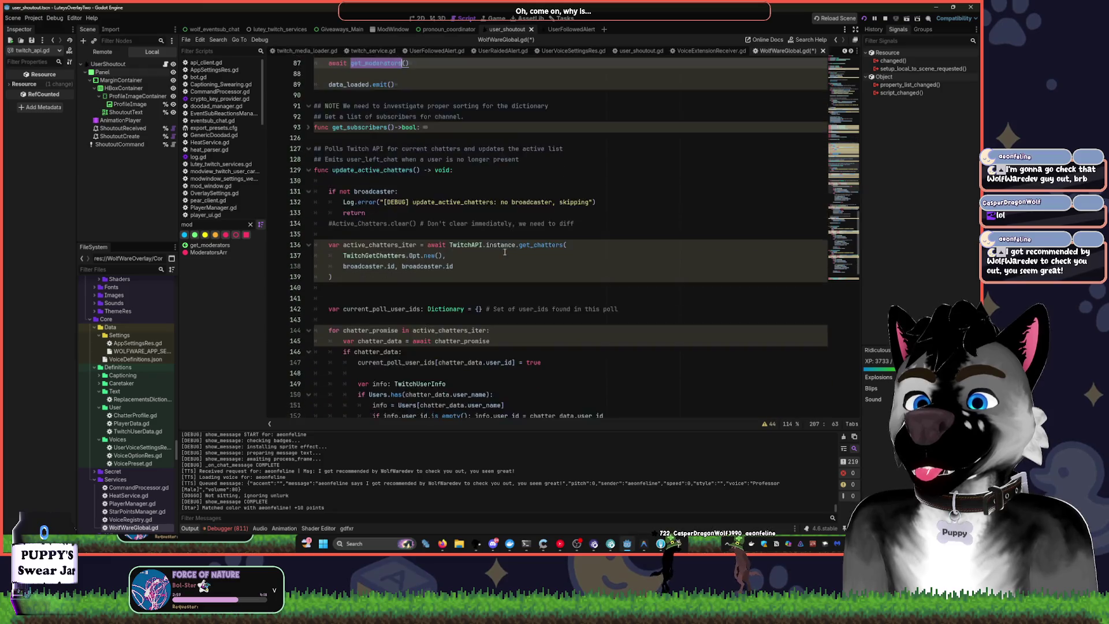
left_click(496, 321)
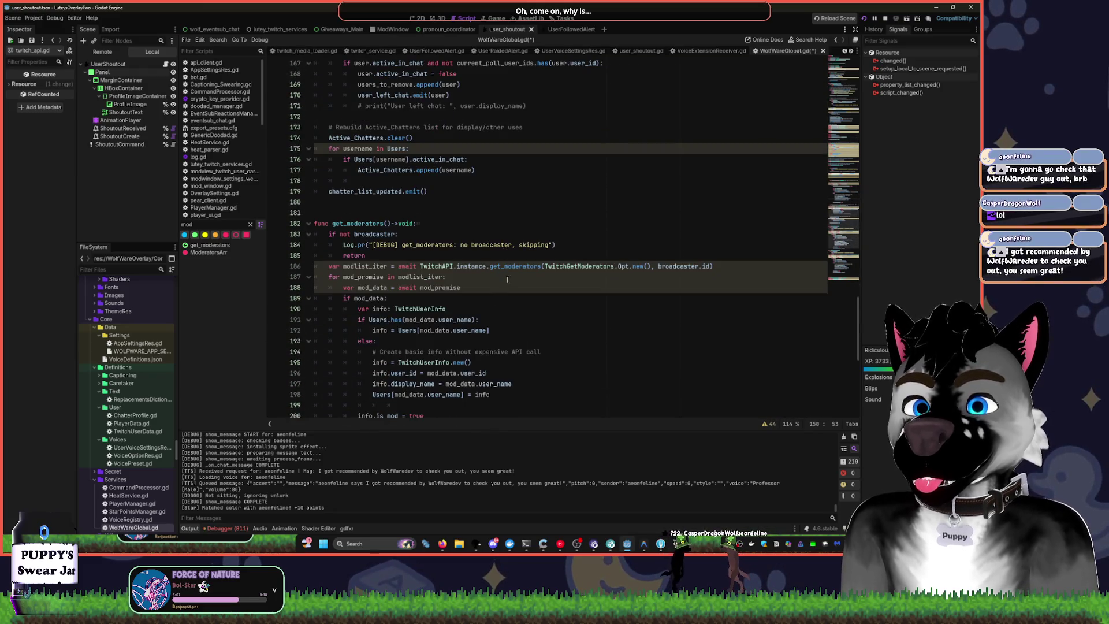
scroll(507, 280, "down", 4)
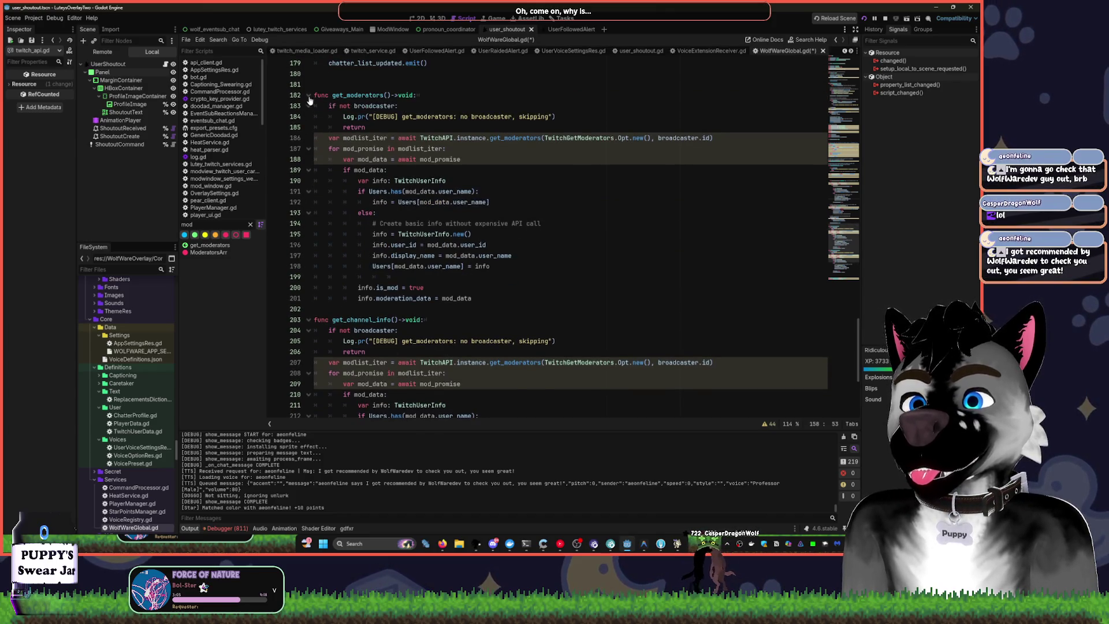
left_click(309, 96)
scroll(502, 231, "up", 1)
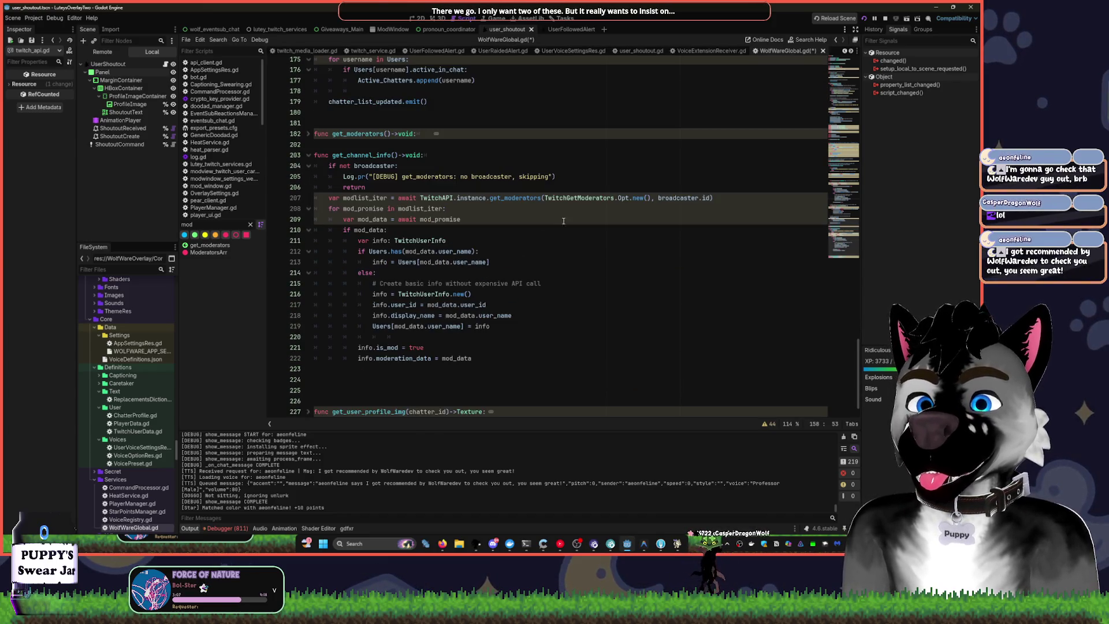
Step: Replace the get_moderators call on line 207 with get_channel_information from autocomplete
double_click(502, 198)
key("shift+alt+o")
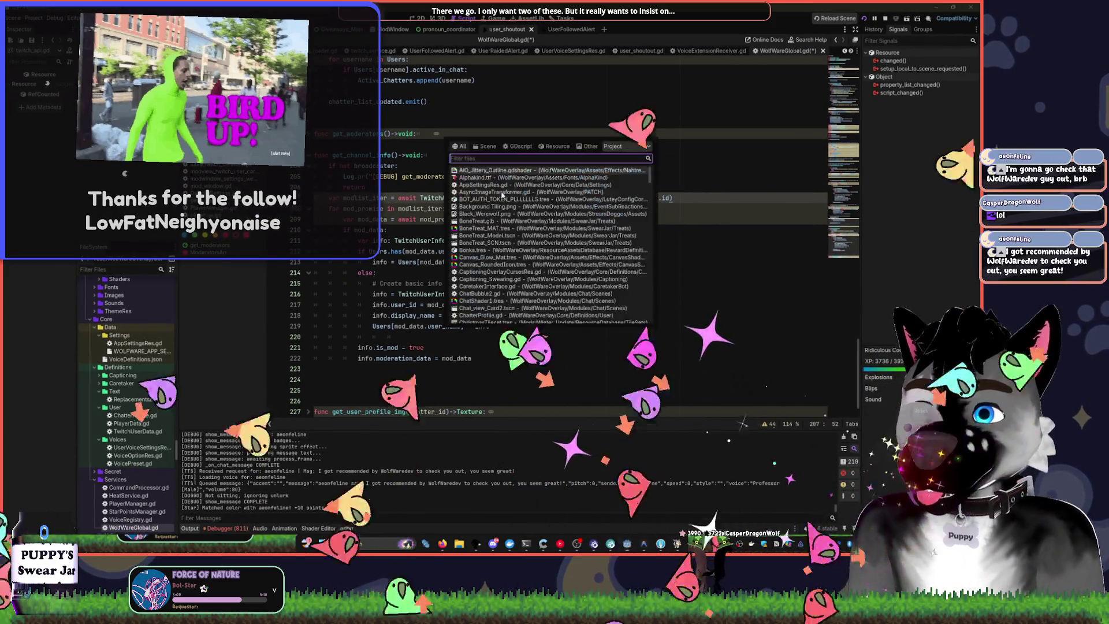
key("Escape")
type("get")
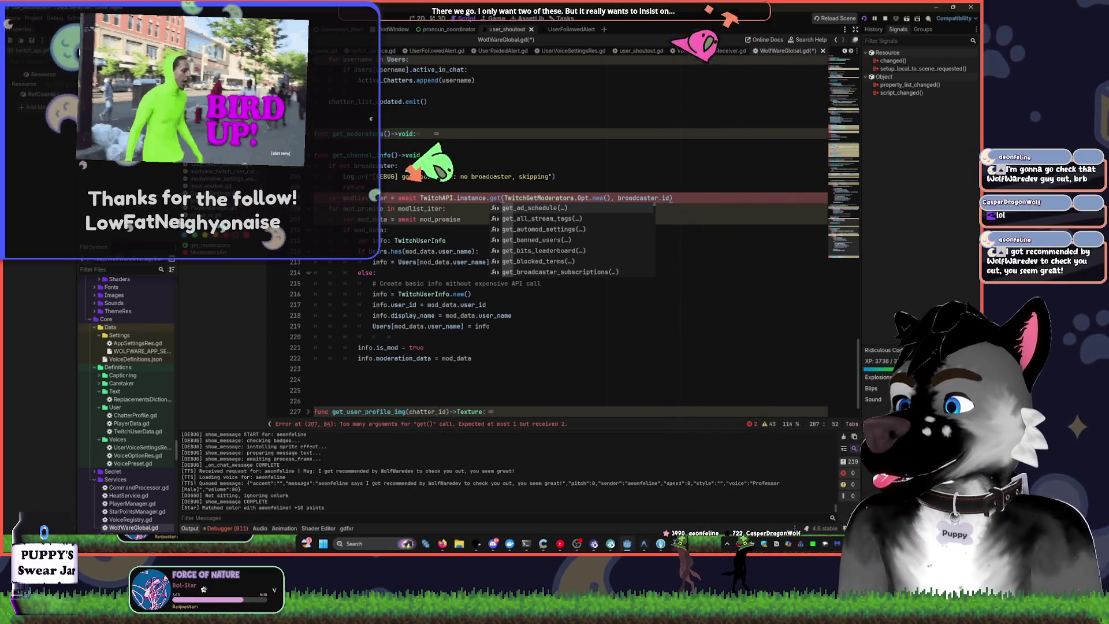
left_click(515, 176)
left_click(495, 198)
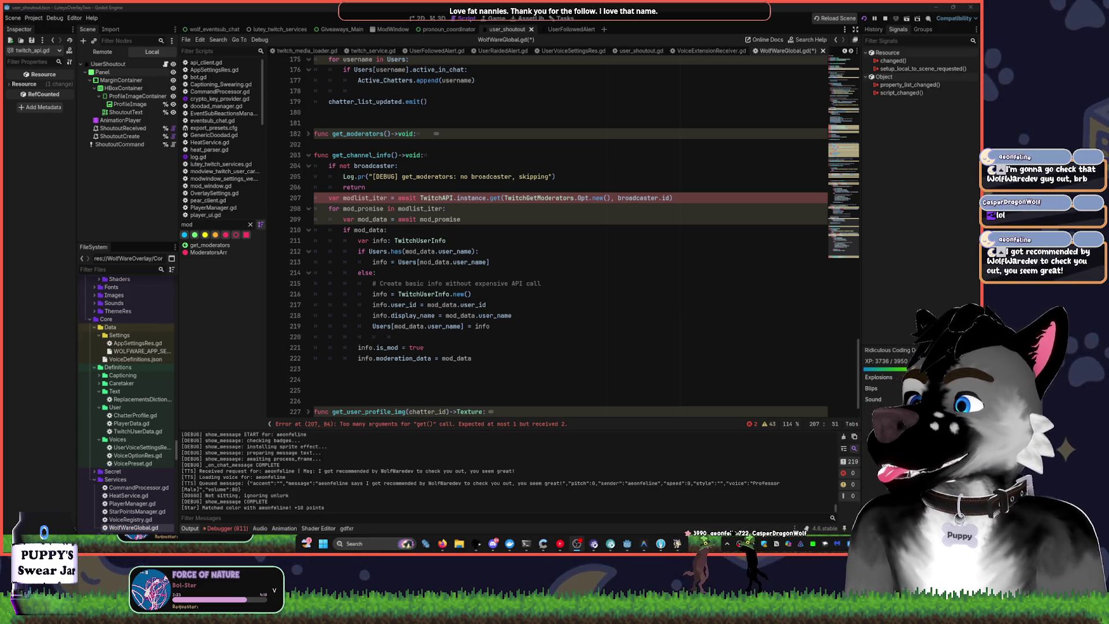
key("Down")
key("Down")
key("Down")
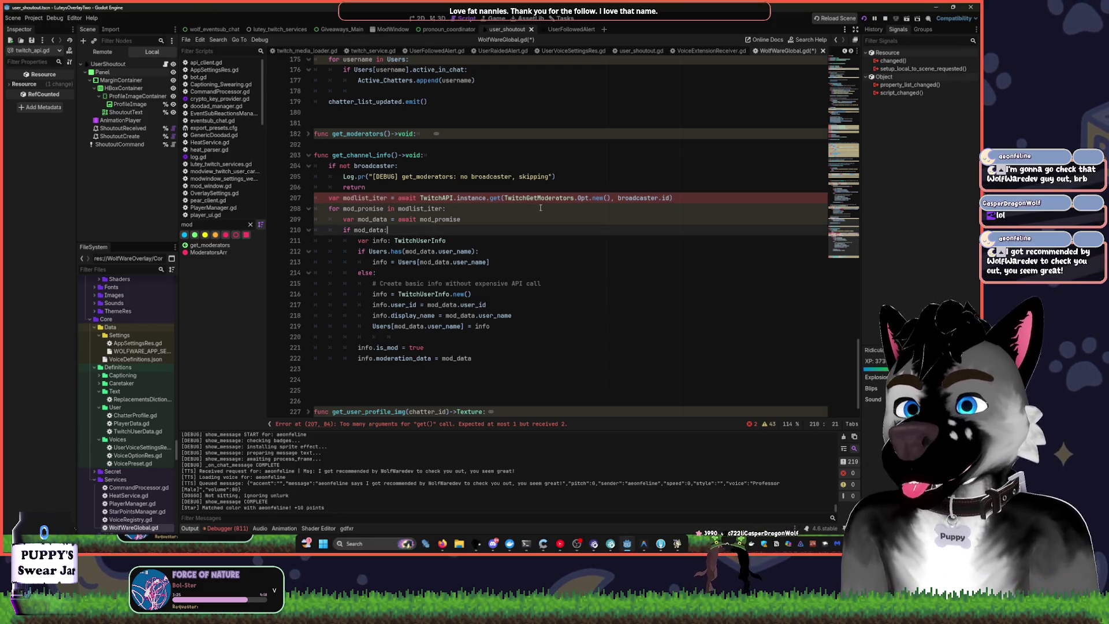
left_click(486, 199)
key("ctrl+z")
type("_all")
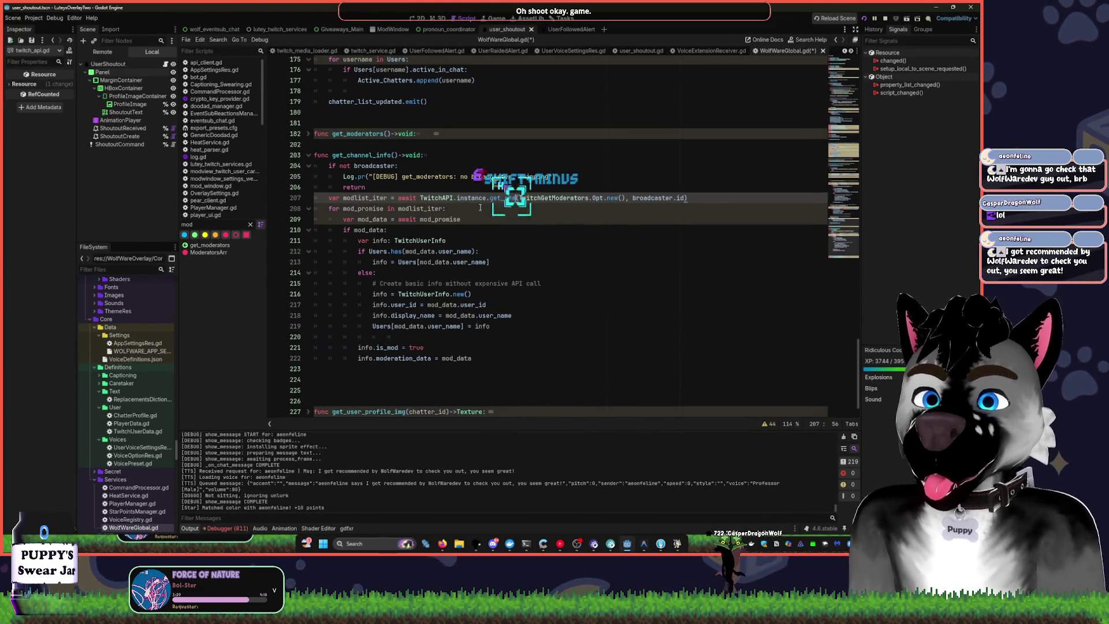
type("cha")
key("Down")
key("Down")
key("Down")
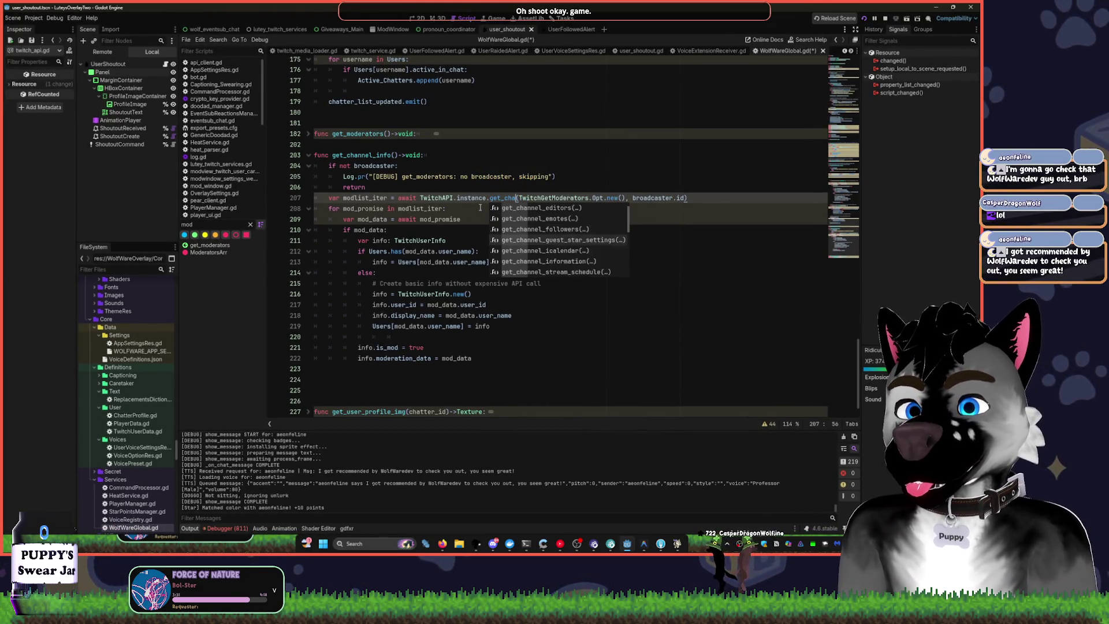
key("Tab")
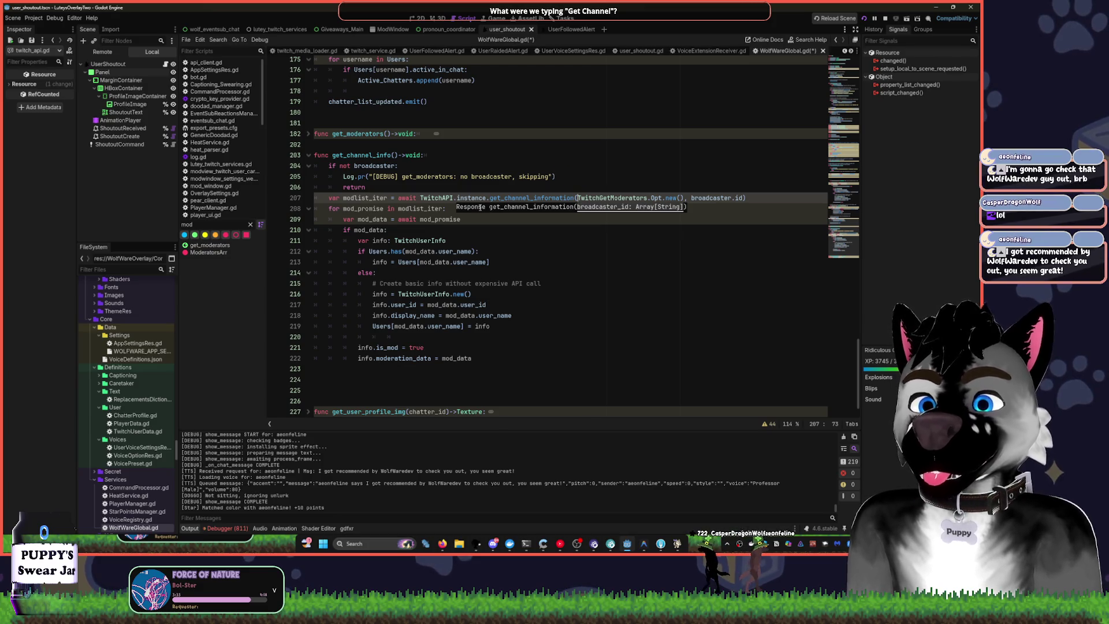
Step: Open the get_channel_information definition in twitch_api.gd
left_click(538, 198)
left_click(688, 268)
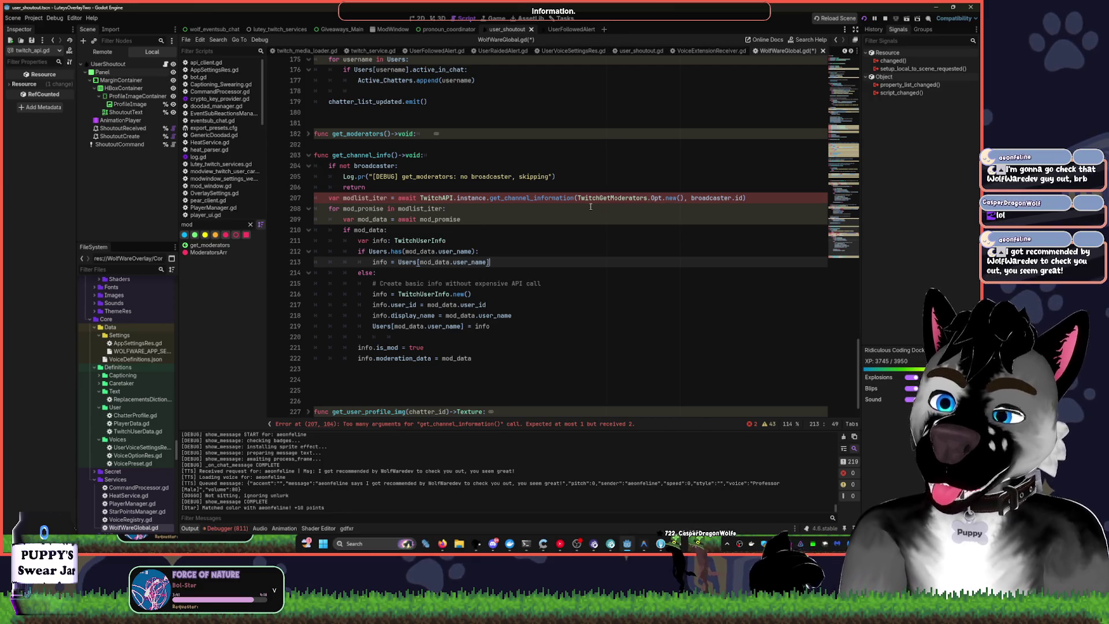
left_click(549, 198)
left_click(564, 217, "ctrl")
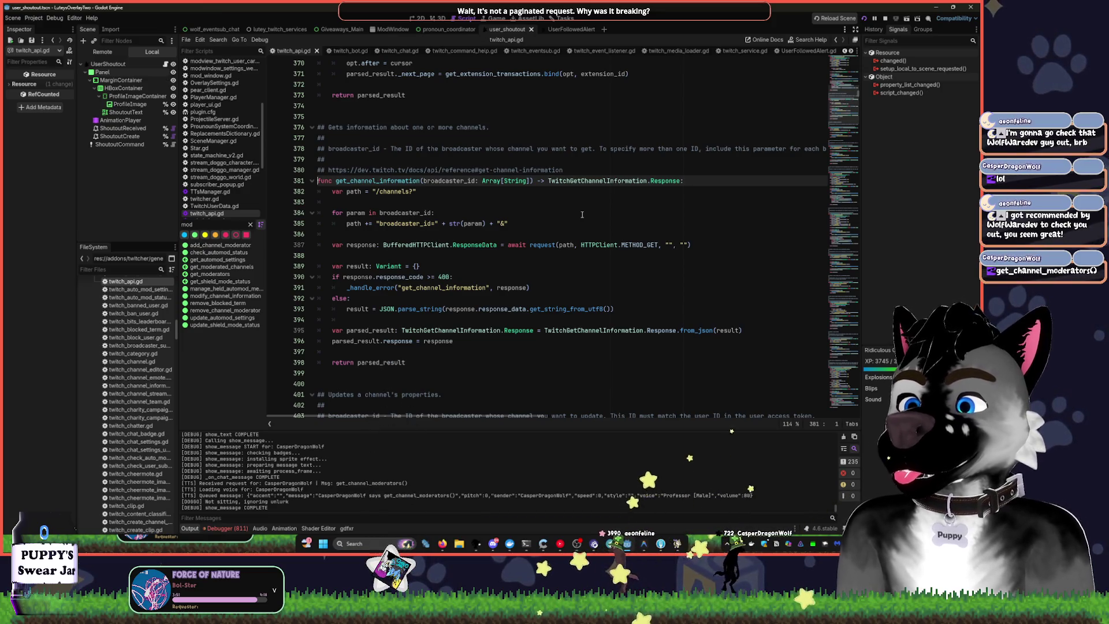
Step: Filter twitch_api.gd's method list for 'informatio' and jump to get_channel_information
scroll(532, 236, "down", 5)
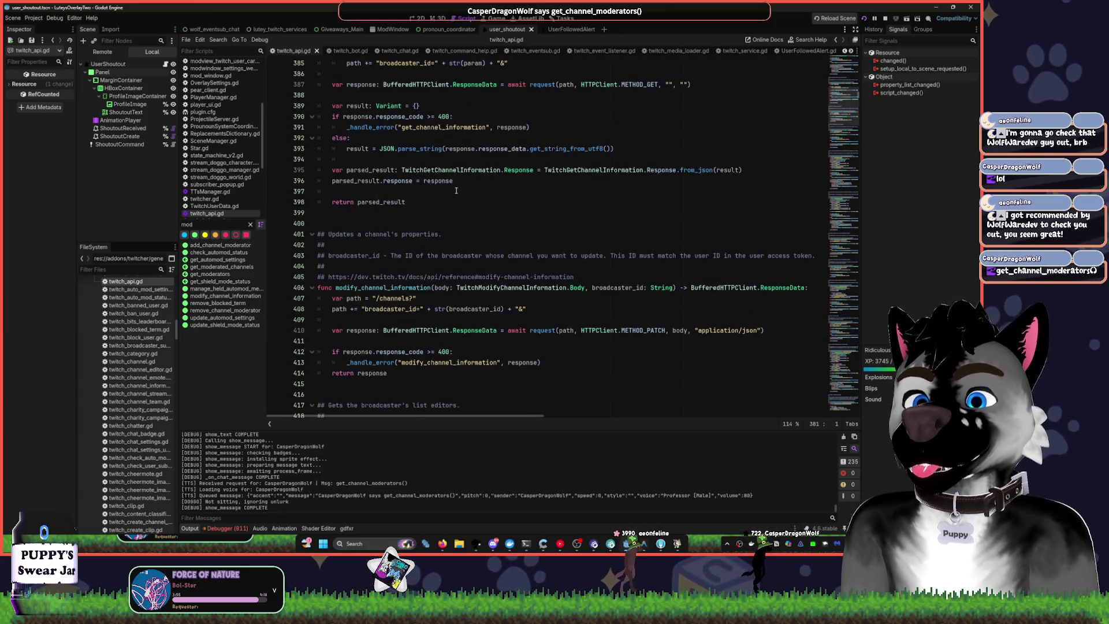
left_click(458, 287)
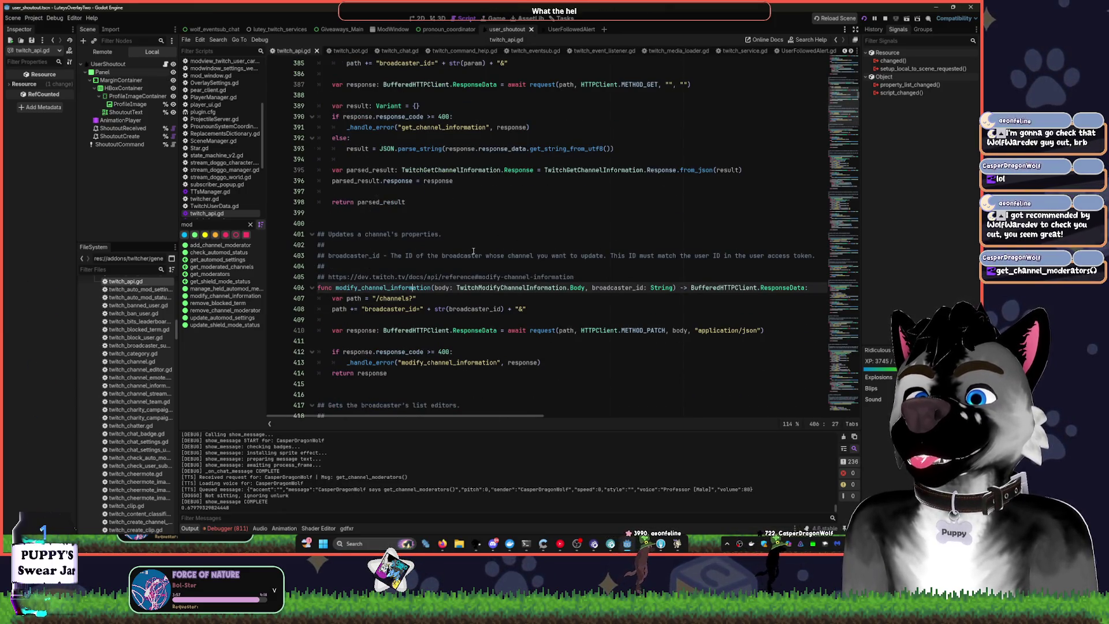
scroll(507, 215, "up", 4)
scroll(507, 215, "up", 3)
key("Up")
key("Up")
key("Up")
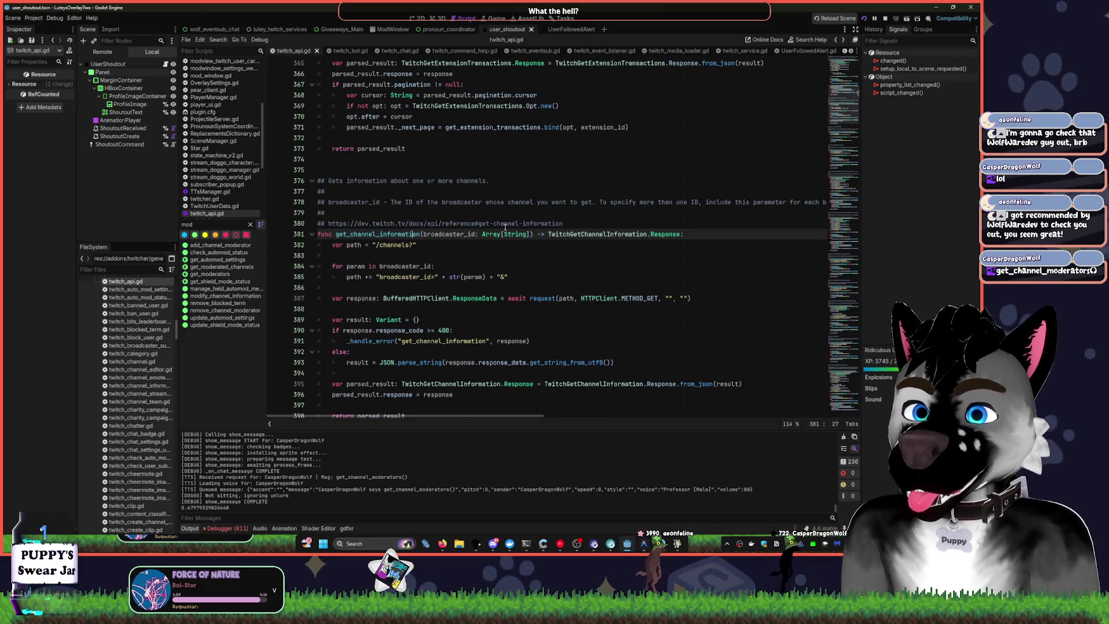
scroll(531, 236, "down", 7)
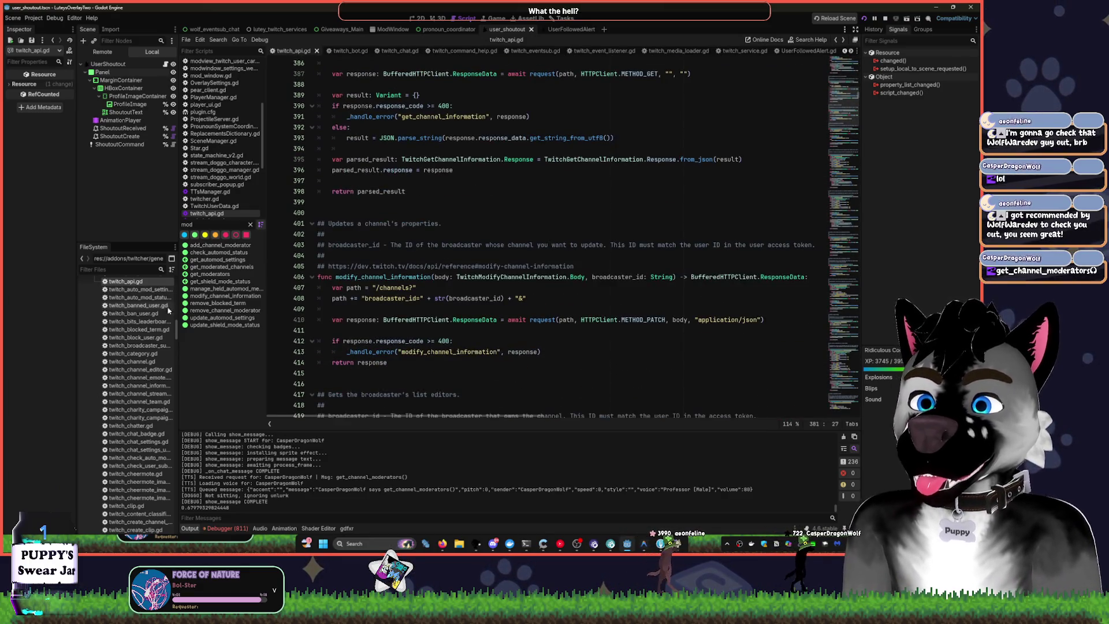
left_click(251, 225)
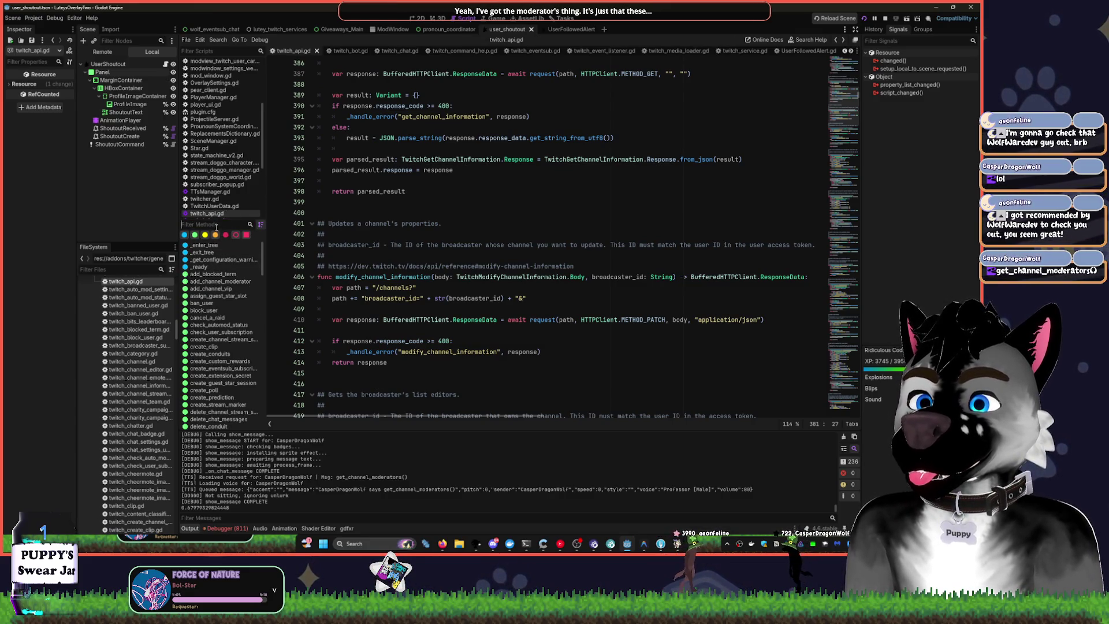
type("ch")
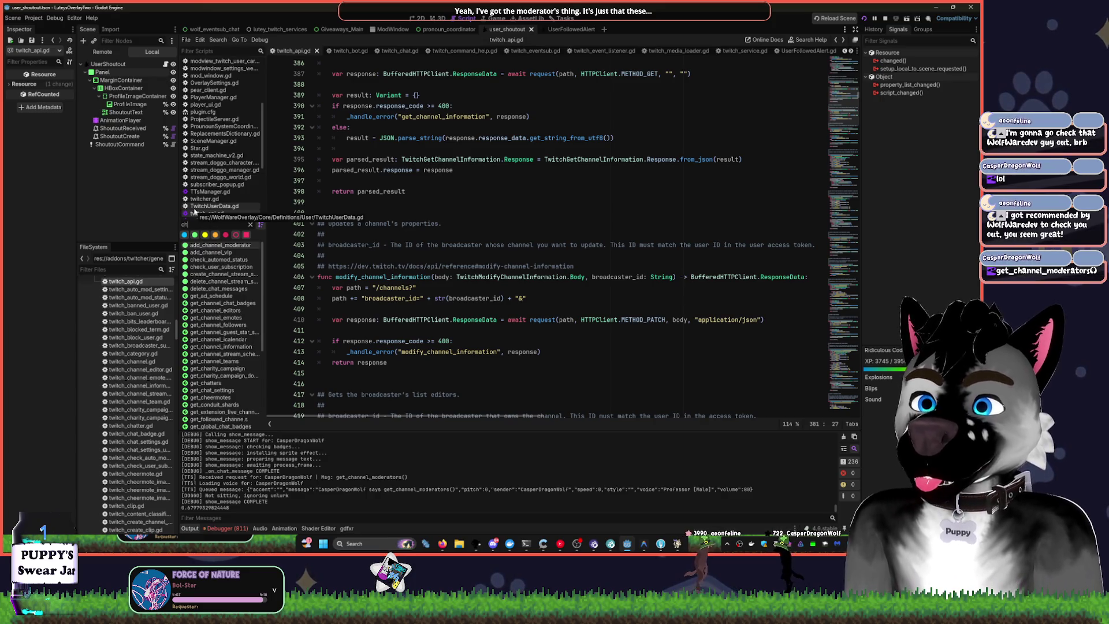
key("BackSpace")
key("BackSpace")
type("informatio")
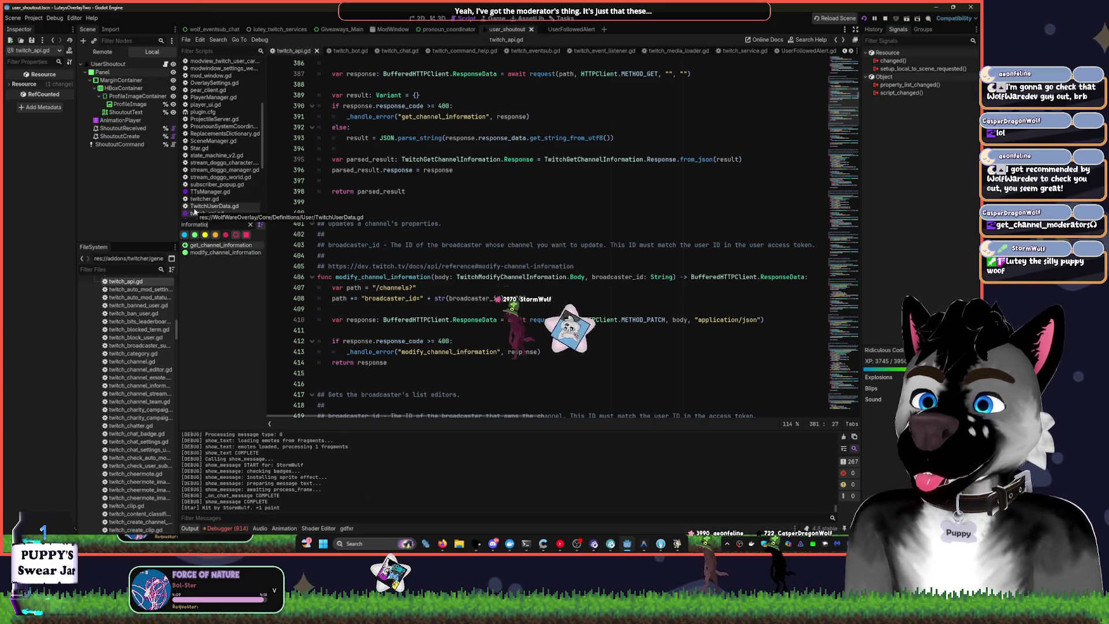
left_click(213, 244)
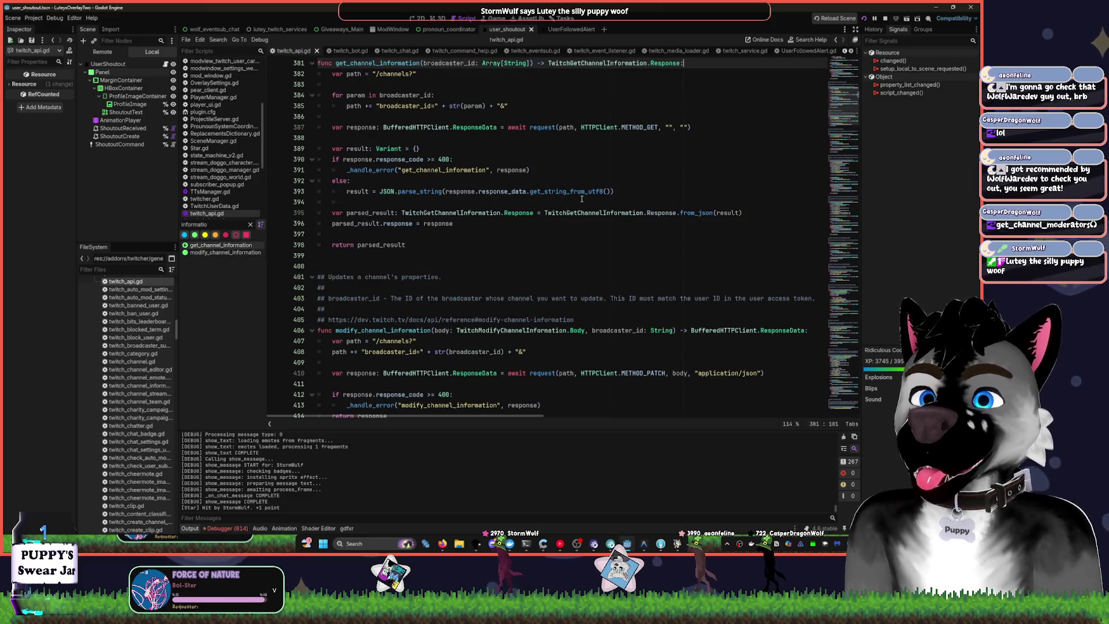
Step: Review the get_channel_information signature, then return to WolfWareGlobal.gd's line 207 error
scroll(525, 161, "up", 2)
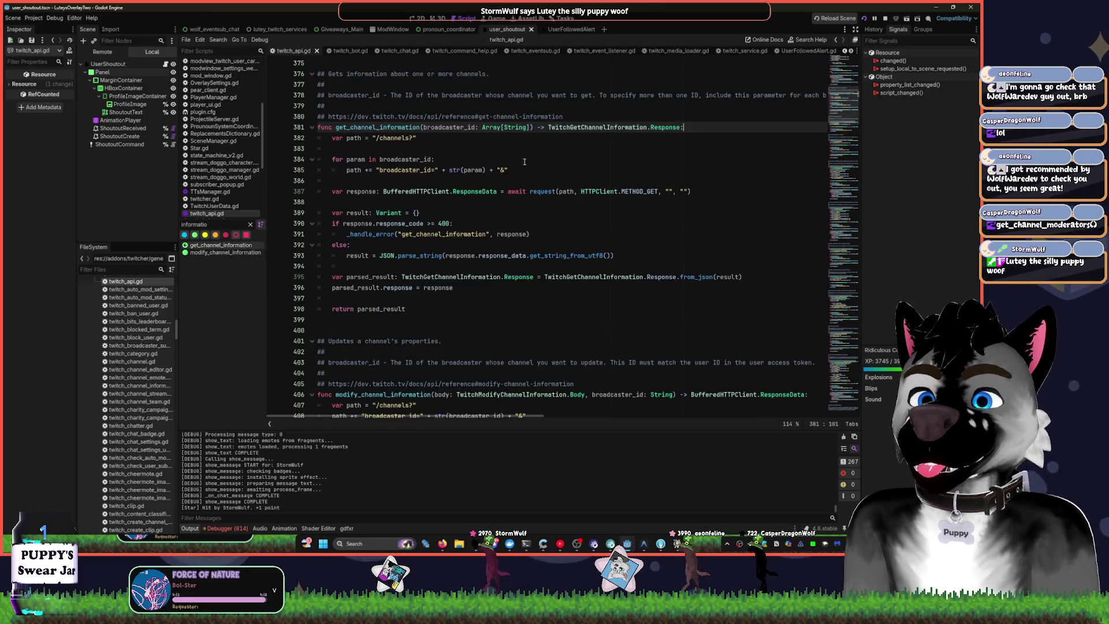
left_click(477, 150)
key("Up")
key("Up")
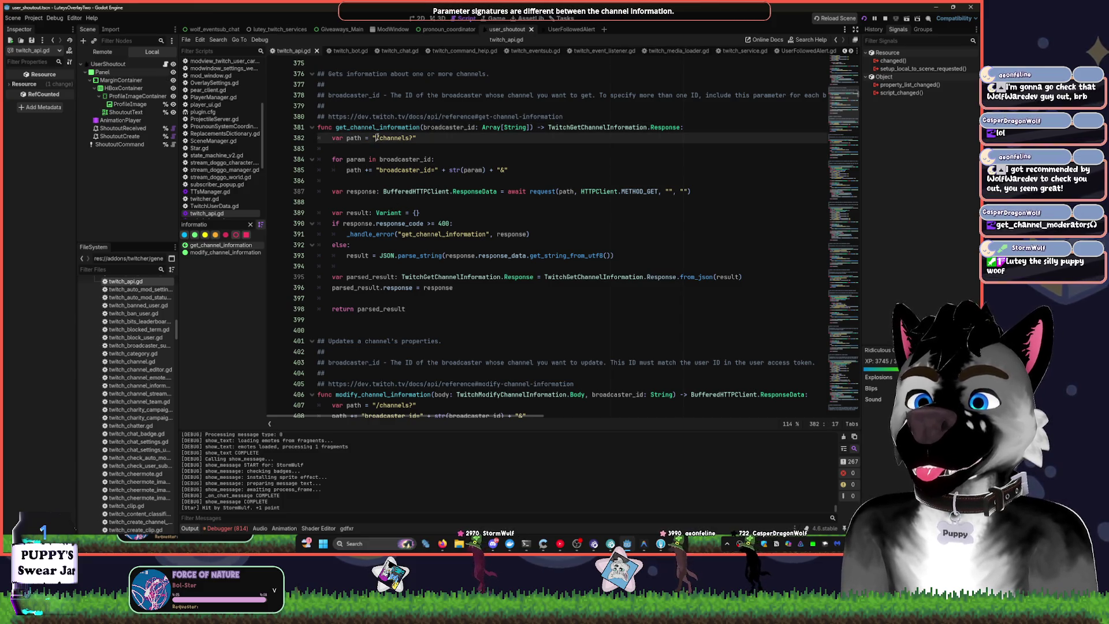
scroll(478, 150, "up", 3)
key("End")
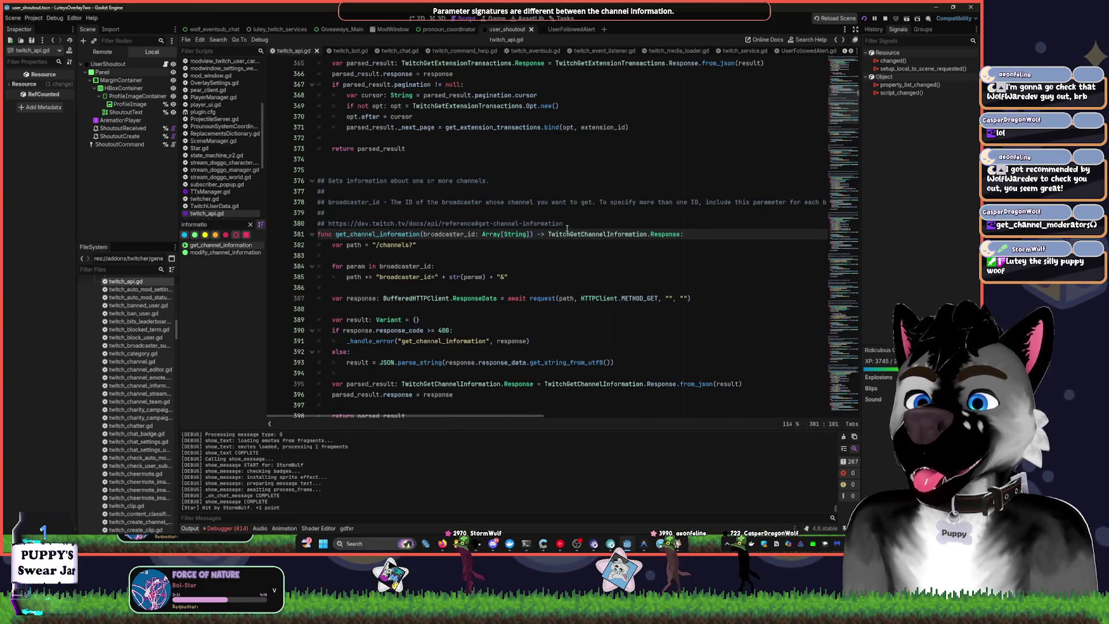
key("Home")
scroll(567, 227, "down", 20)
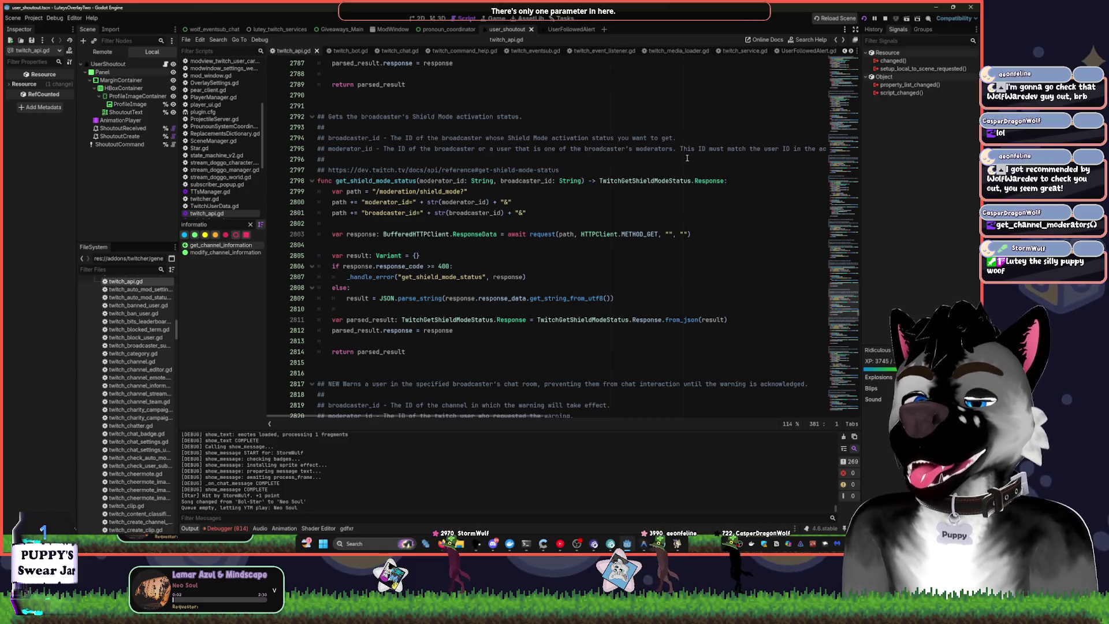
key("alt+Left")
left_click(682, 201)
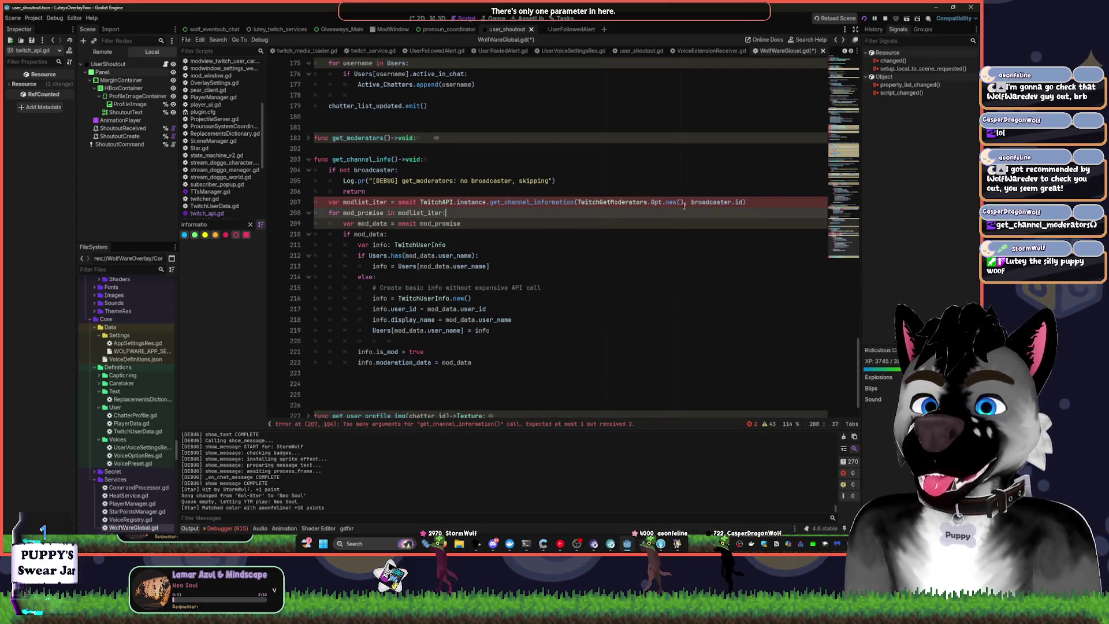
Step: Delete the TwitchGetModerators.Opt.new() argument from the line 207 call
mouse_move(682, 202)
left_mouse_down()
mouse_move(578, 201)
mouse_move(668, 202)
left_mouse_up()
left_click(589, 231)
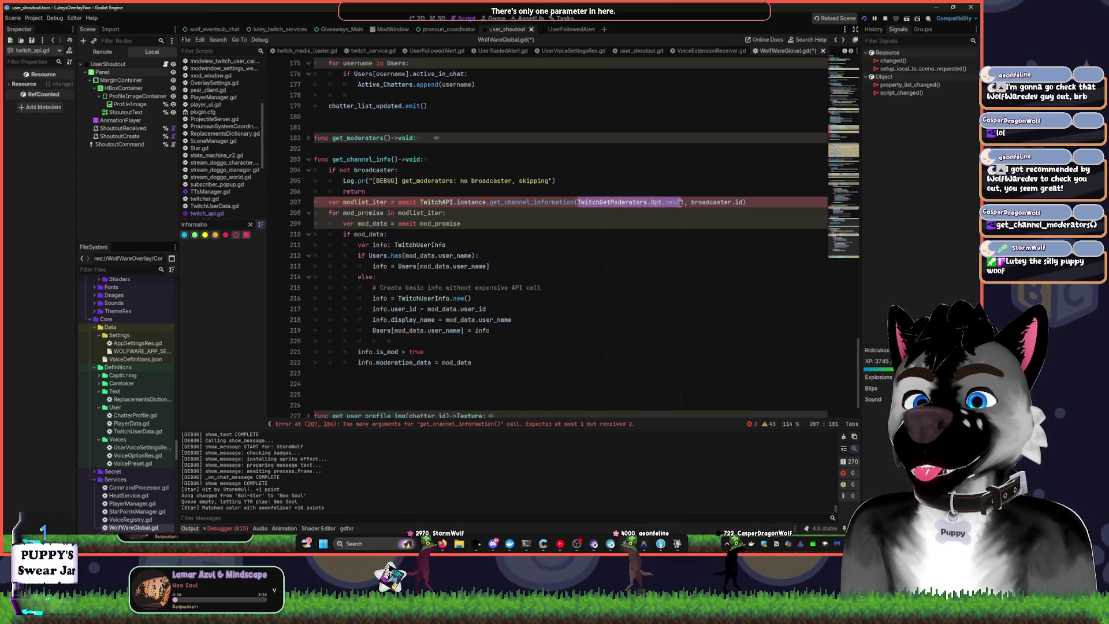
key("Delete")
key("Delete")
key("Delete")
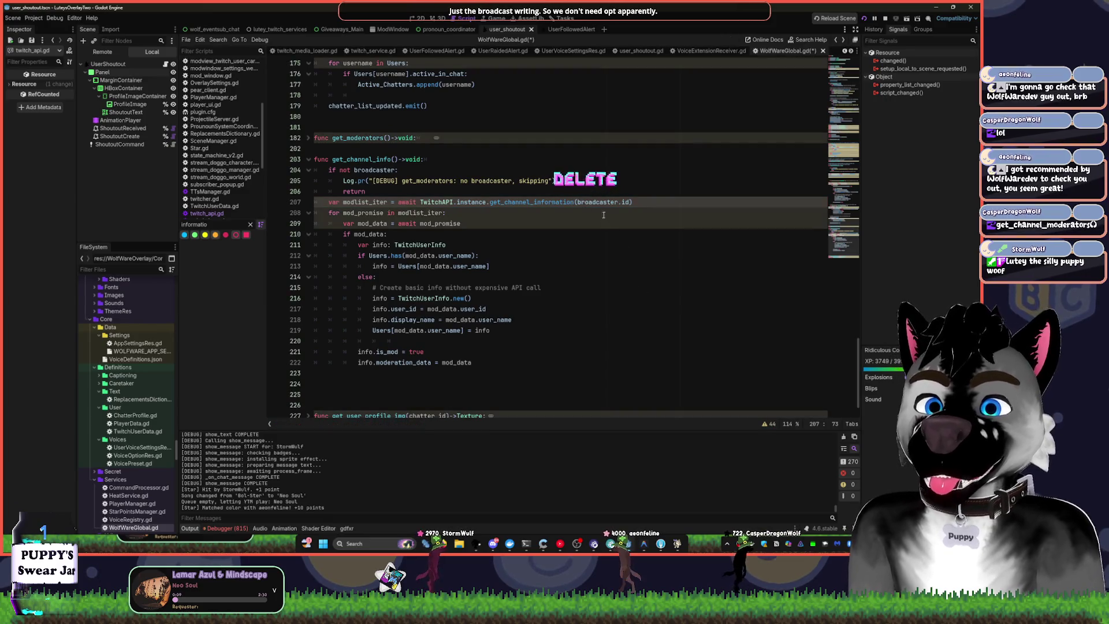
left_click(623, 288)
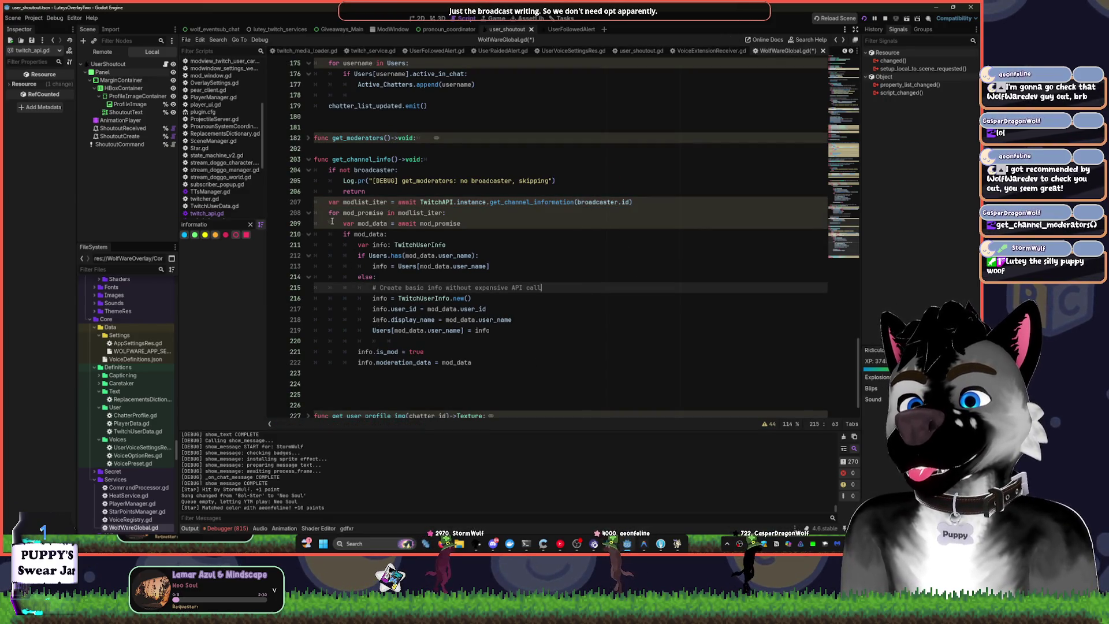
Step: Rename both modlist_iter occurrences to channels_iter
double_click(364, 202)
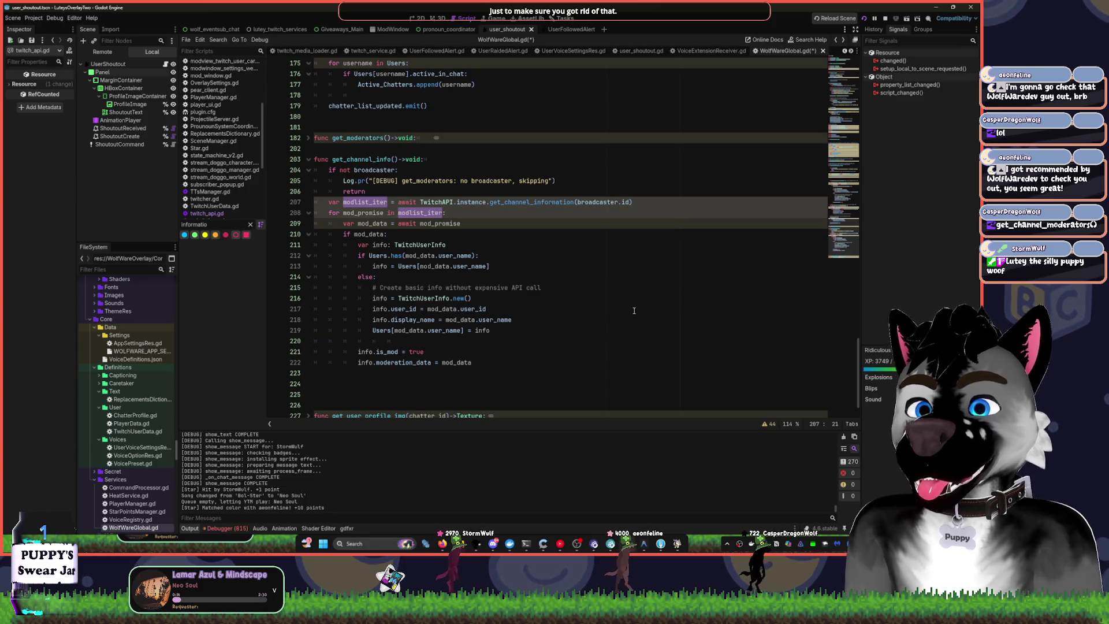
key("ctrl+alt+shift+f")
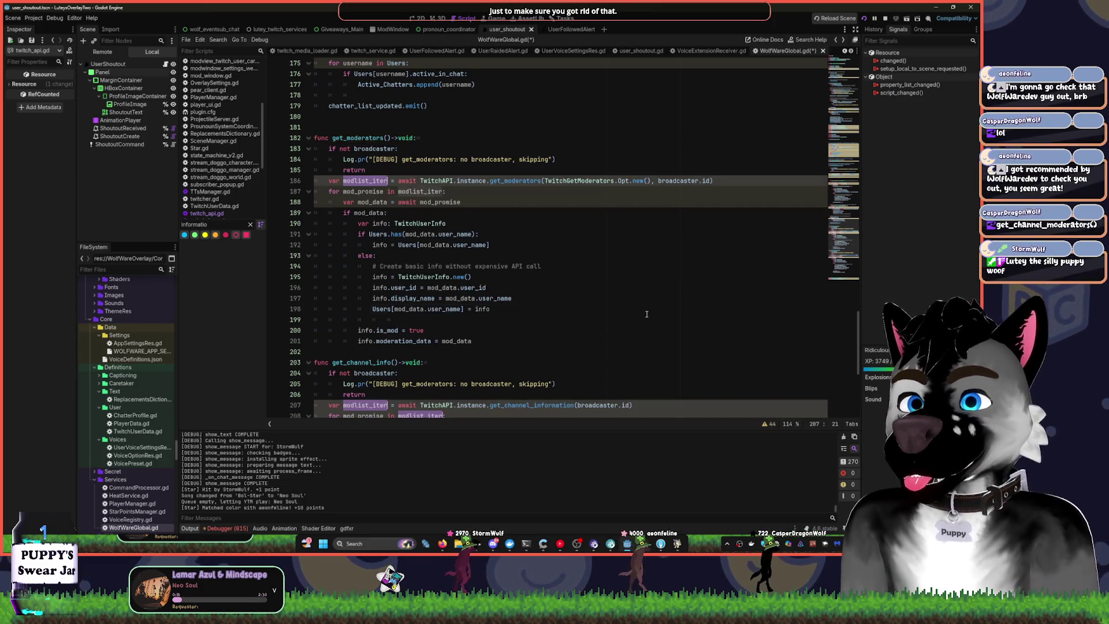
left_click(308, 138)
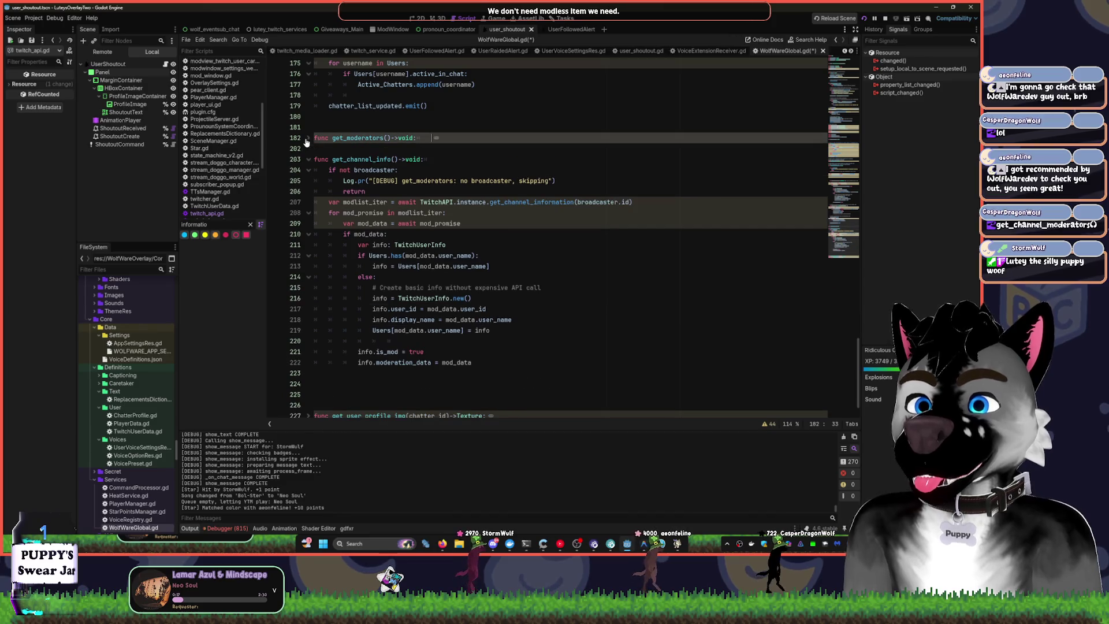
left_click(356, 213)
double_click(364, 201)
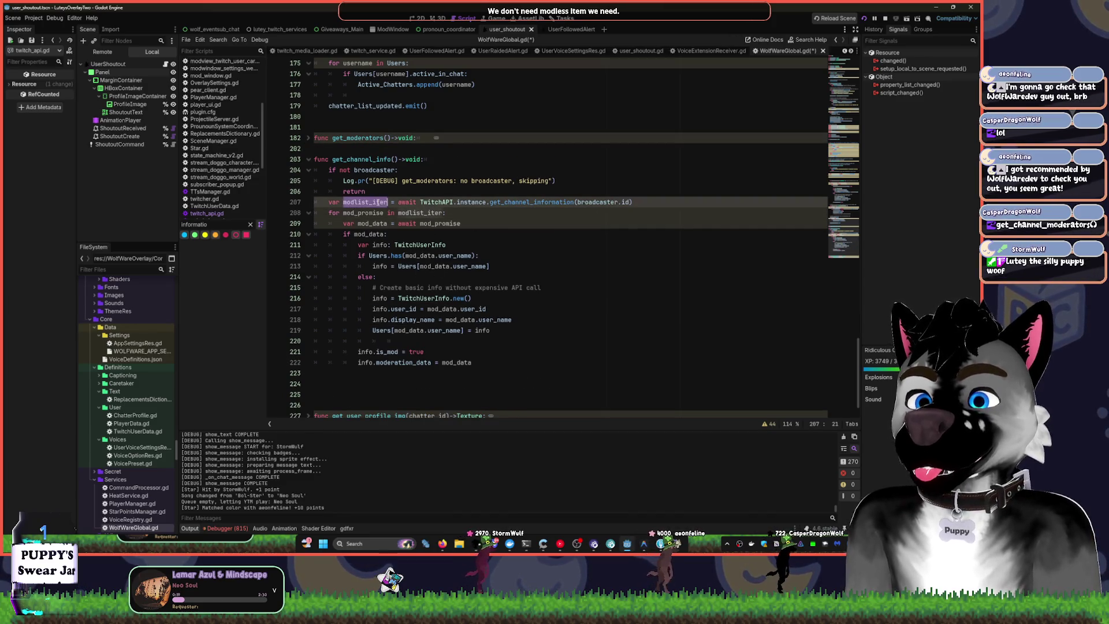
key("ctrl+d")
type("info")
key("ctrl+BackSpace")
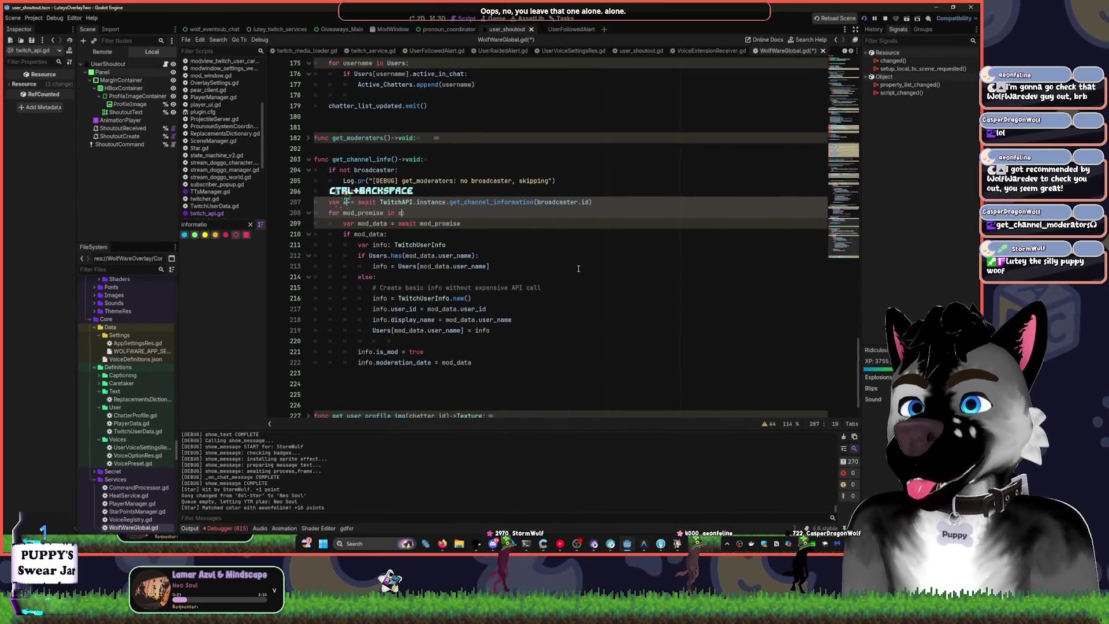
type("channels_iter")
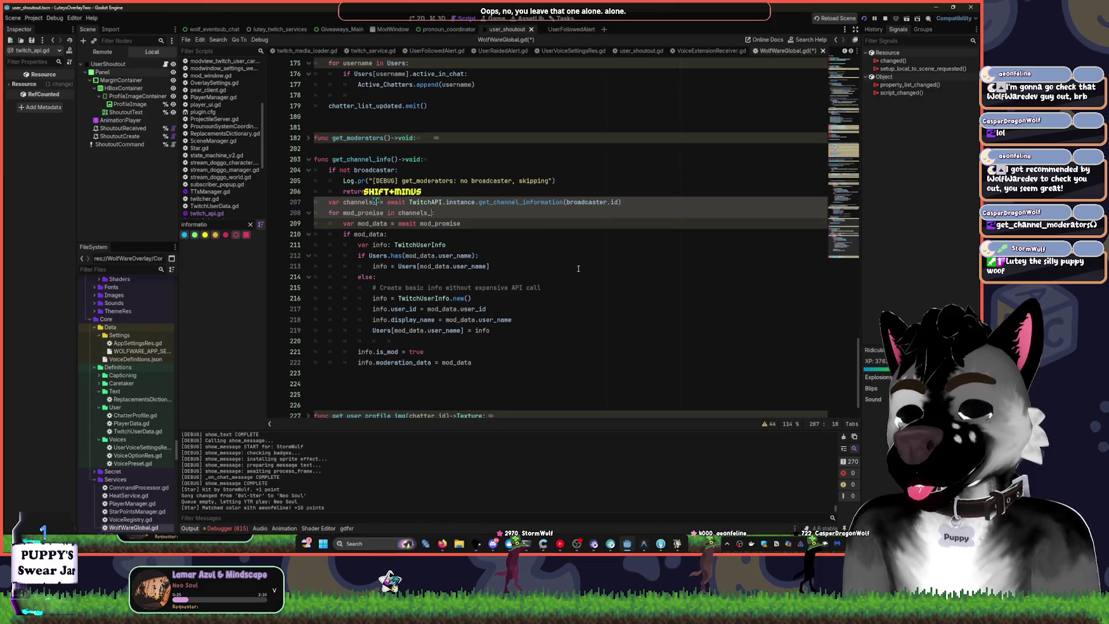
Step: Rename both mod_promise occurrences to channel_info_promise
left_click(589, 259)
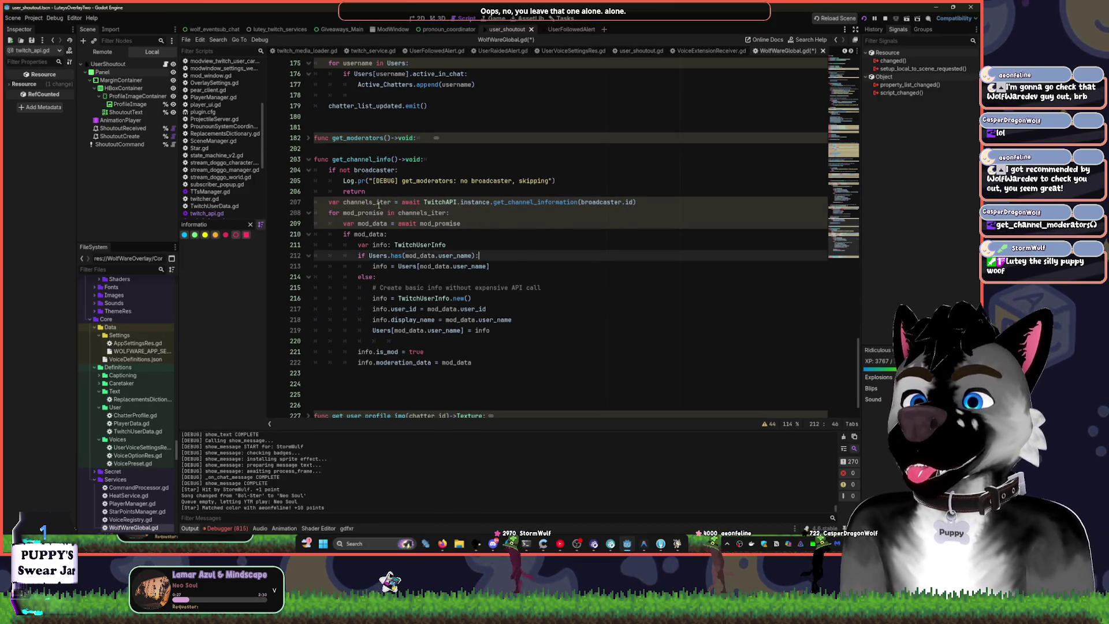
double_click(363, 213)
key("ctrl+d")
type("channel_info_promise")
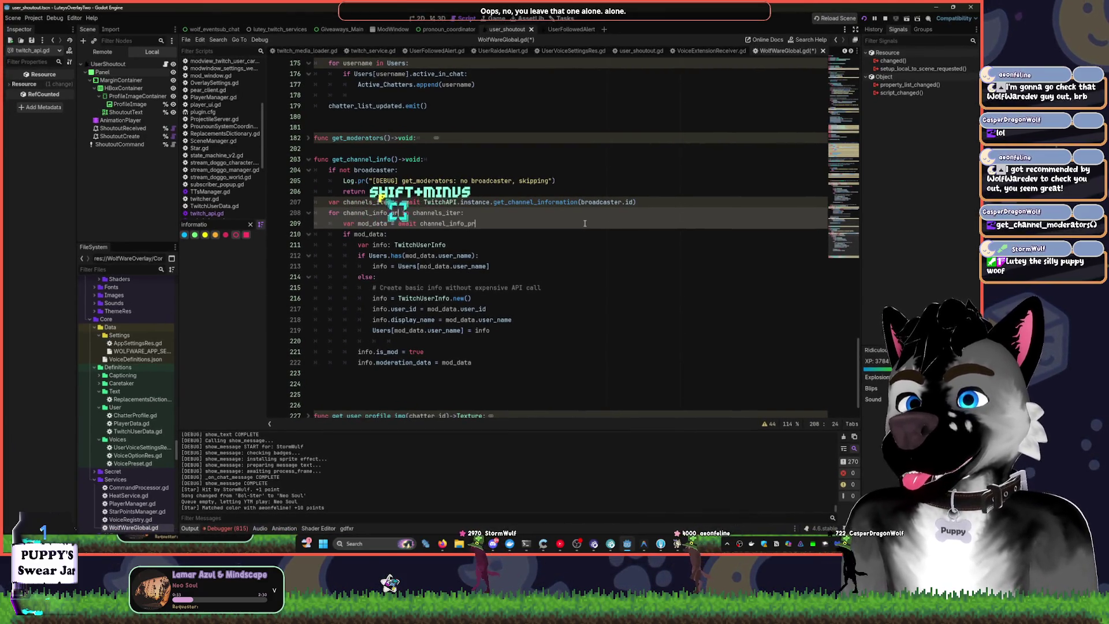
left_click(529, 234)
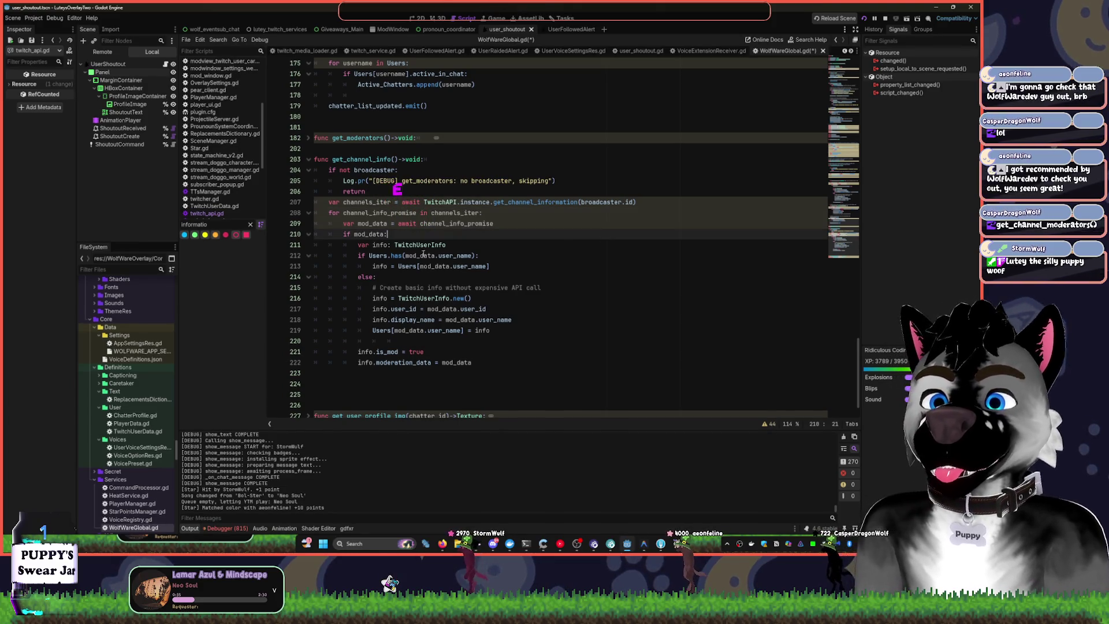
double_click(373, 224)
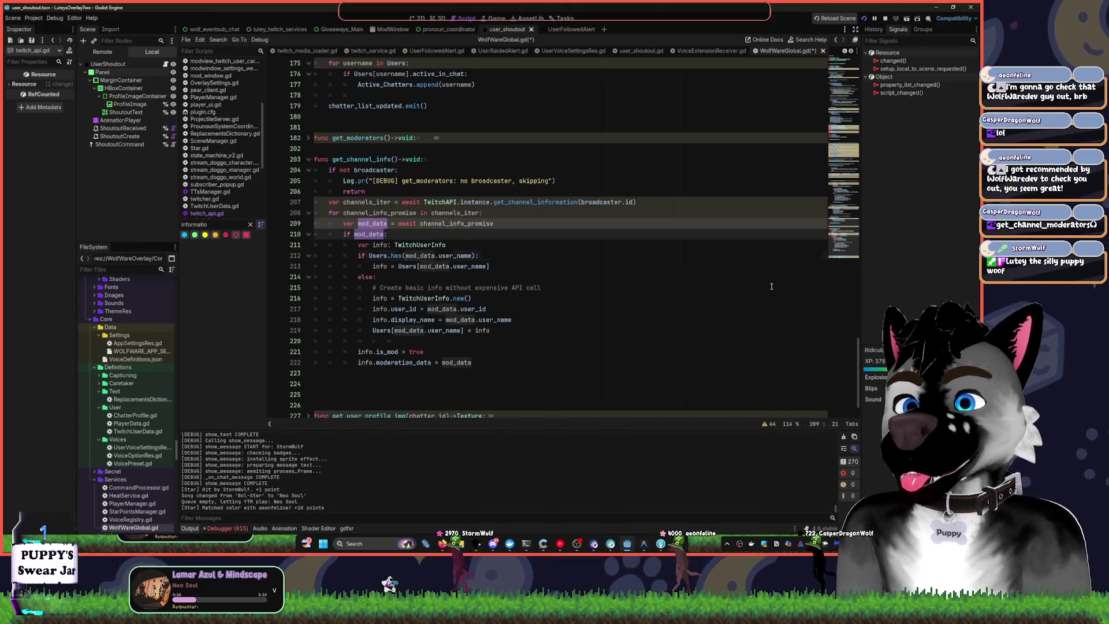
Step: Rename every mod_data occurrence to channel_info
key("ctrl+d")
key("ctrl+d")
key("ctrl+d")
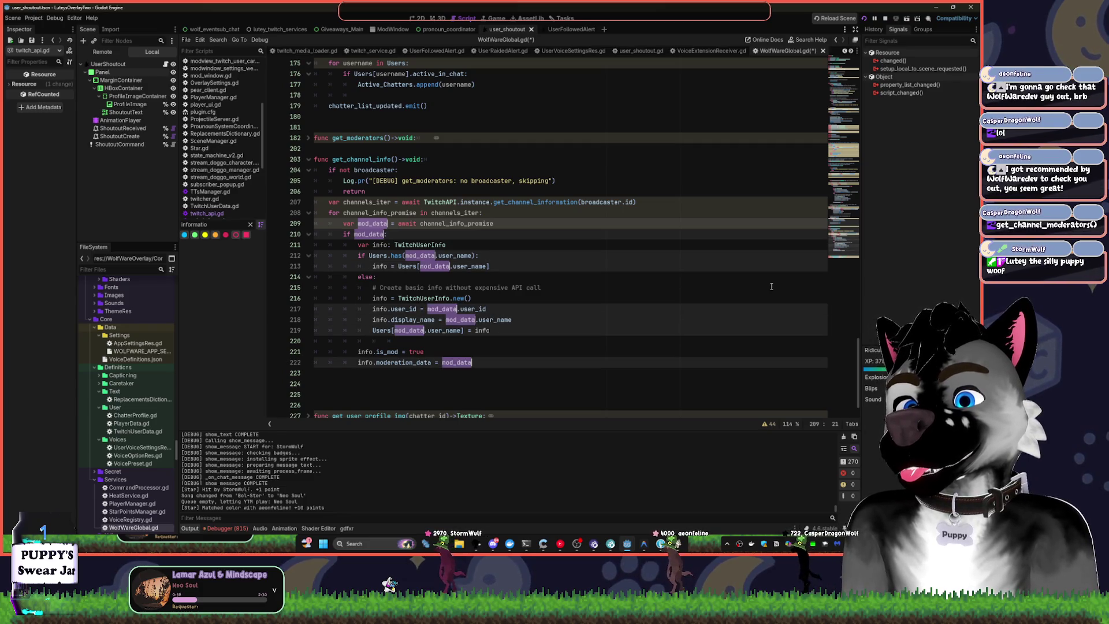
type("channel_info")
left_click(808, 270)
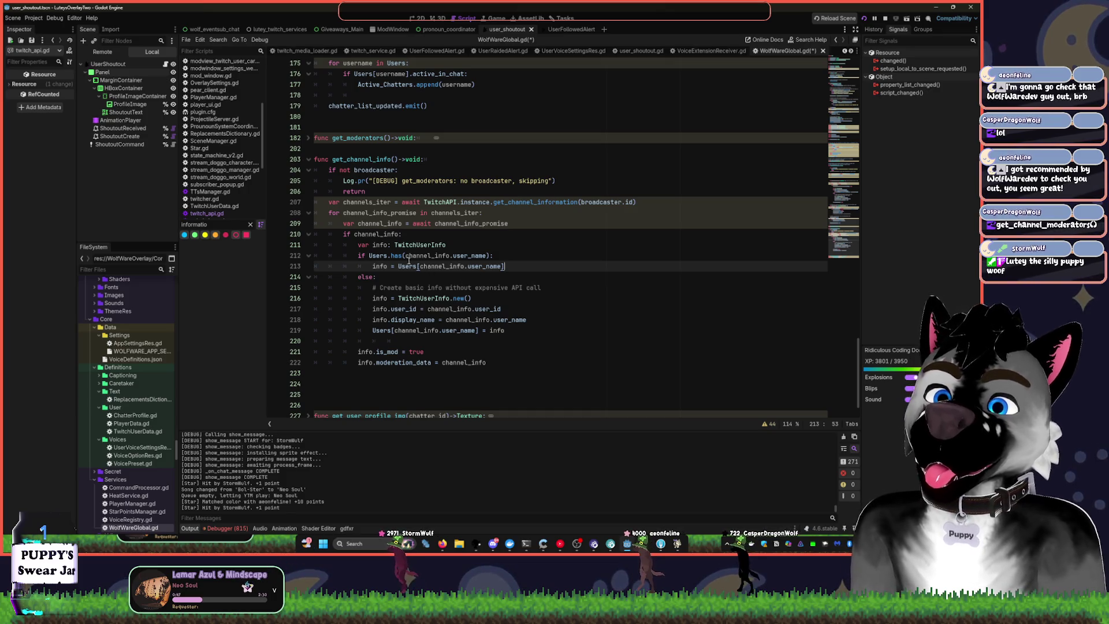
Step: Add an id parameter to get_channel_info's signature
left_click(358, 256)
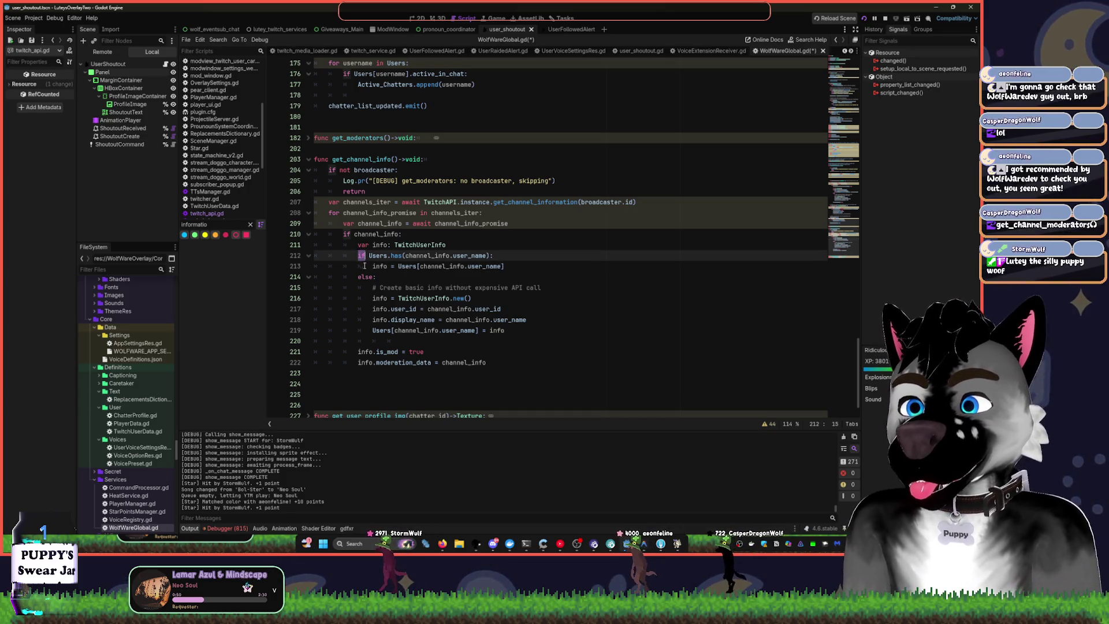
key("Left")
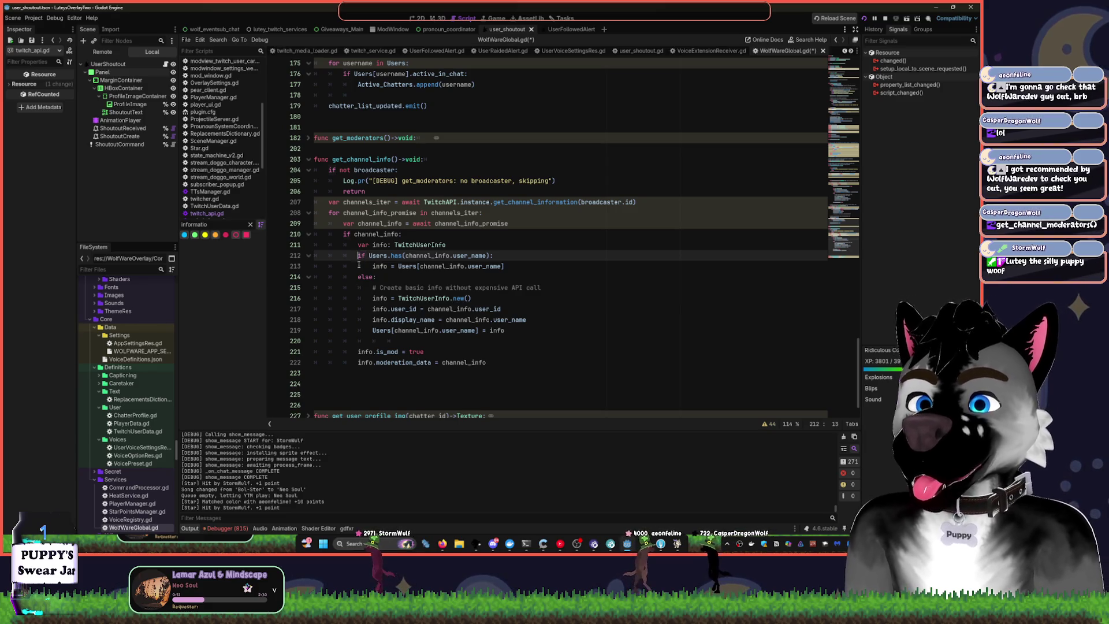
left_click(397, 159)
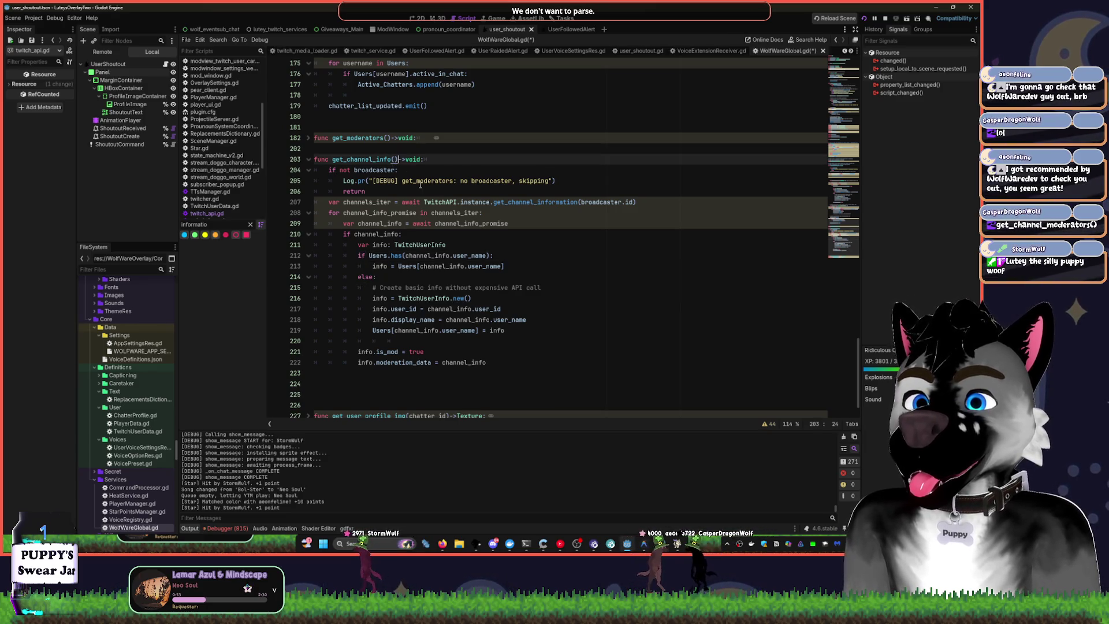
type("us: T")
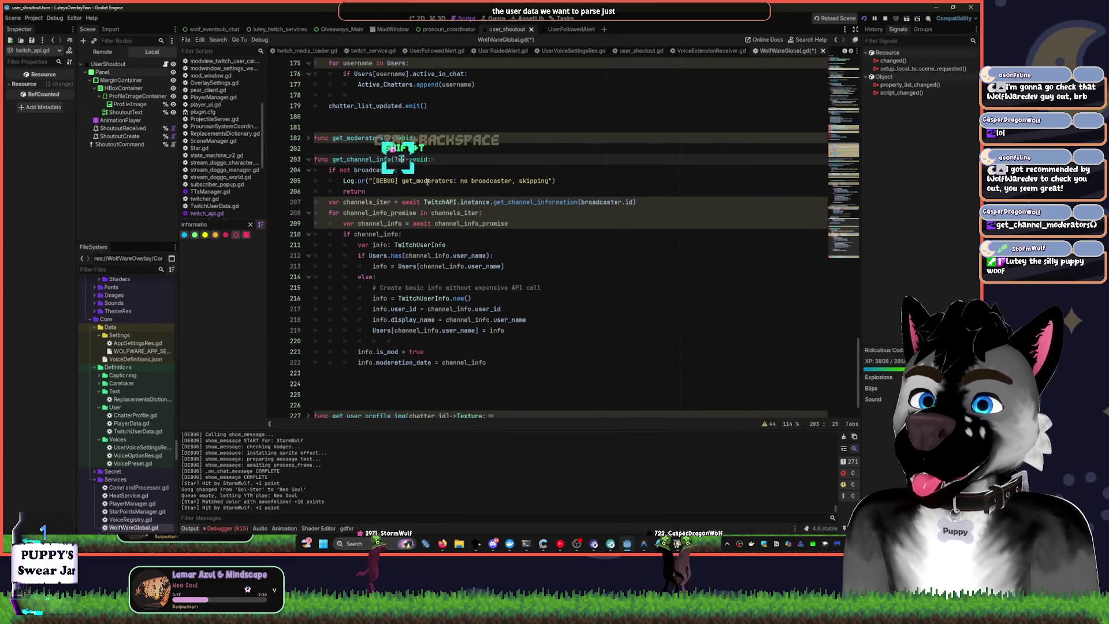
type("witchUser")
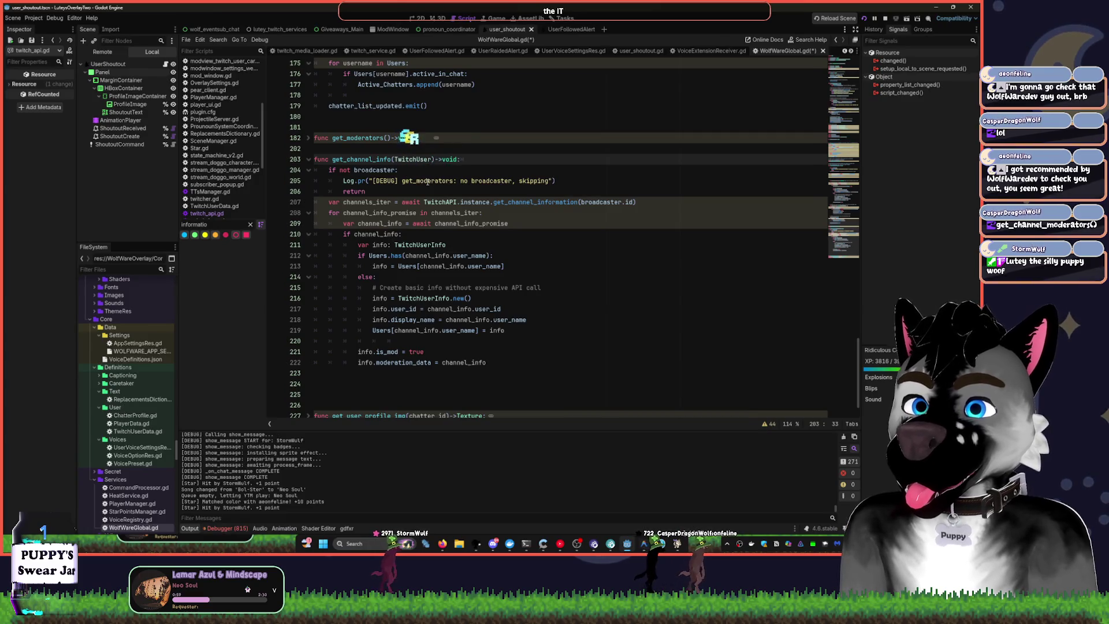
key("ctrl+BackSpace")
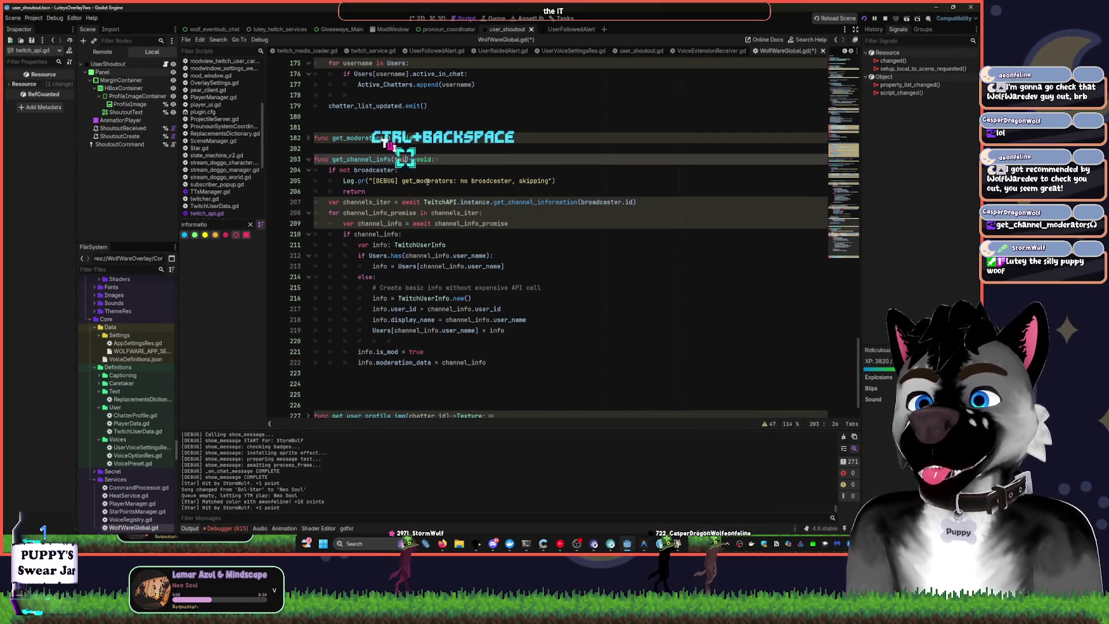
key("BackSpace")
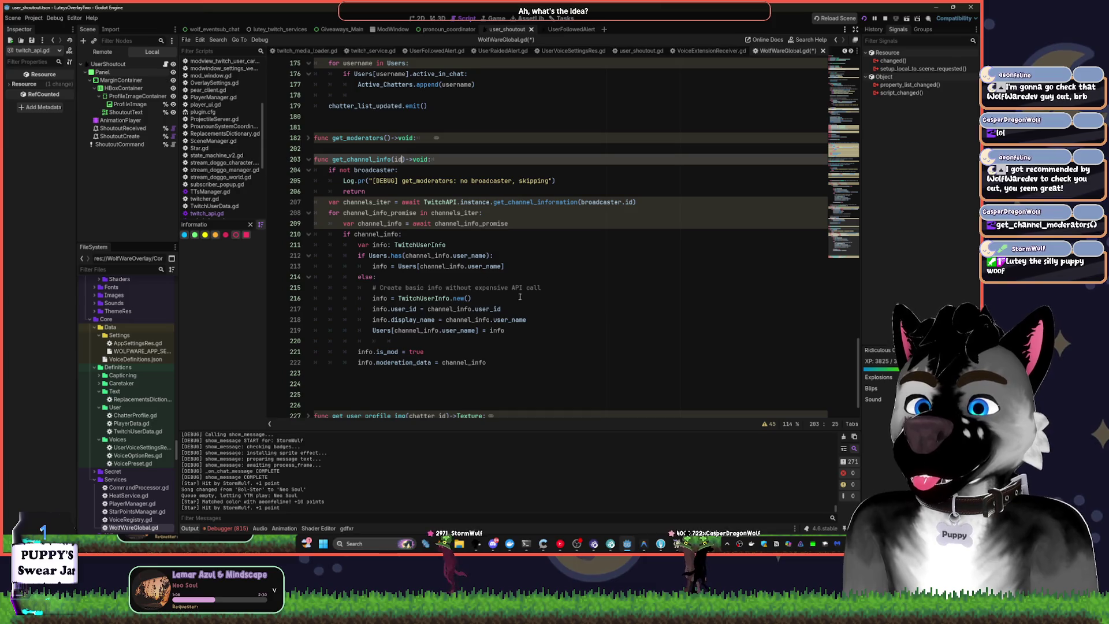
left_click(562, 370)
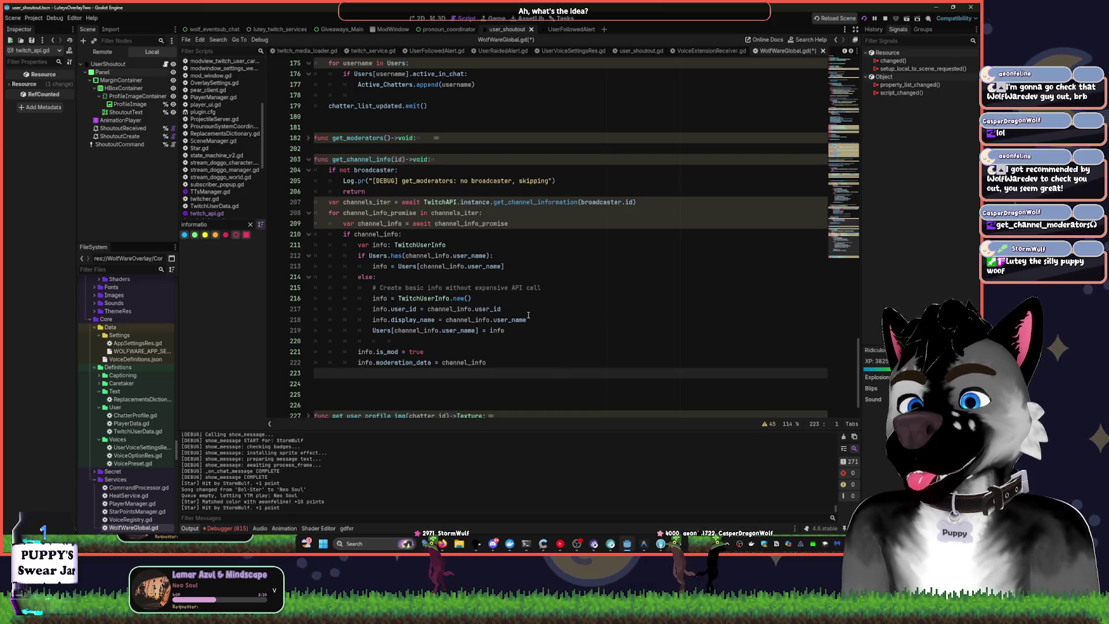
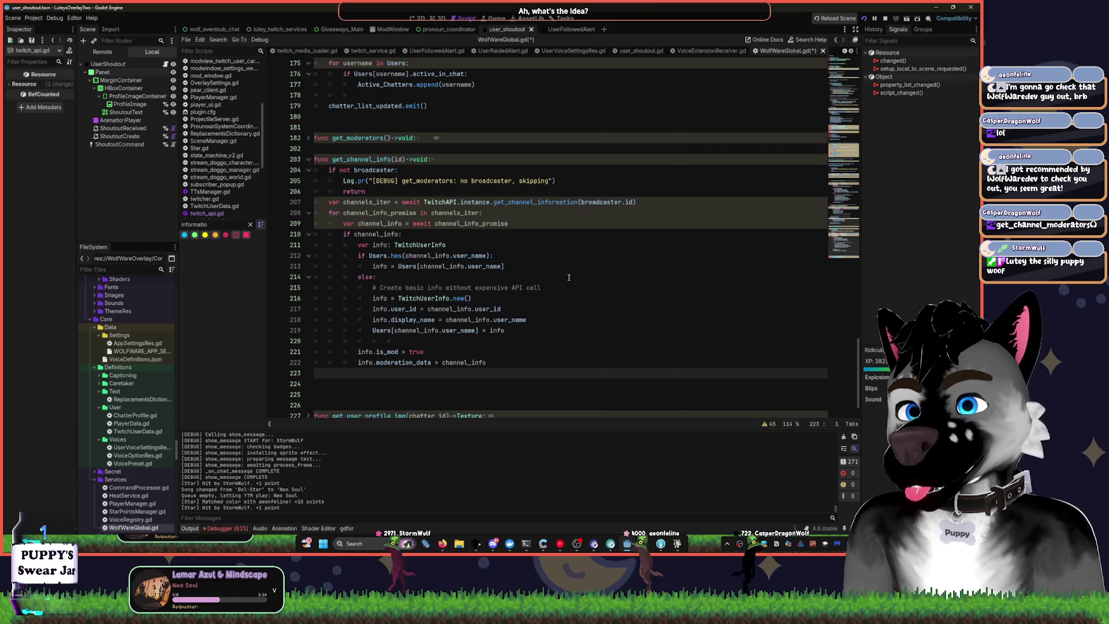
Step: Unfold the get_moderators function at line 182 to read its full body
left_click(309, 138)
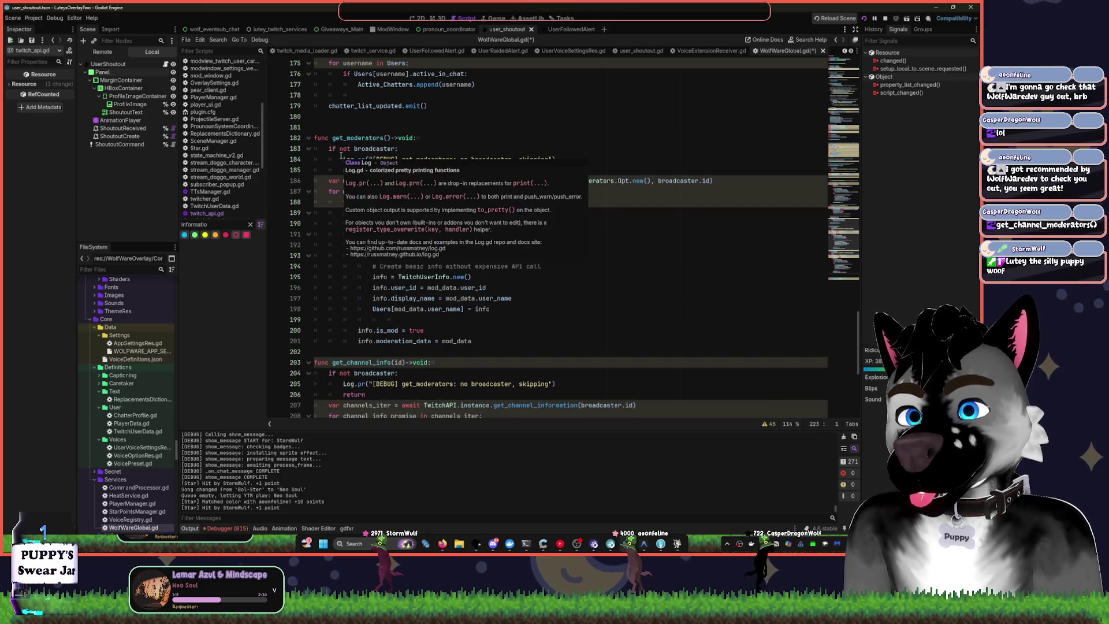
left_click(309, 139)
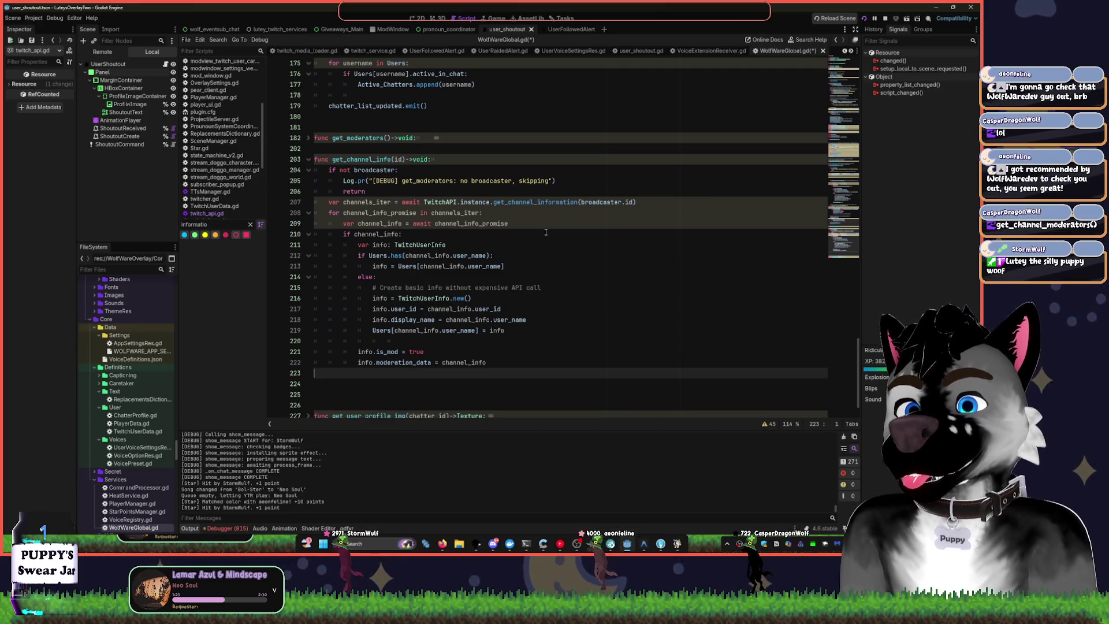
left_click(310, 139)
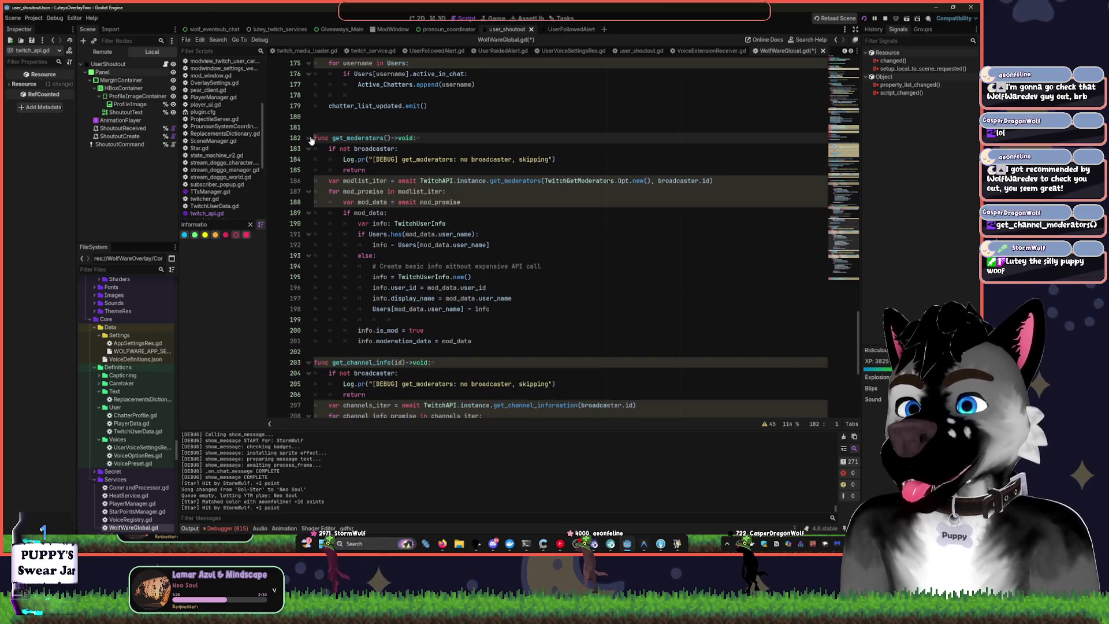
Step: Add a new line after the return statement typing TwitchAPI.instance.getchannelm
left_click(528, 184)
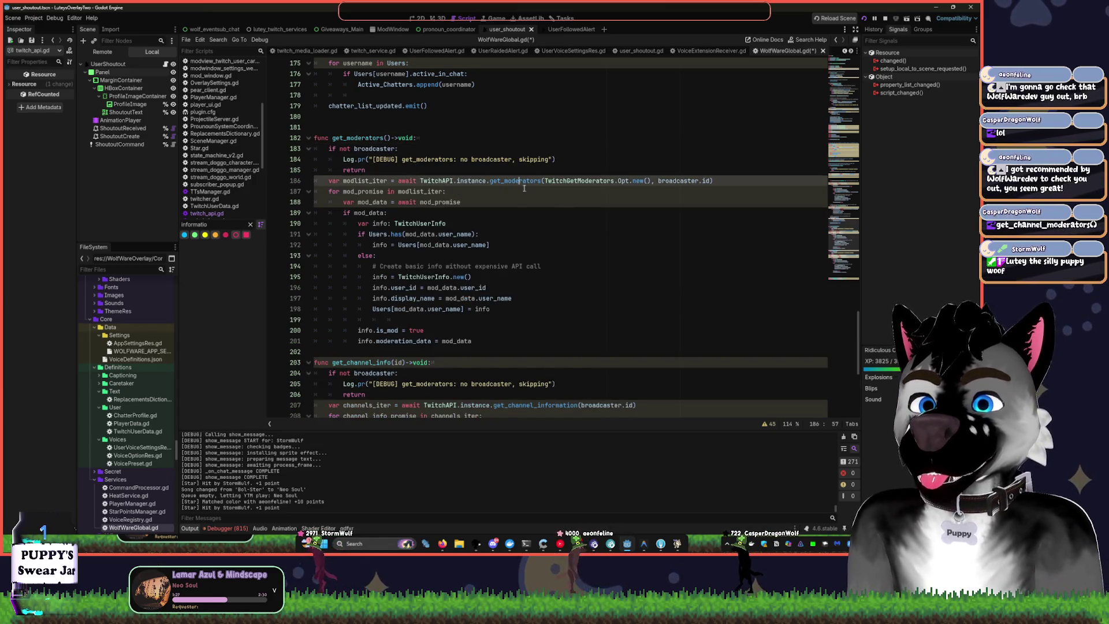
left_click(379, 127)
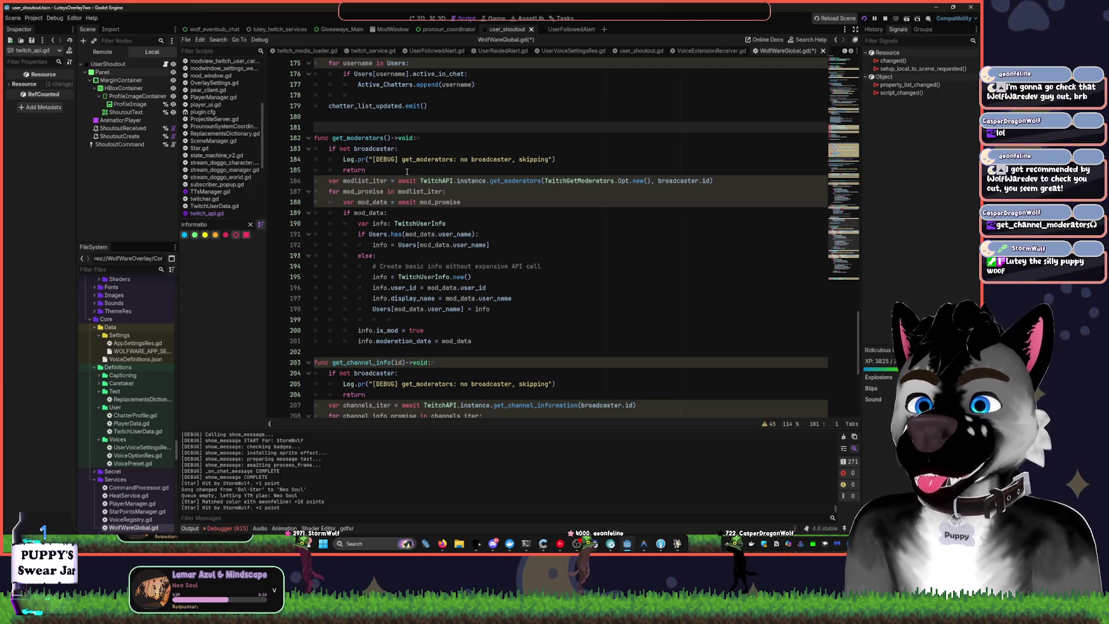
left_click(431, 168)
key("Return")
type("Tw")
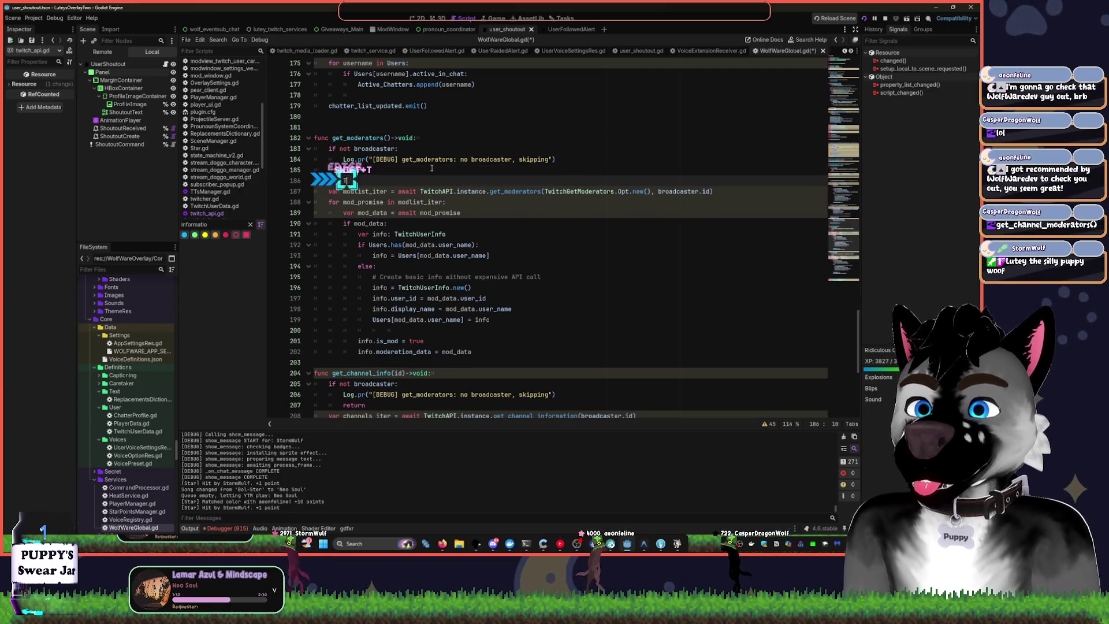
type("itchAPI")
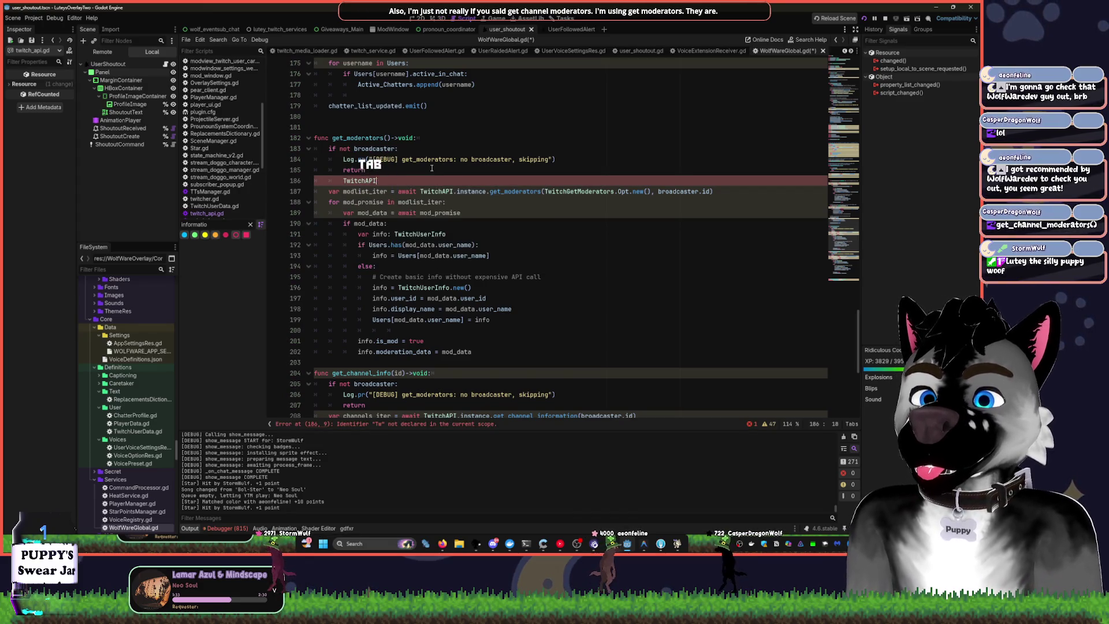
key("Tab")
type(".")
key("Tab")
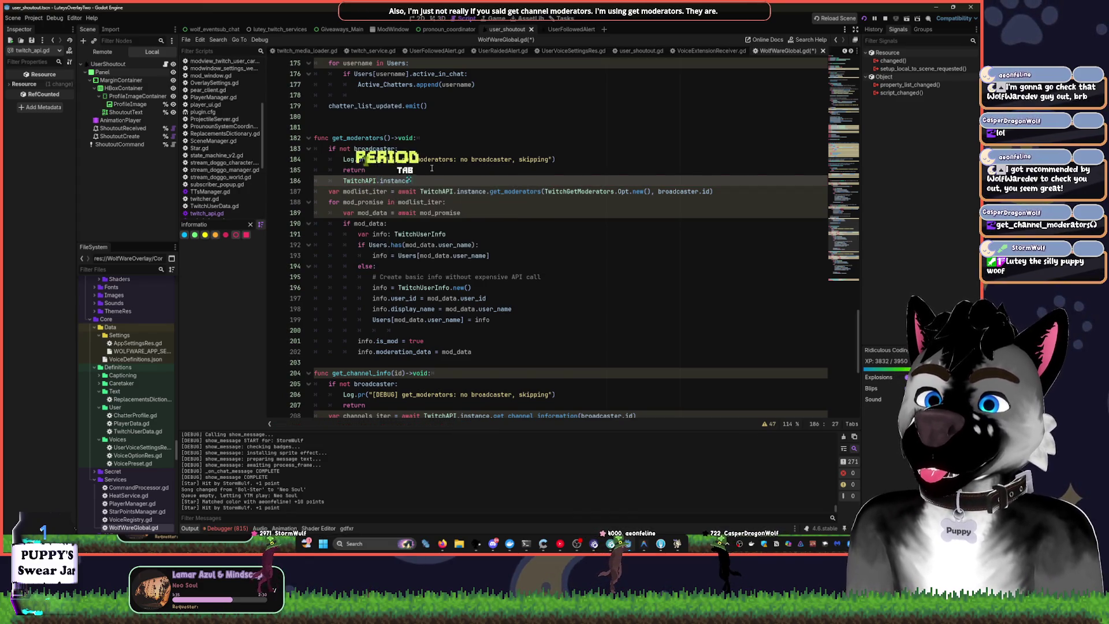
type(".get")
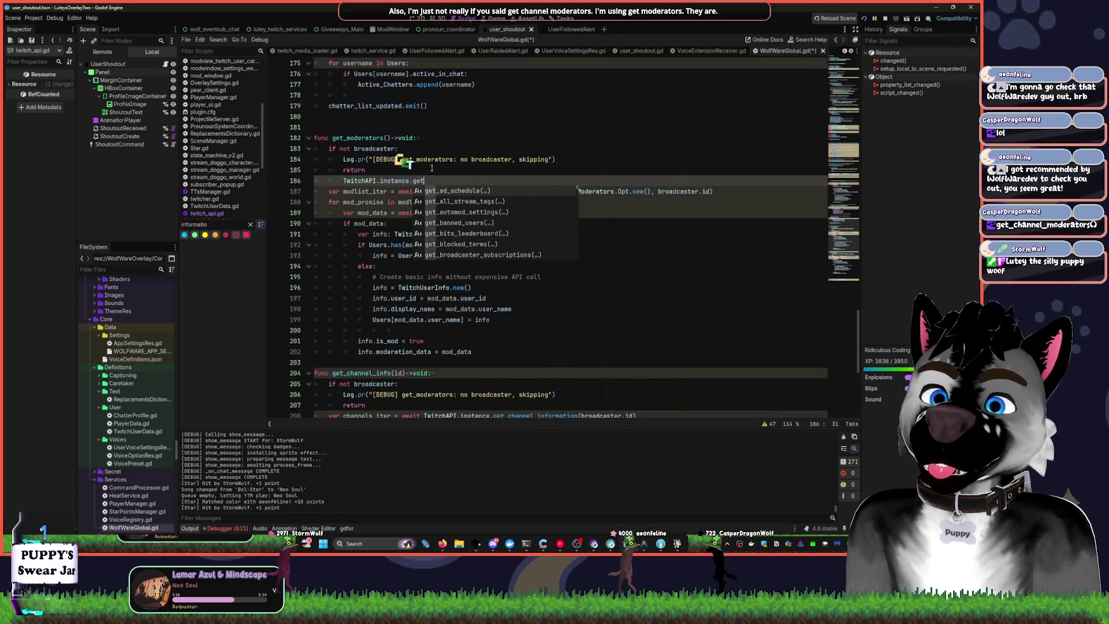
type("ch")
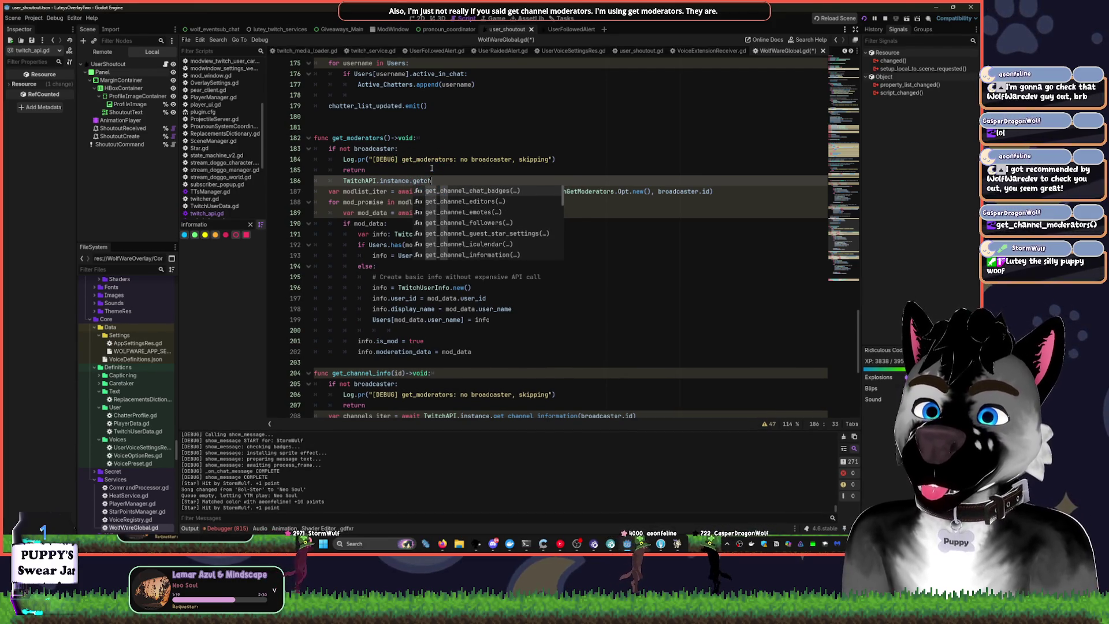
type("anne")
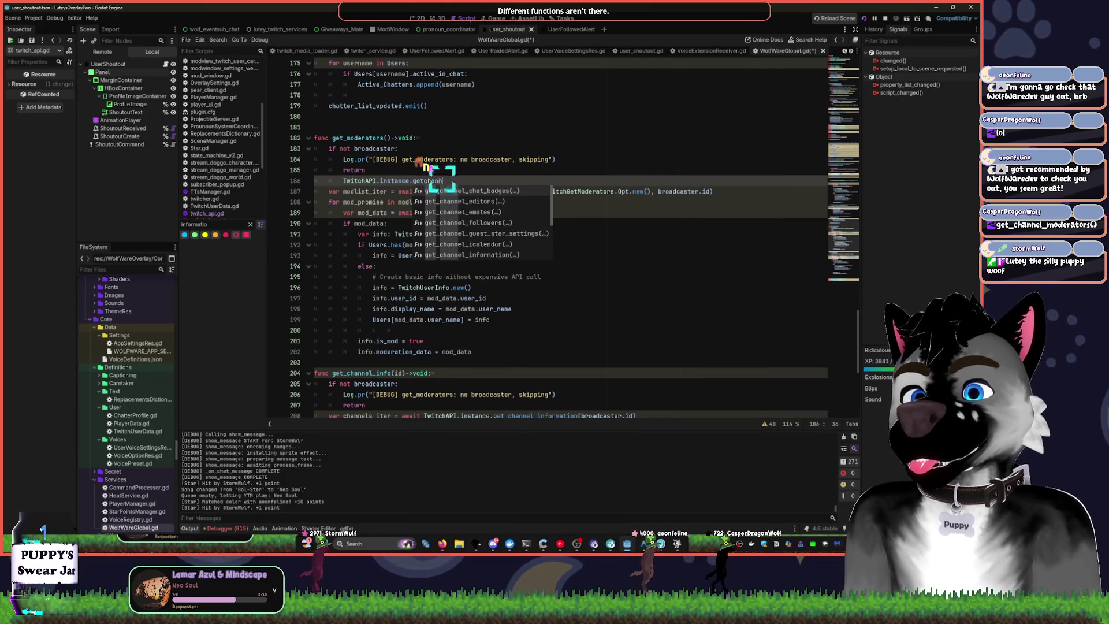
type("lm")
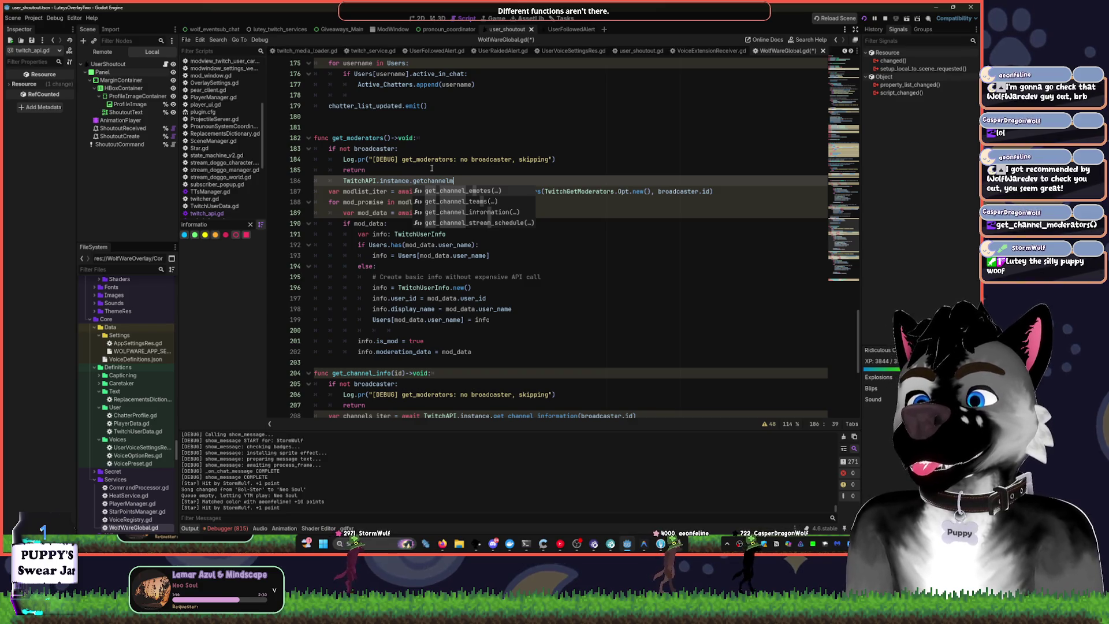
Step: Change the call to TwitchAPI.instance.moderat, then select and delete the half-written line
key("BackSpace")
key("BackSpace")
key("BackSpace")
key("BackSpace")
type("moderat")
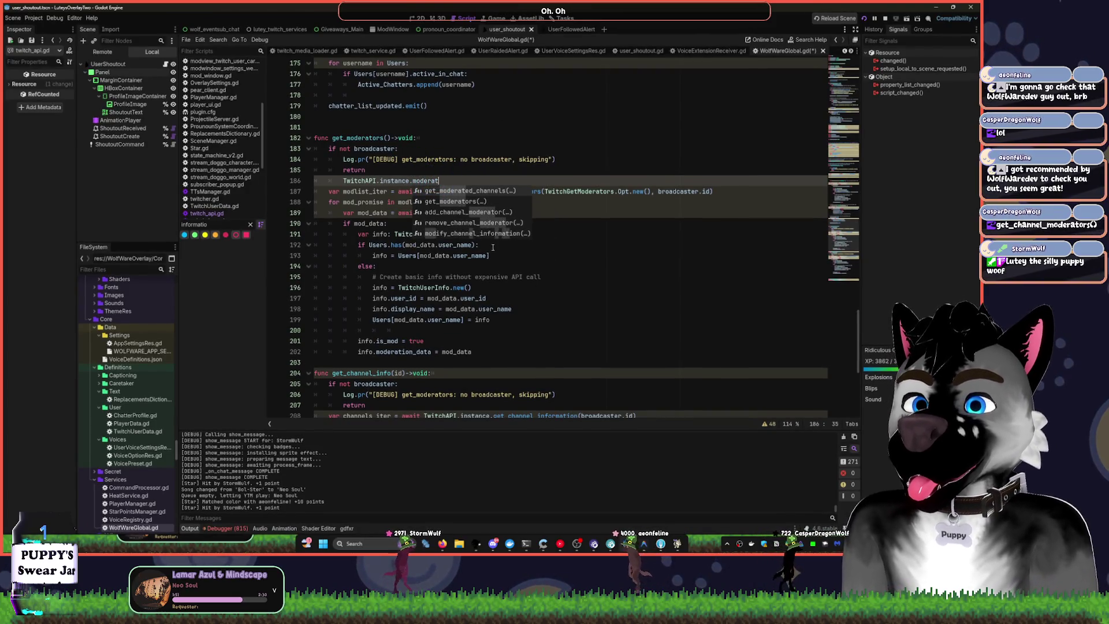
left_click(456, 181)
key("shift+Home")
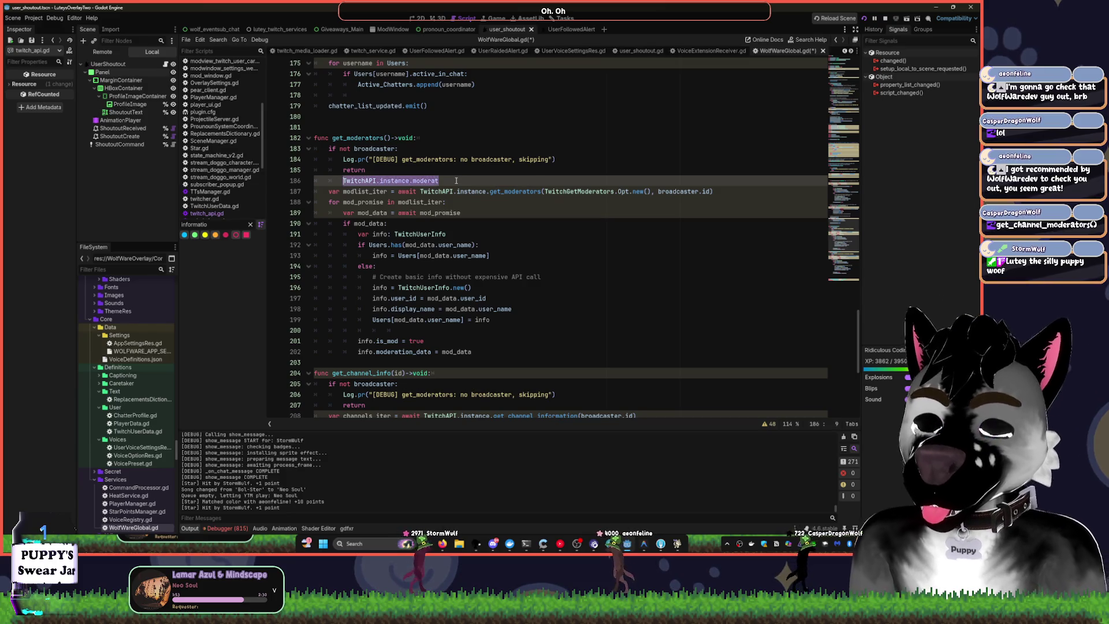
key("BackSpace")
key("BackSpace")
key("BackSpace")
key("BackSpace")
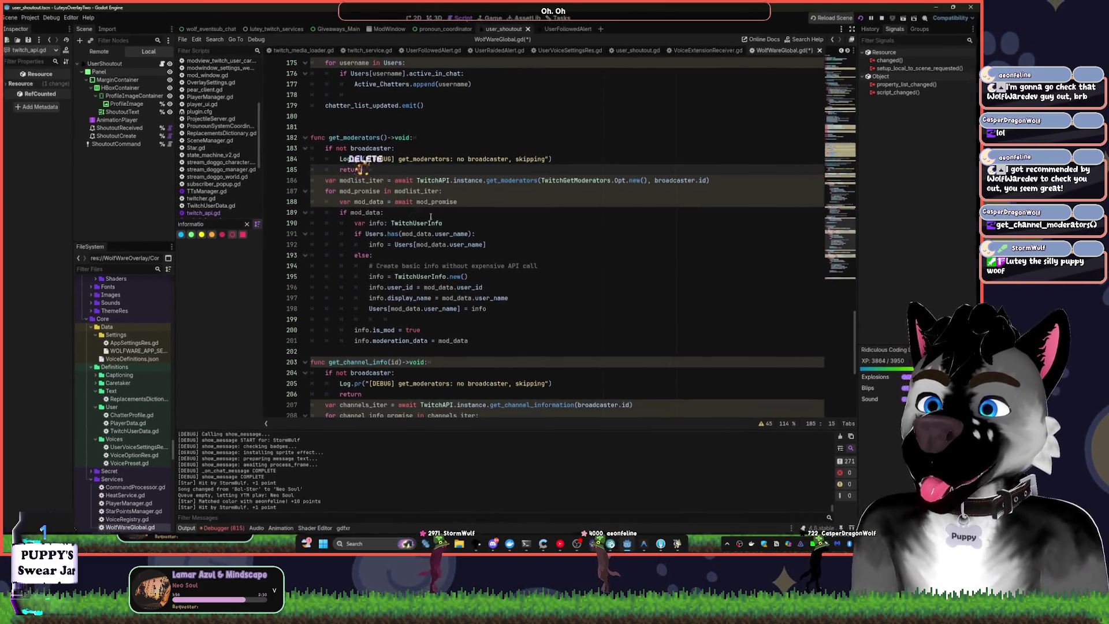
Step: Delete the user-info code block inside if channel_info in get_channel_info
scroll(518, 278, "down", 3)
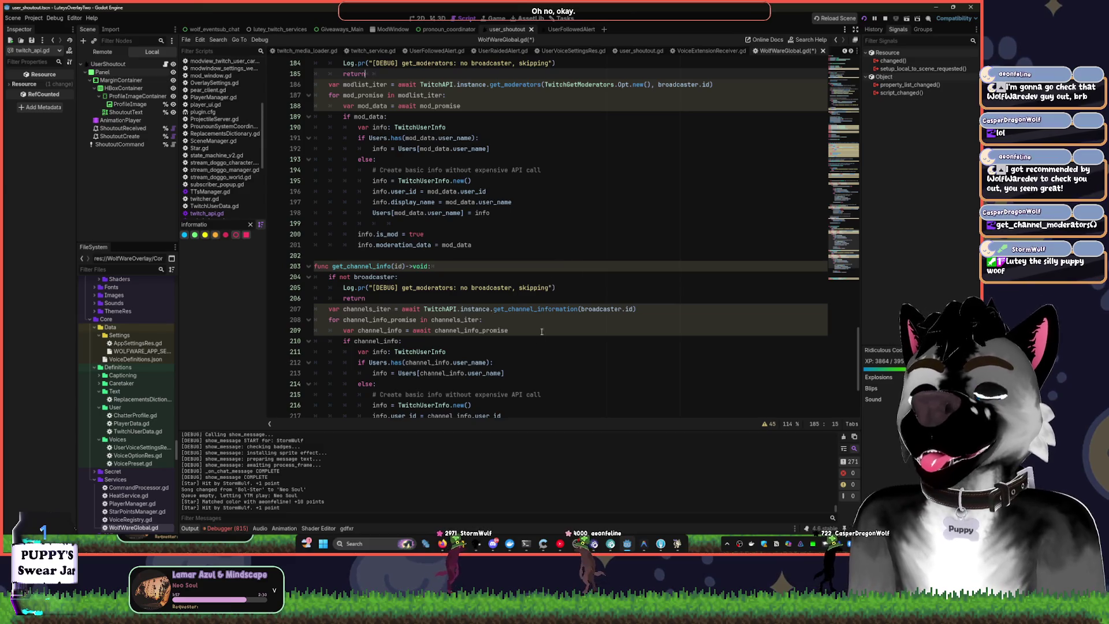
scroll(532, 346, "down", 4)
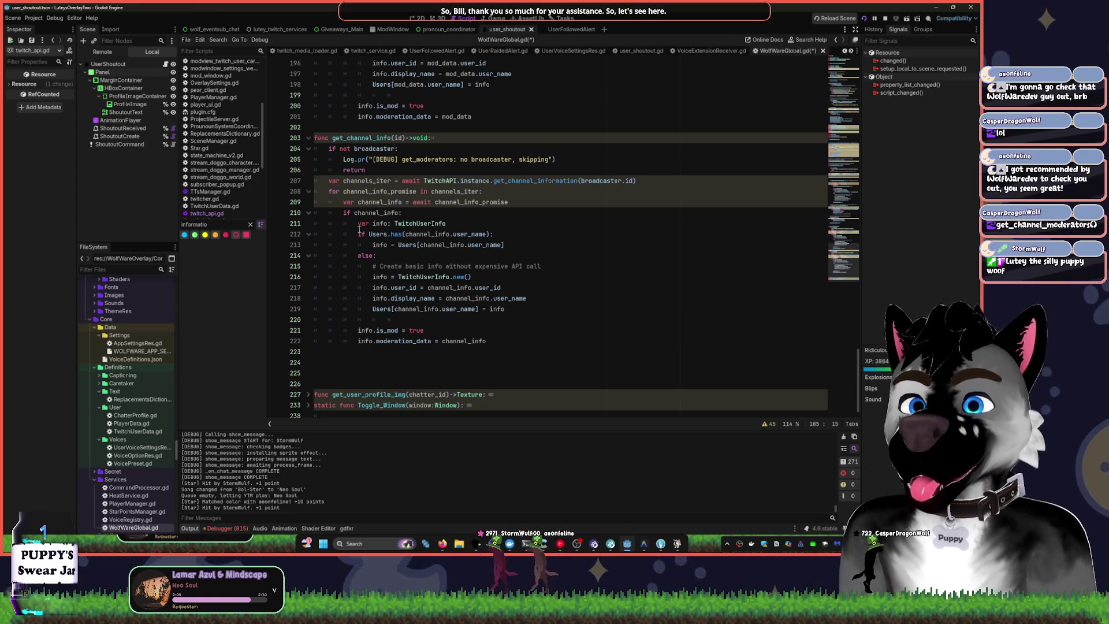
left_click_drag(357, 234, 527, 234)
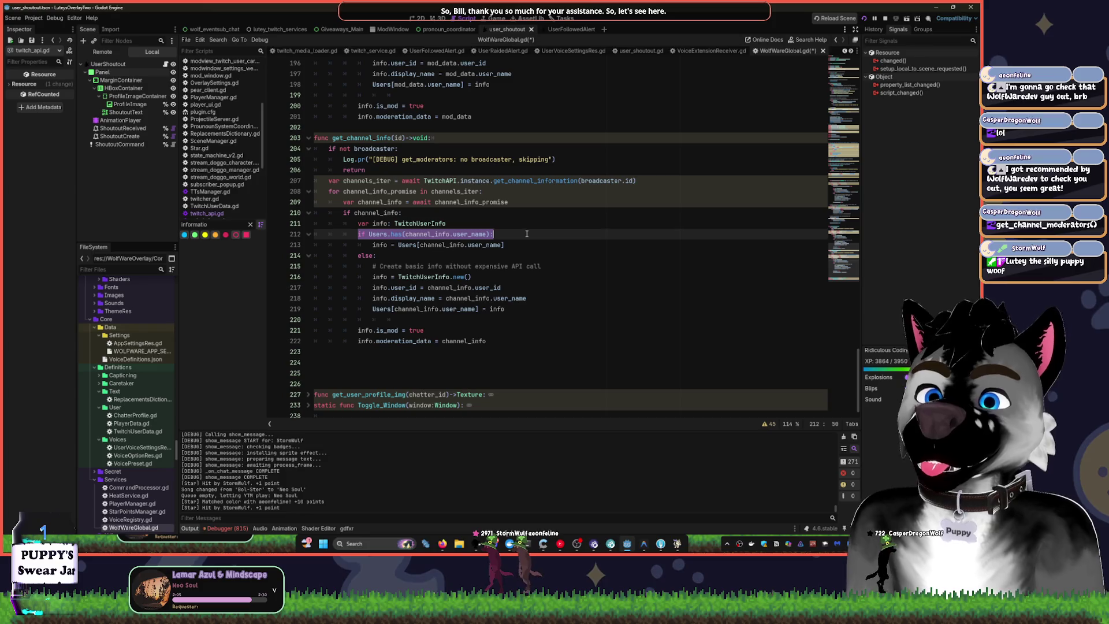
key("Up")
key("Up")
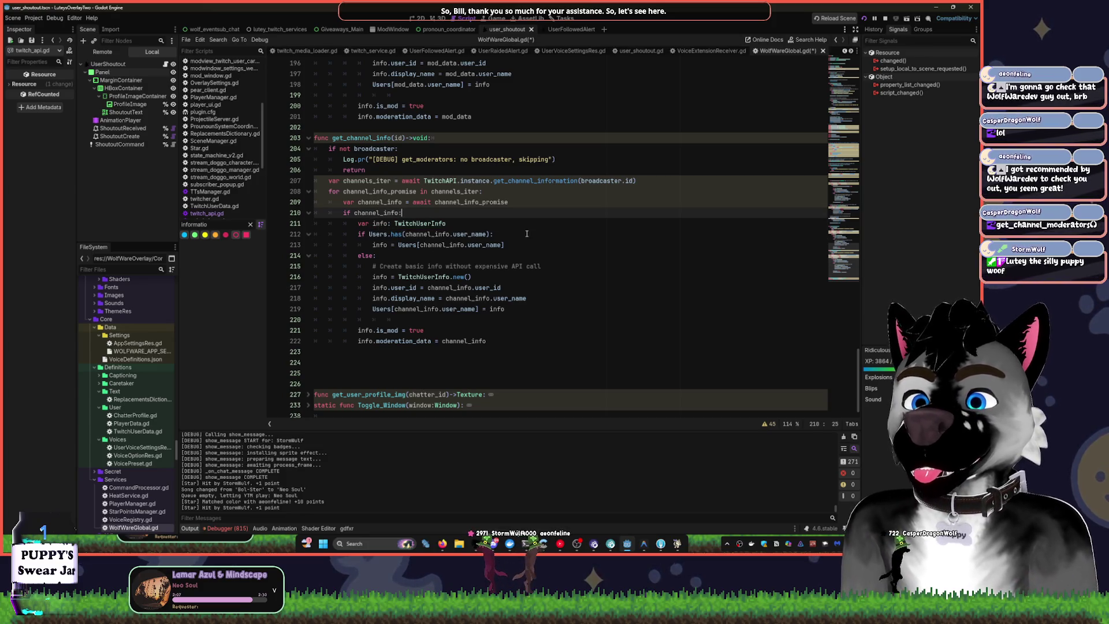
mouse_move(358, 223)
left_mouse_down()
mouse_move(548, 249)
mouse_move(553, 310)
mouse_move(577, 338)
left_mouse_up()
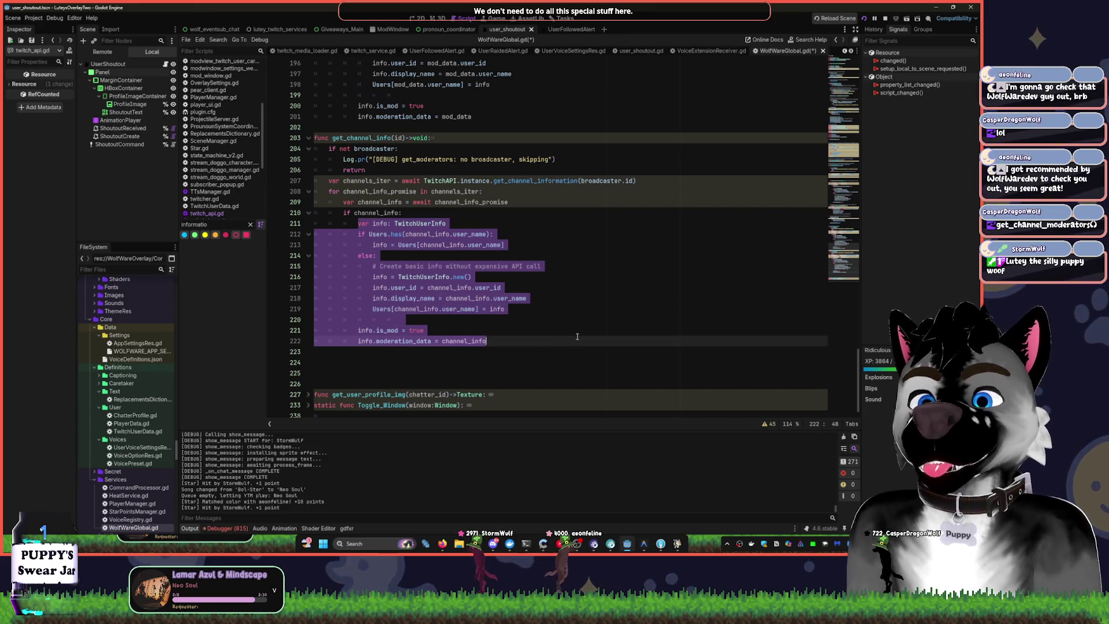
key("Delete")
Step: Start a Log.pr call on a new line under if channel_info, then open the help search
key("Return")
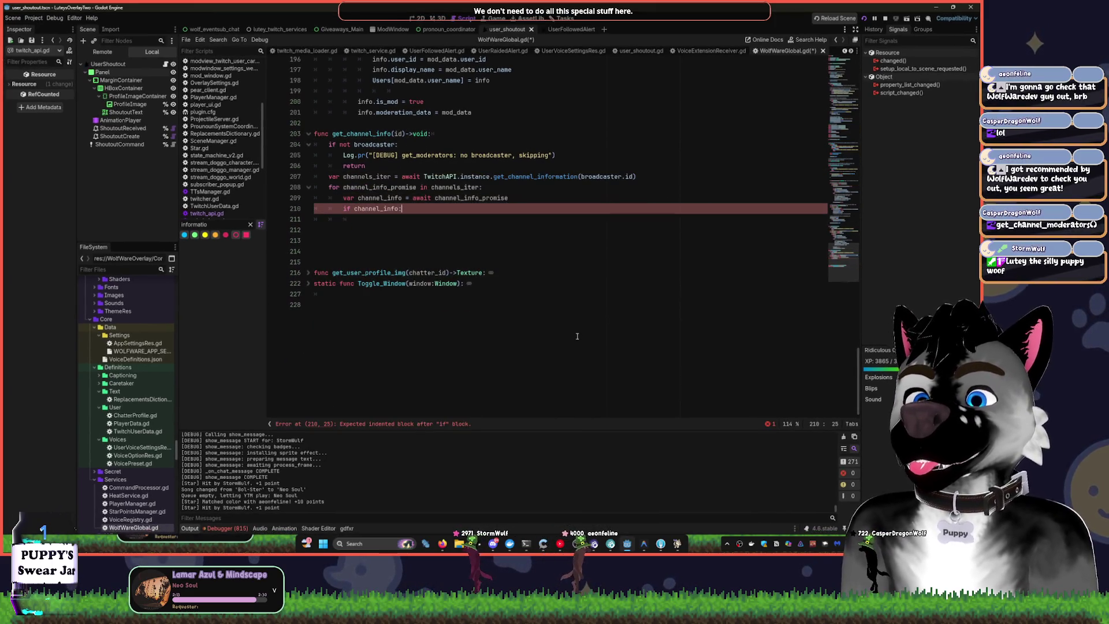
type("Log.")
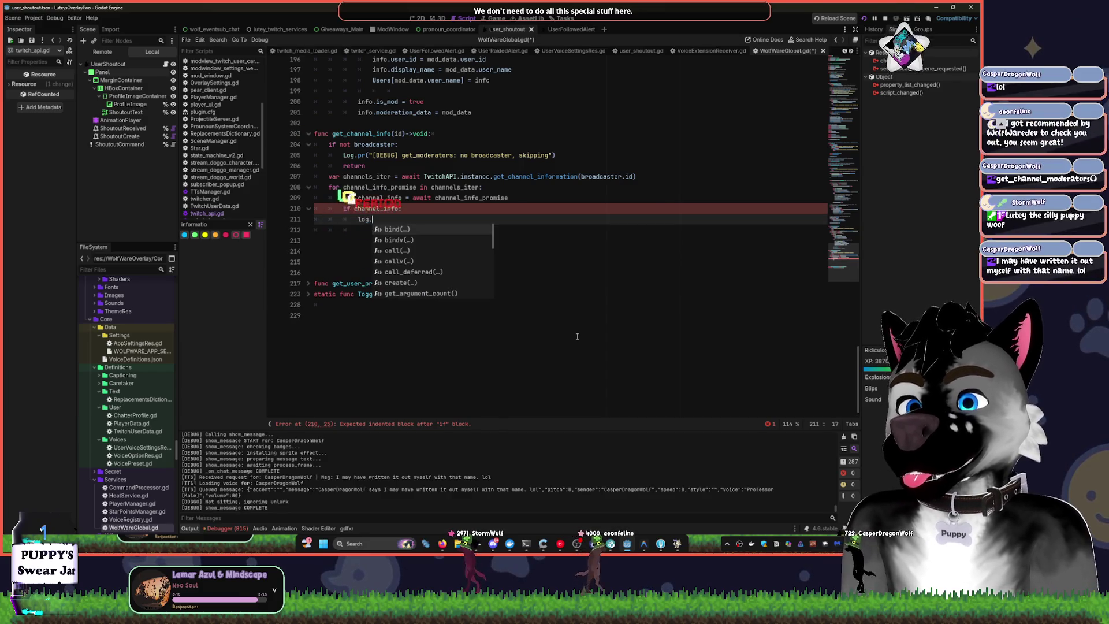
key("ctrl+BackSpace")
type("Log.pr")
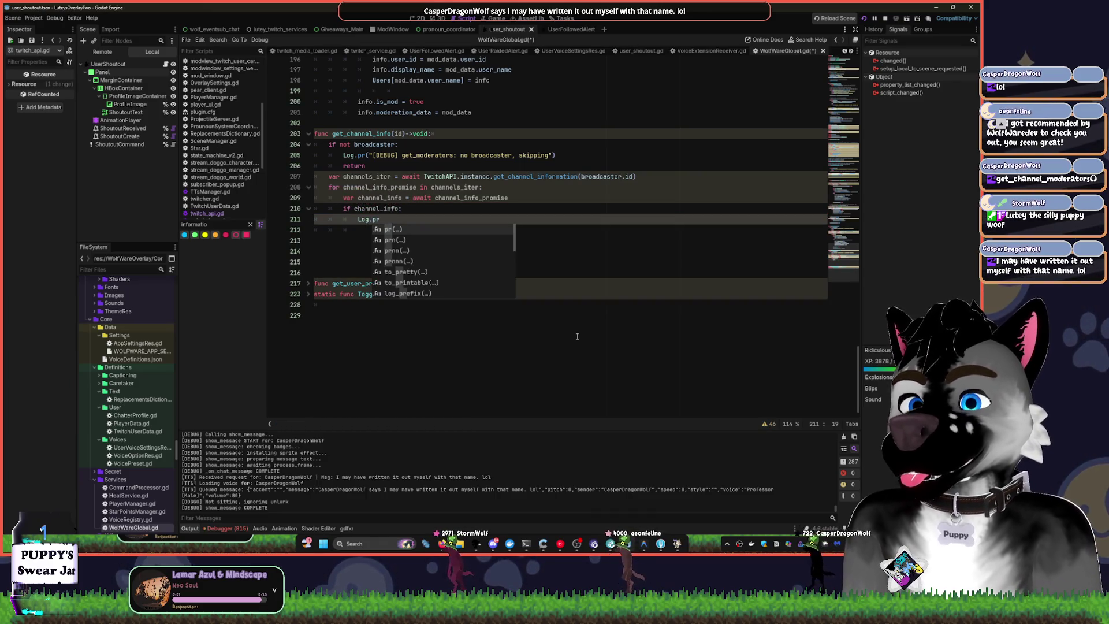
key("F1")
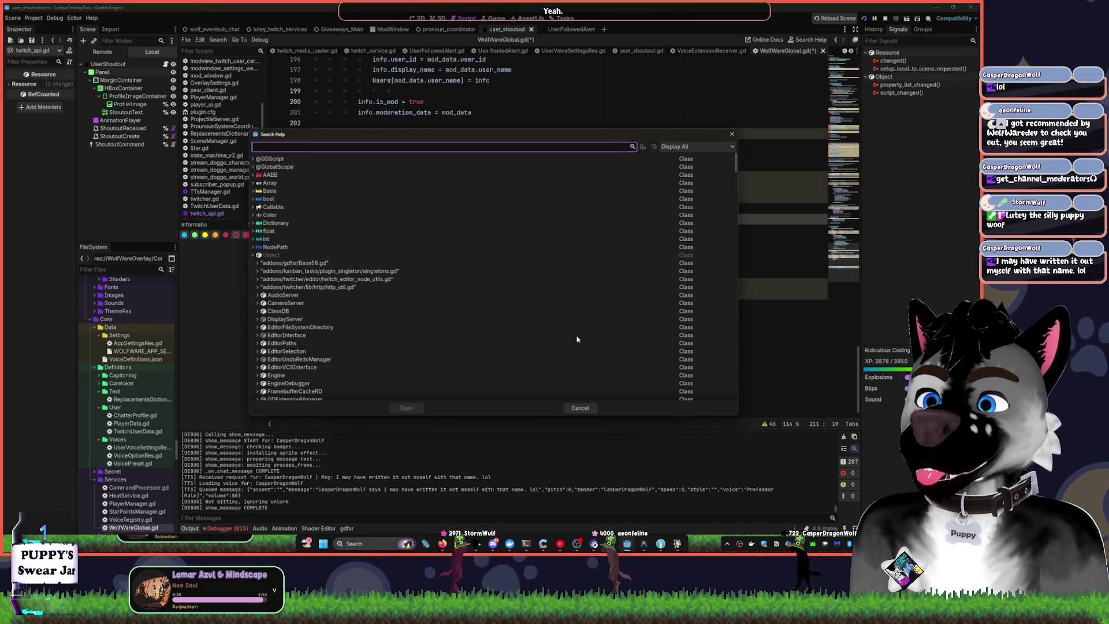
Step: Search help for get_channel_m, then close it and return to empty line 212 in the script
type("get_")
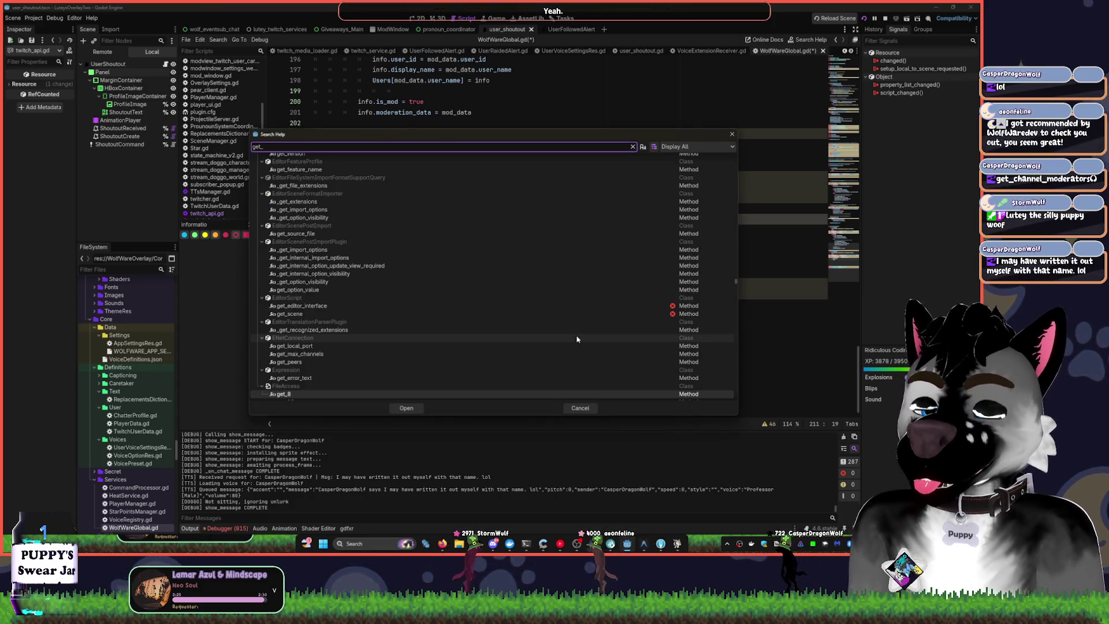
type("h")
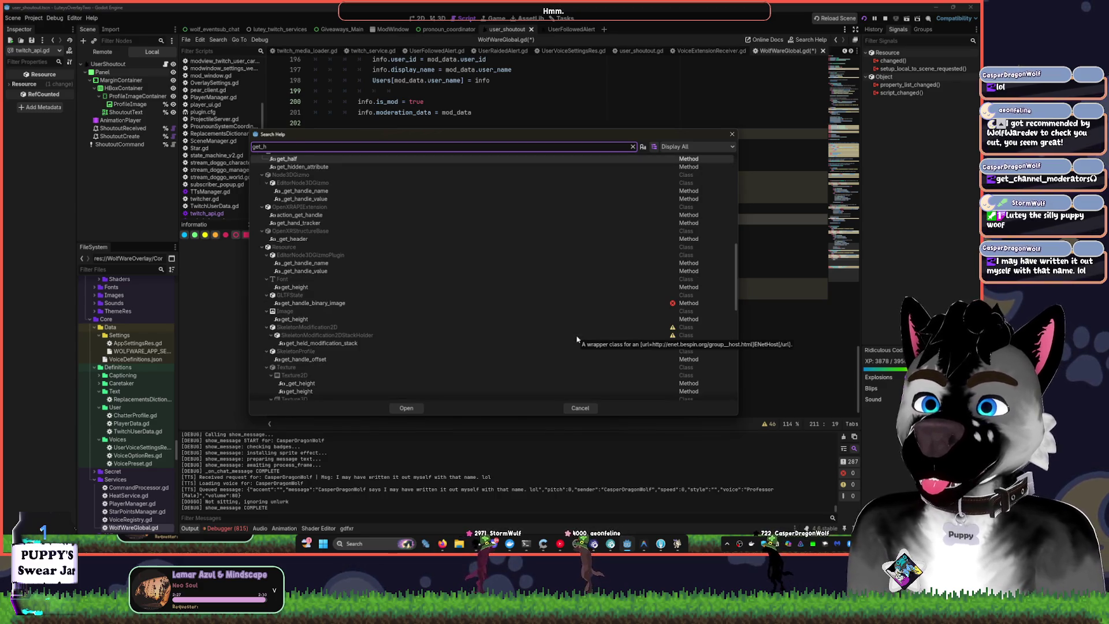
key("BackSpace")
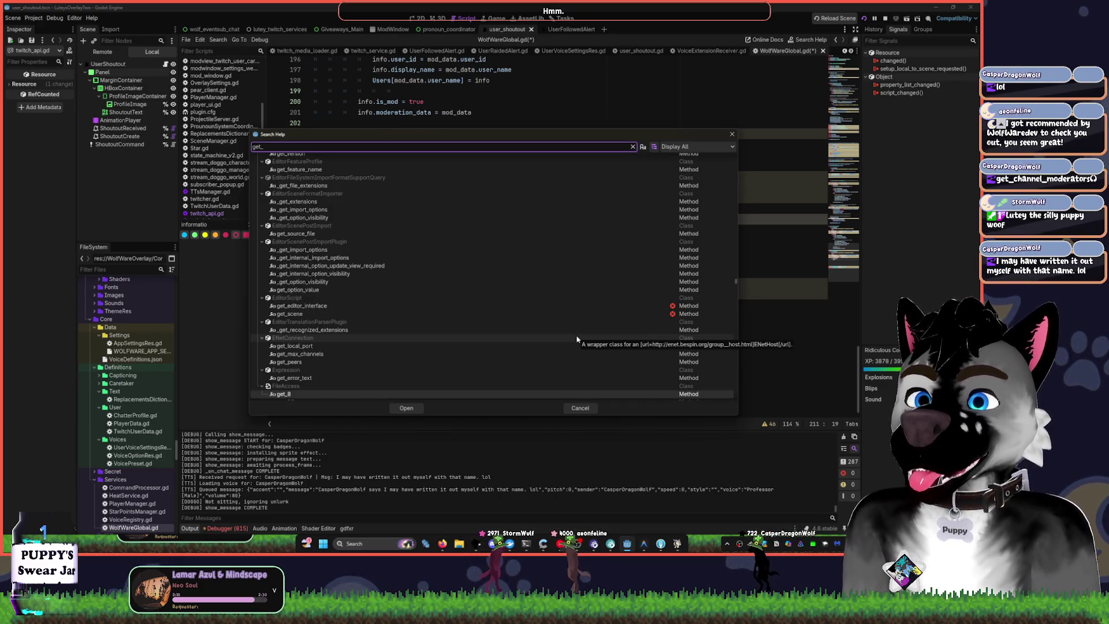
type("channel")
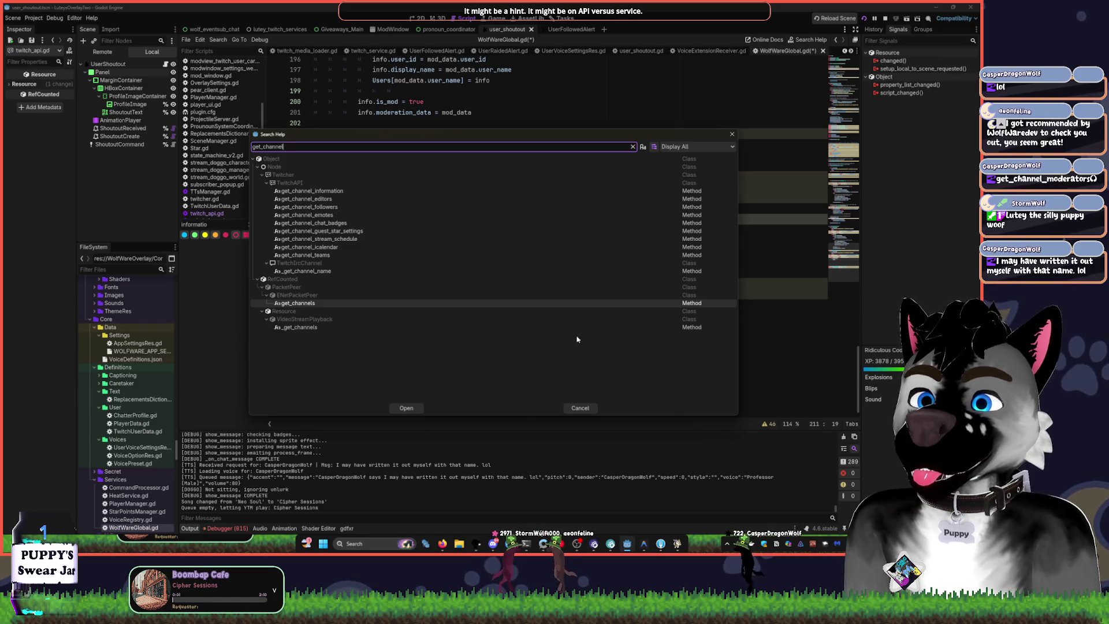
type("_m")
key("BackSpace")
key("BackSpace")
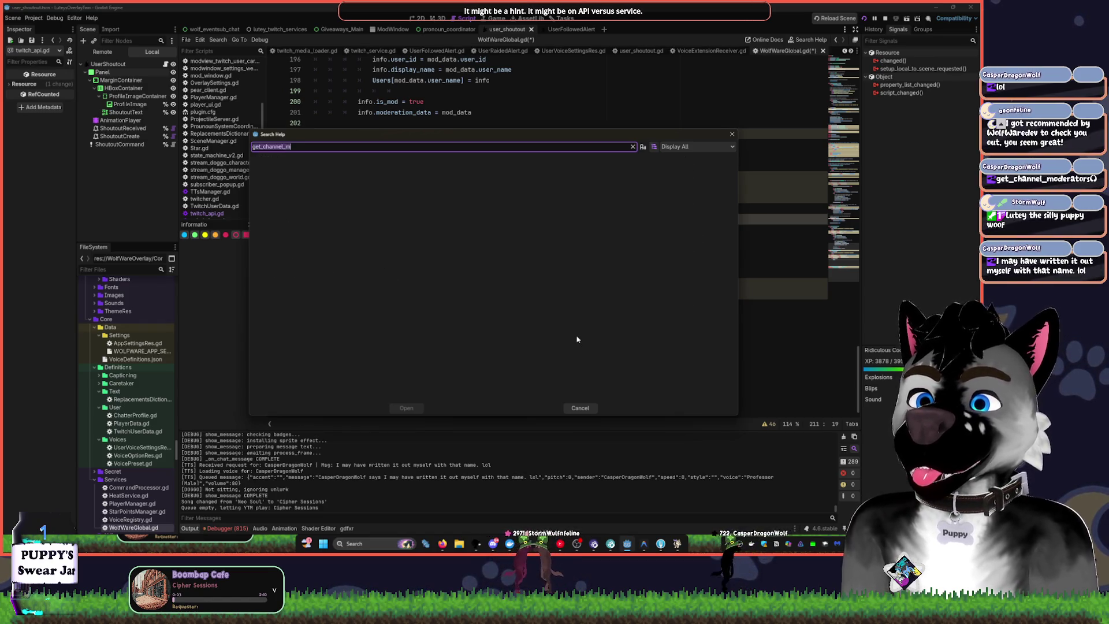
key("Escape")
left_click(546, 382)
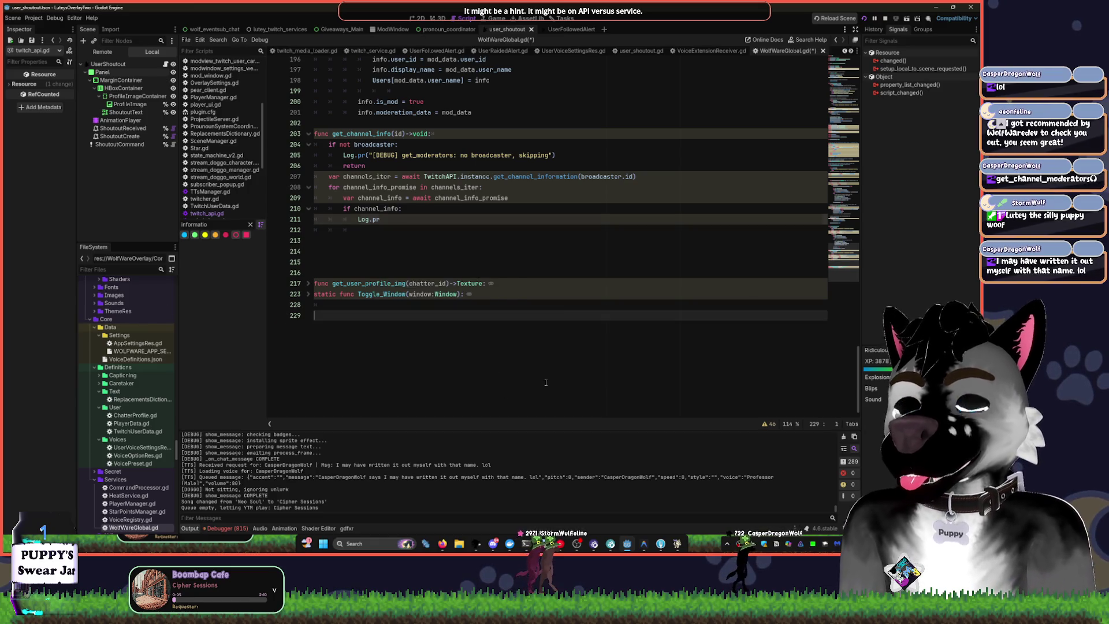
left_click(410, 226)
Step: Complete line 211 as Log.pr(channel_info), save WolfWareGlobal.gd, and jump to the script's end
left_click(415, 224)
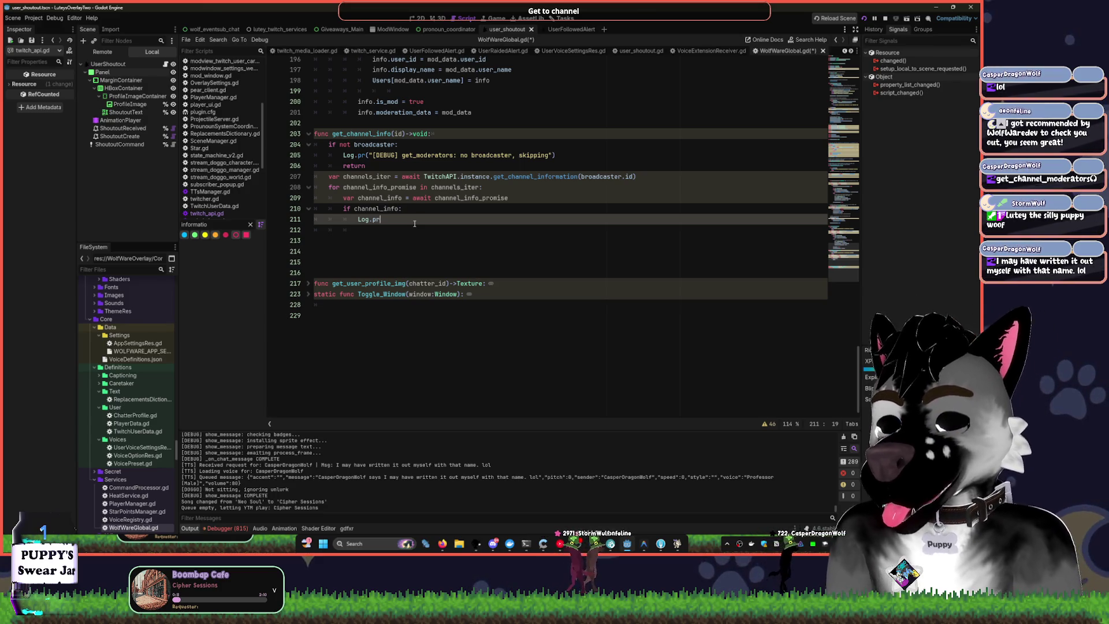
type("#")
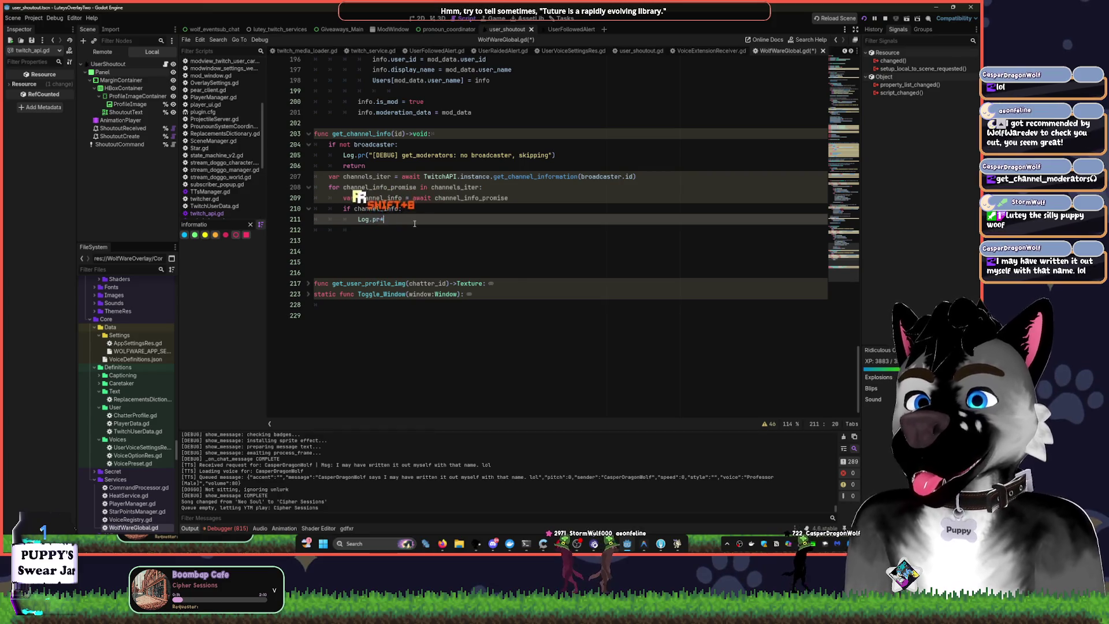
key("BackSpace")
type("(ch")
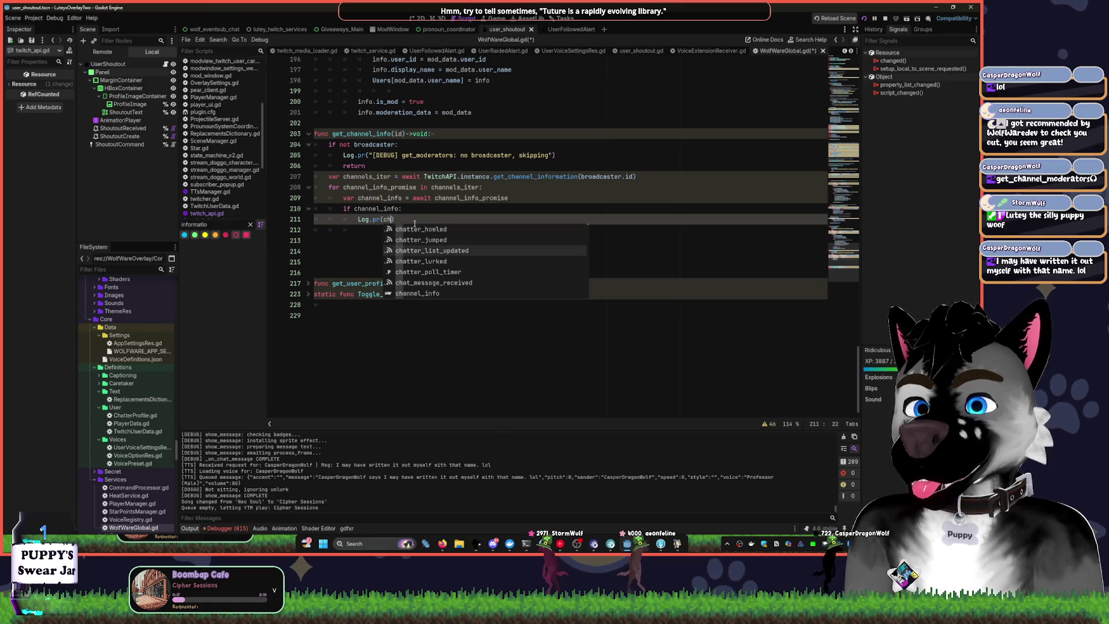
type("ann")
key("Return")
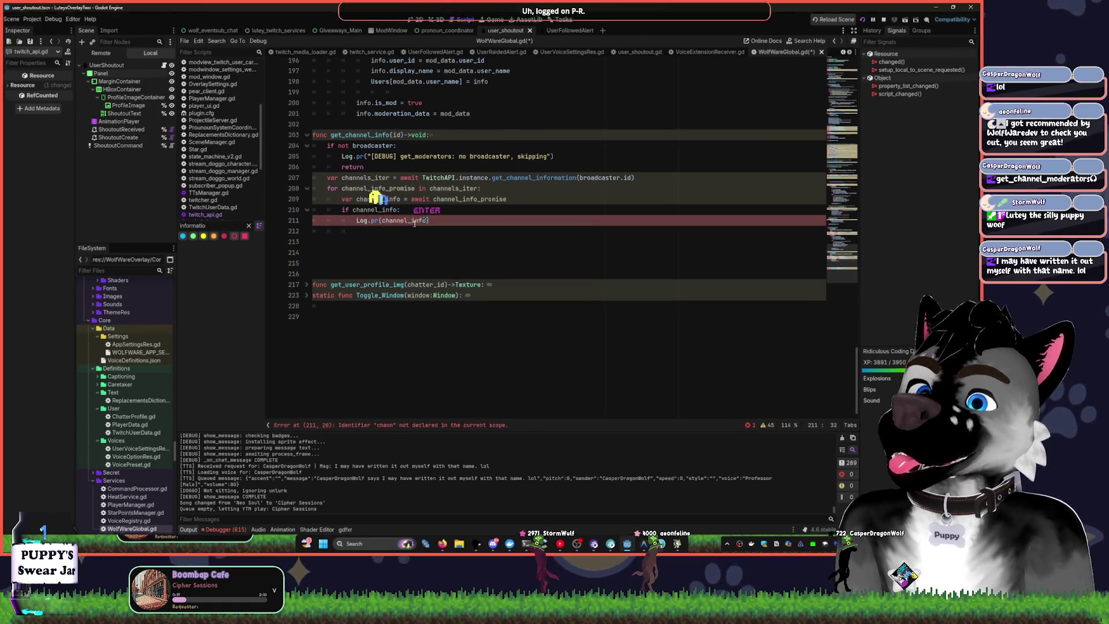
left_click(551, 248)
key("ctrl+s")
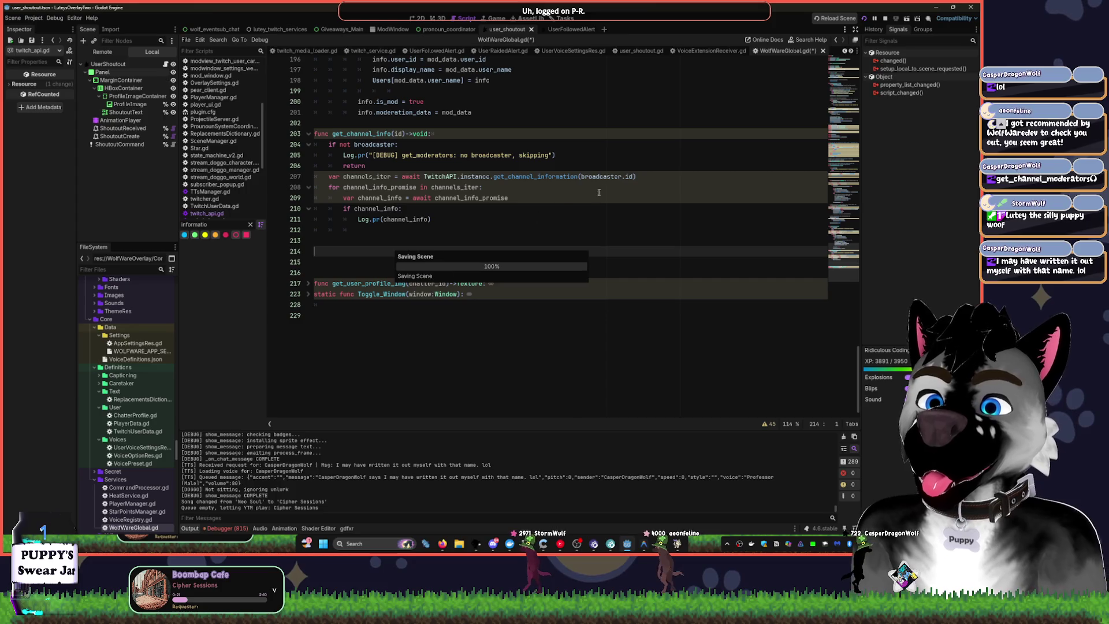
left_click(631, 156)
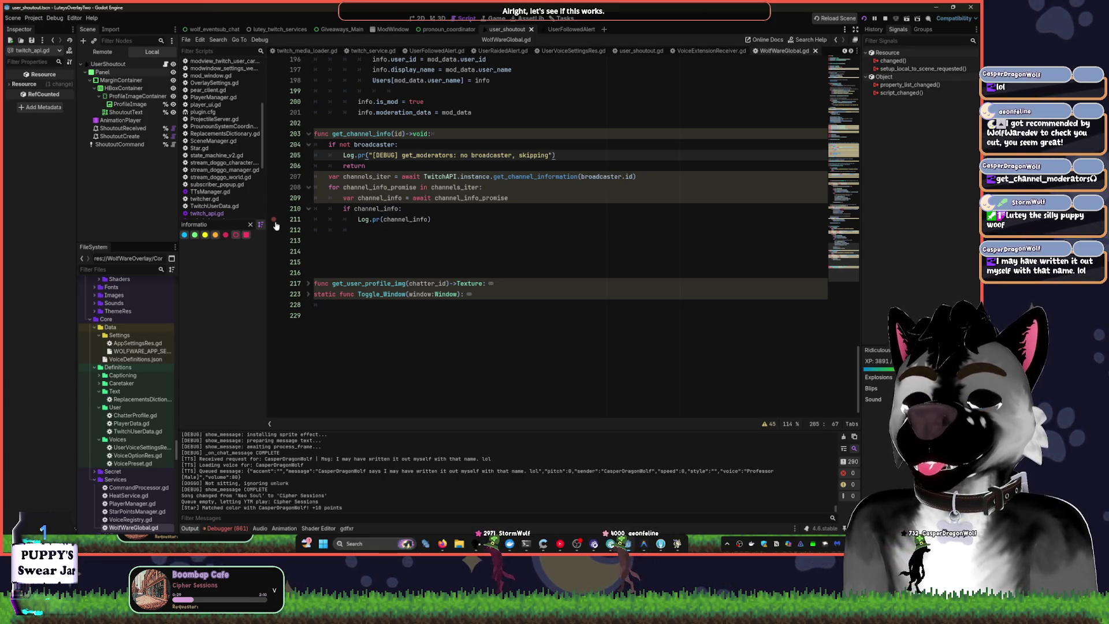
key("ctrl+End")
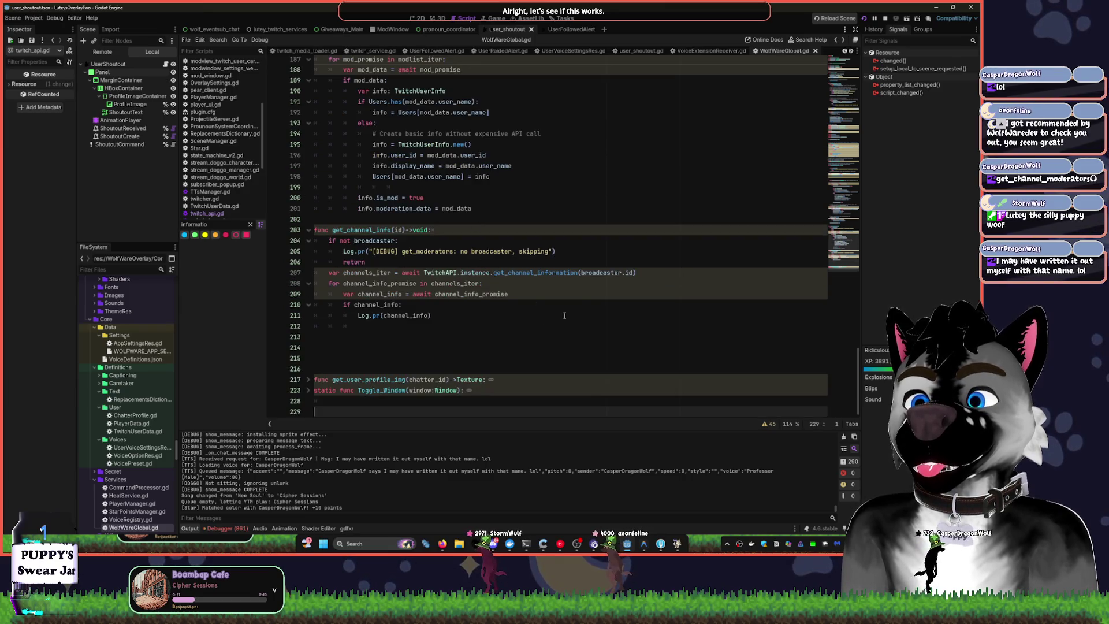
Step: In user_shoutout.gd, replace line 59's await call with WolfWareGlobal.get_channel_info(target_user.id)
left_click(168, 65)
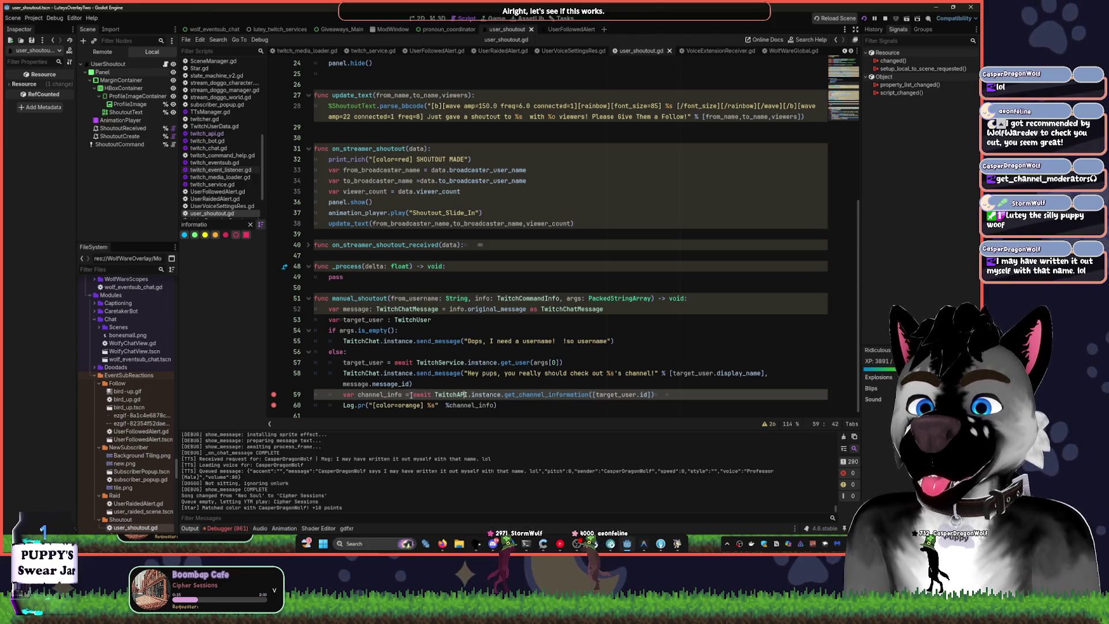
left_click_drag(413, 395, 691, 391)
type("WolfW")
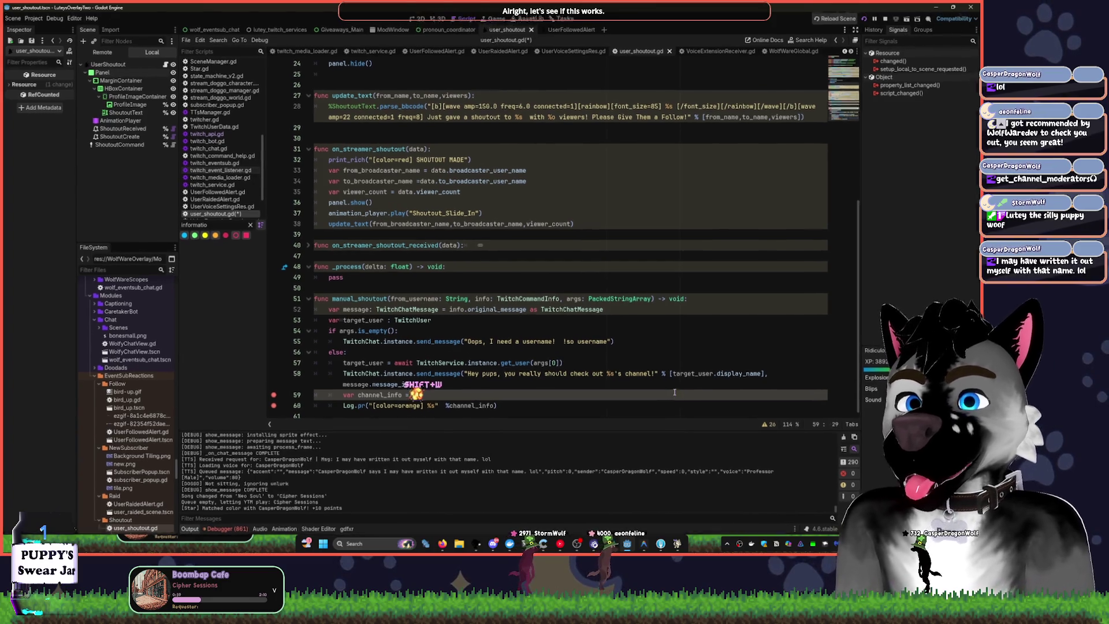
type("areGlobal.")
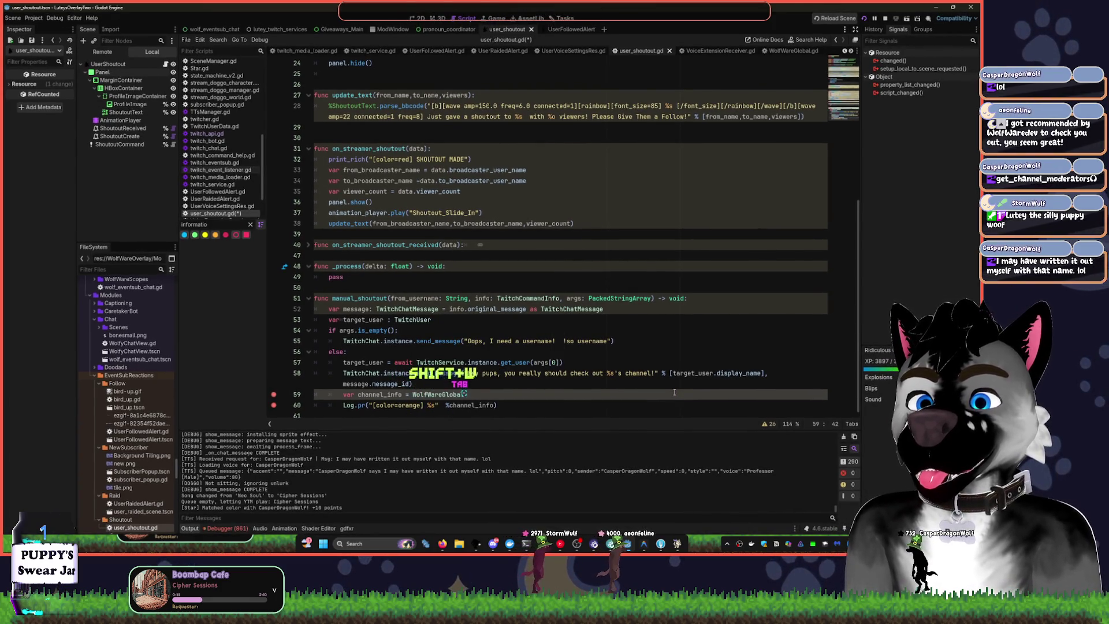
key("BackSpace")
type(".get")
key("Tab")
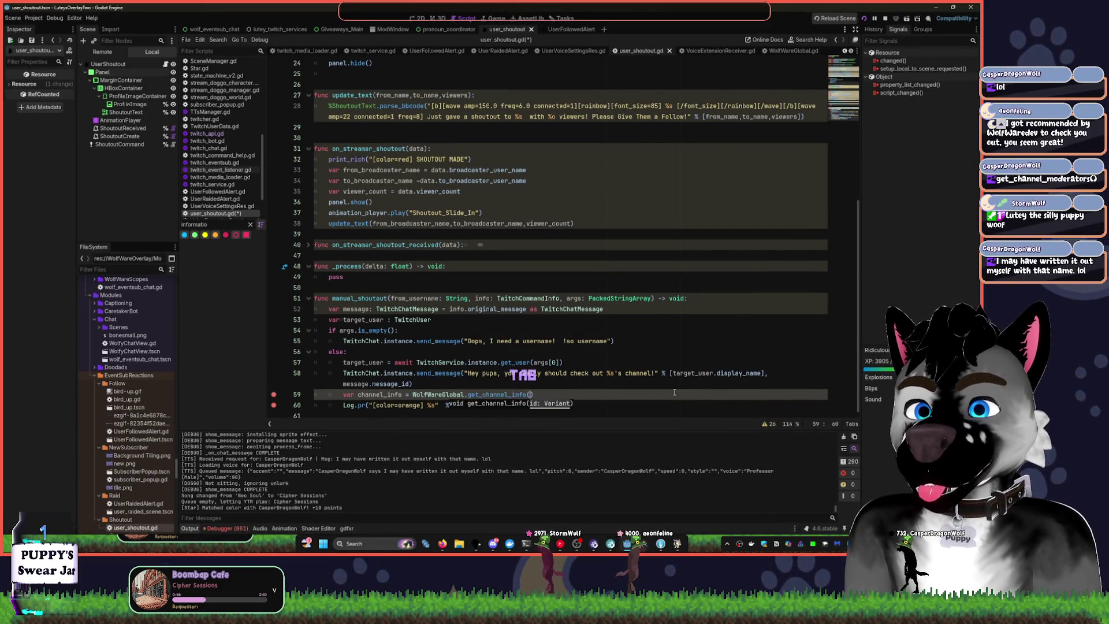
type("target_user.id")
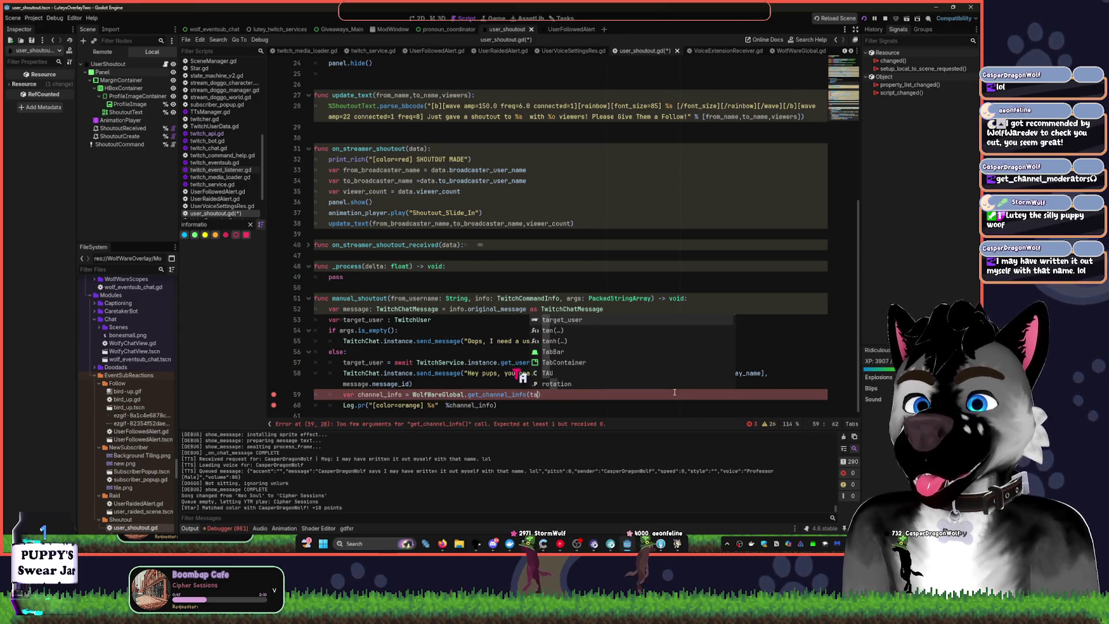
key("Escape")
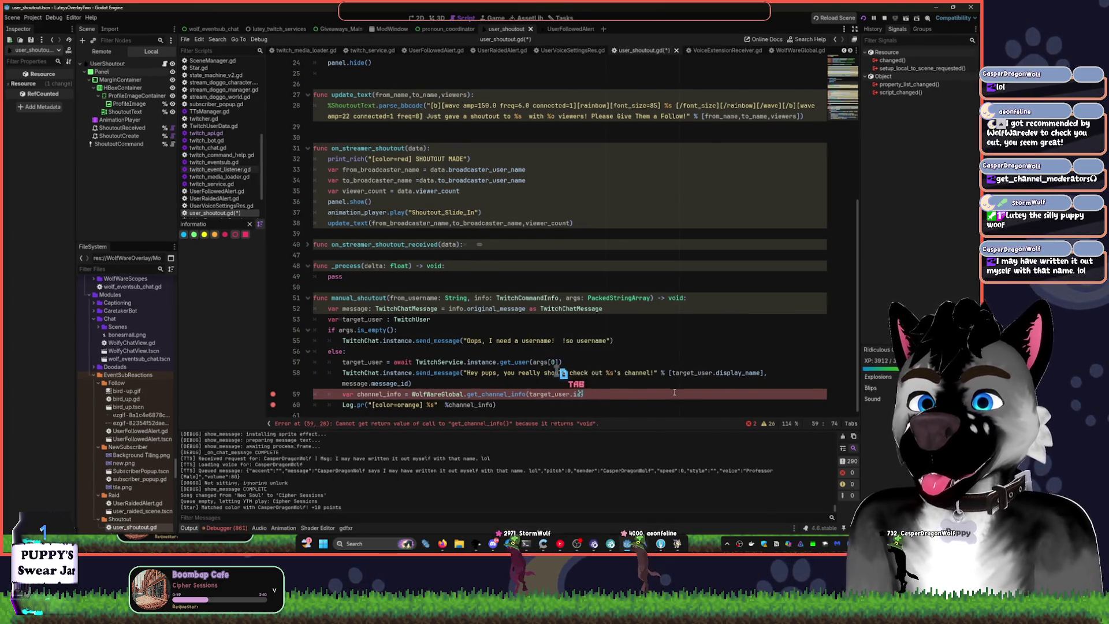
Step: Toggle the line 60 breakpoint, stop the running project, and remove the channel_info assignment
left_click(652, 299)
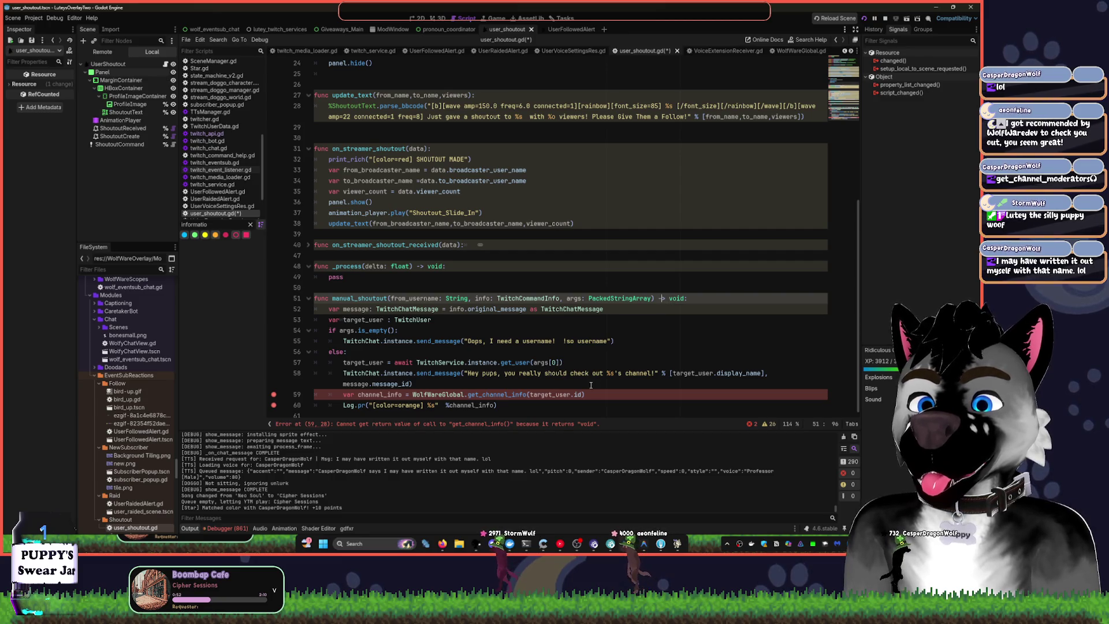
left_click(275, 404)
left_click(472, 405)
left_click(885, 20)
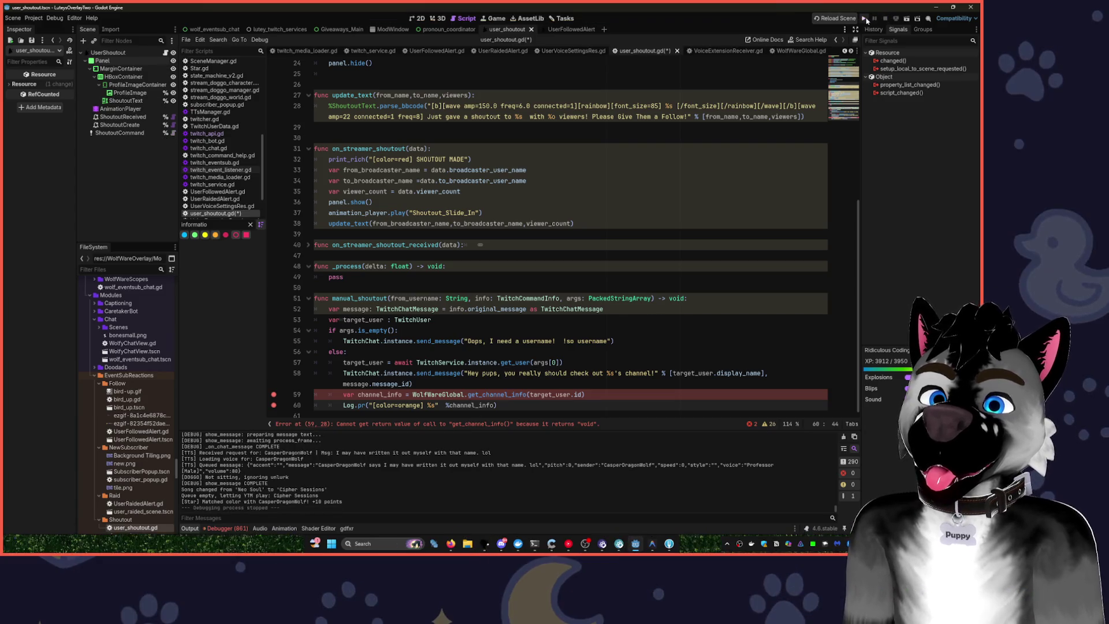
left_click(413, 394)
key("shift+Home")
key("Delete")
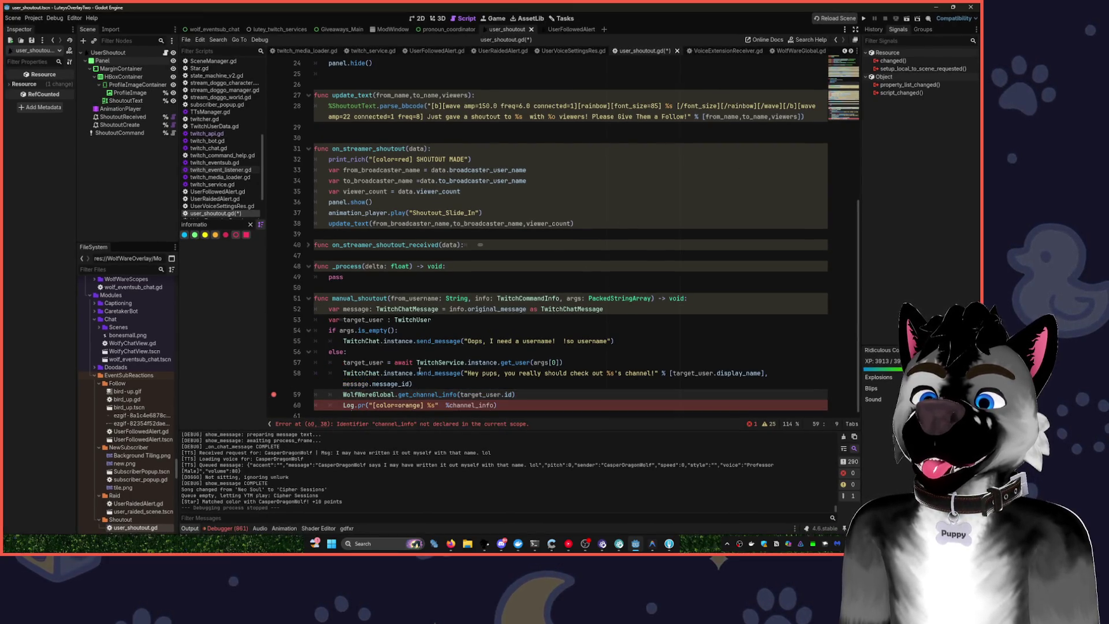
Step: Comment out the channel_info Log.pr line and save and run the project
left_click(342, 414)
key("Up")
key("ctrl+slash")
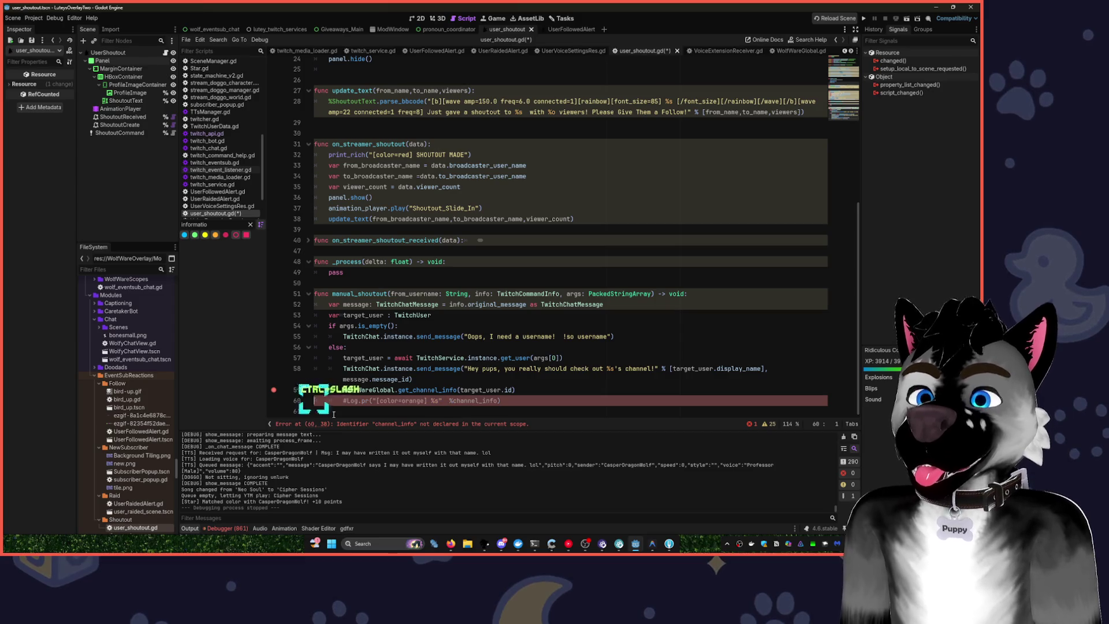
key("F5")
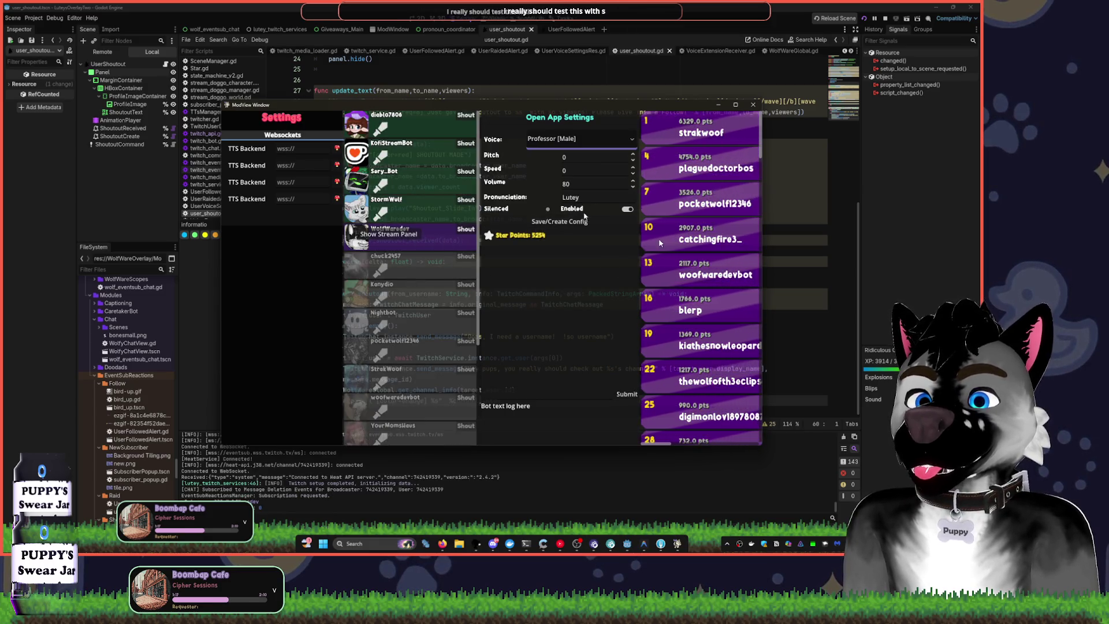
Step: Trigger a shoutout in the running ModView window so the debugger breaks on line 59
left_click(771, 153)
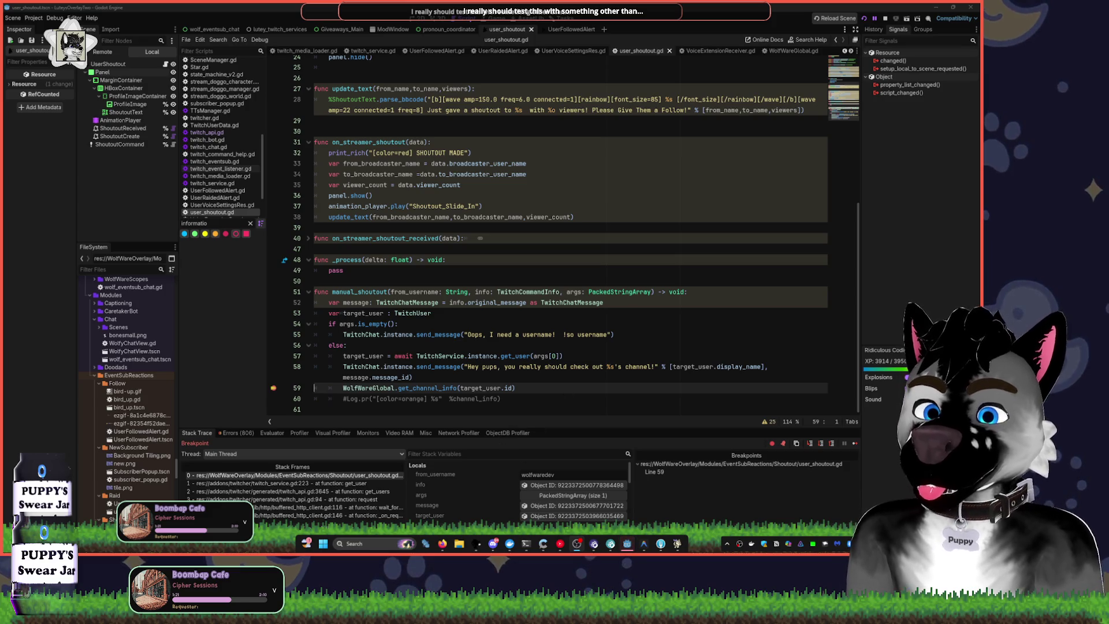
Step: Review the stack variables, step into get_channel_info, and advance until line 207's String-to-Array error
scroll(463, 499, "down", 2)
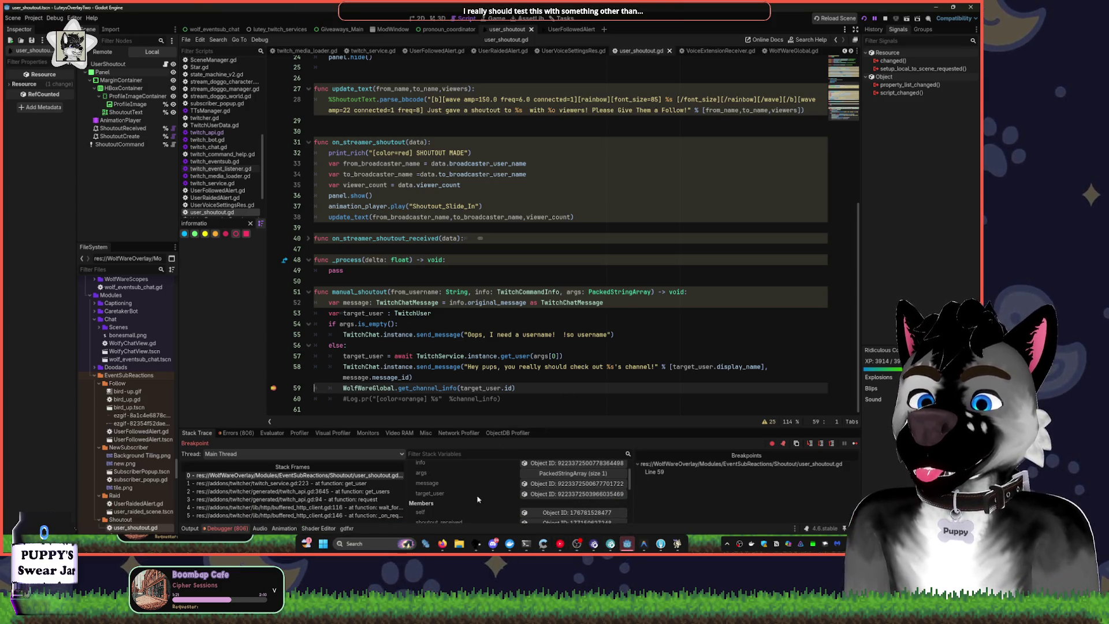
scroll(556, 487, "down", 4)
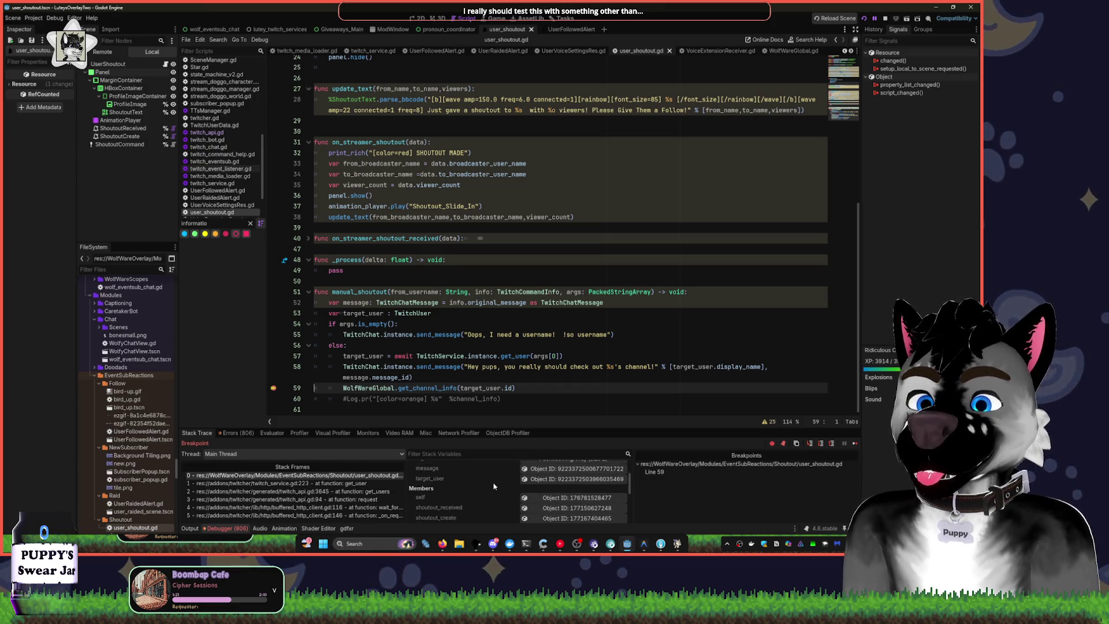
scroll(487, 502, "down", 1)
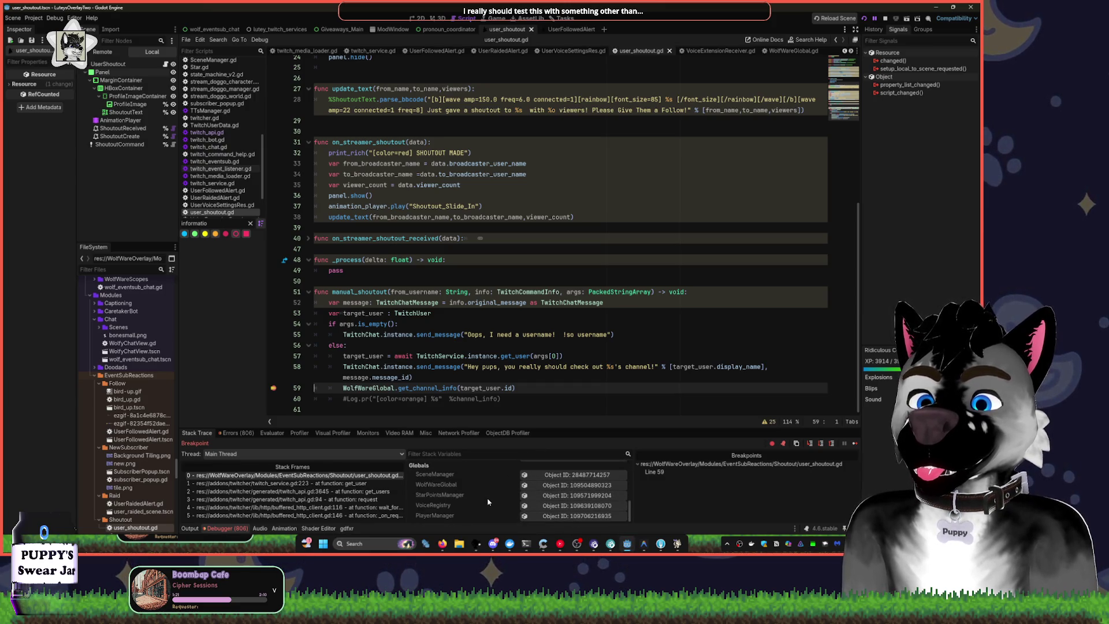
left_click(552, 336)
key("F11")
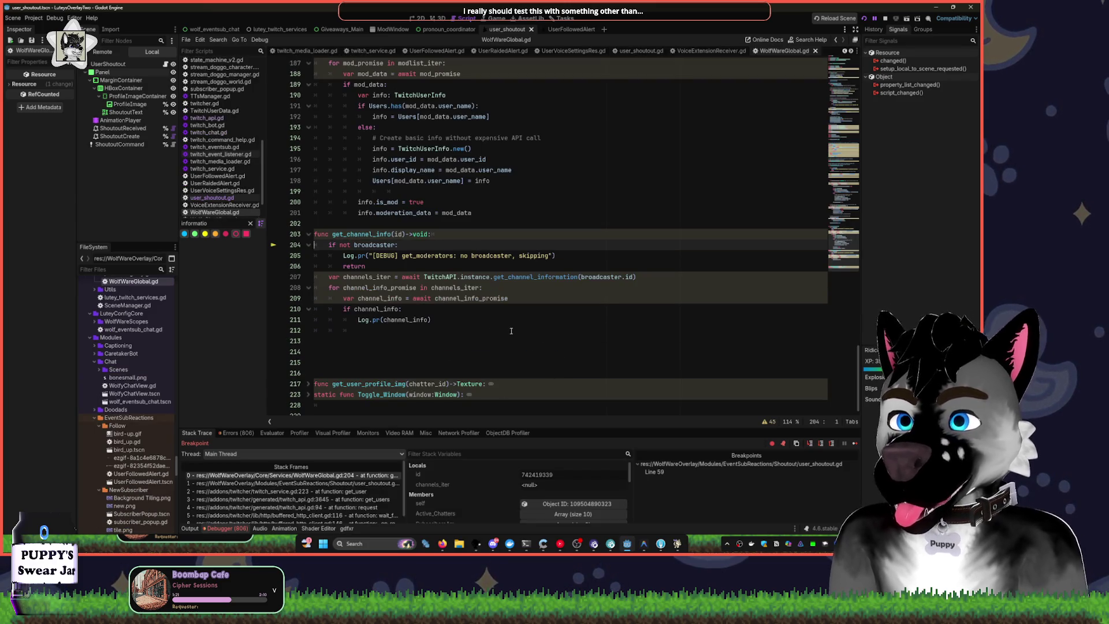
scroll(480, 480, "down", 10)
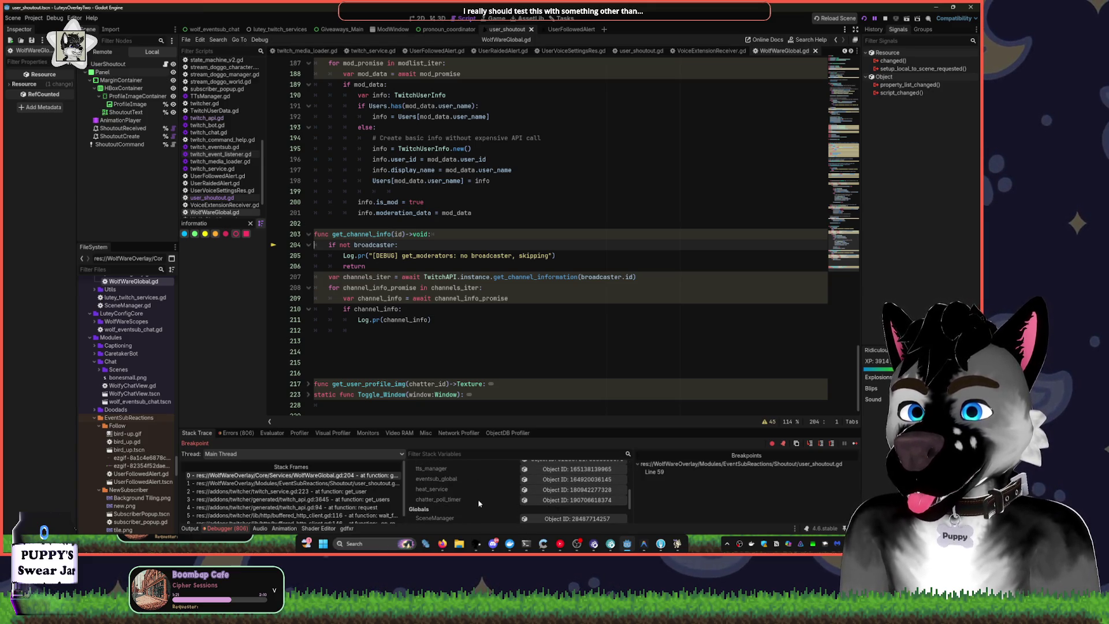
scroll(479, 503, "down", 3)
key("F12")
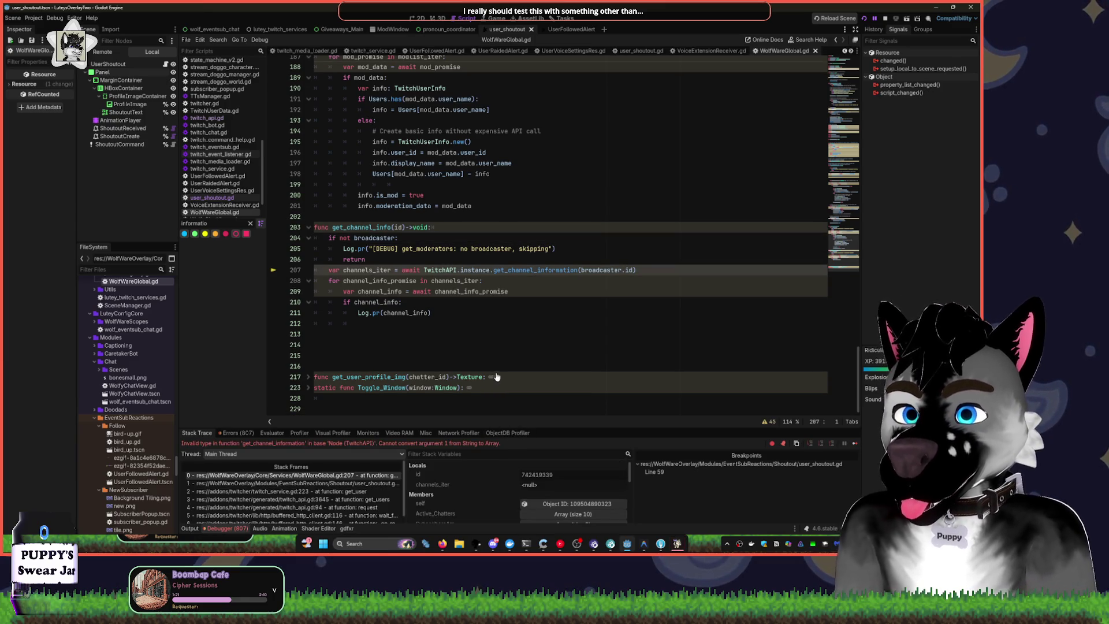
Step: Pass [broadcaster.id] as an Array on line 207, save the script, and resume the game
left_click(582, 273)
type("[")
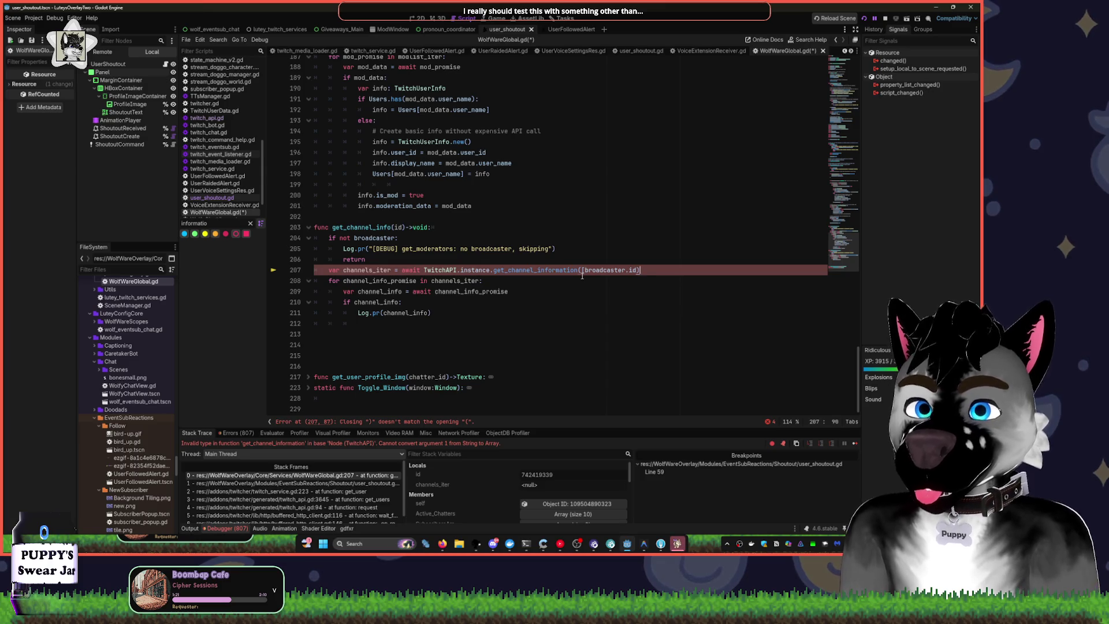
type("]")
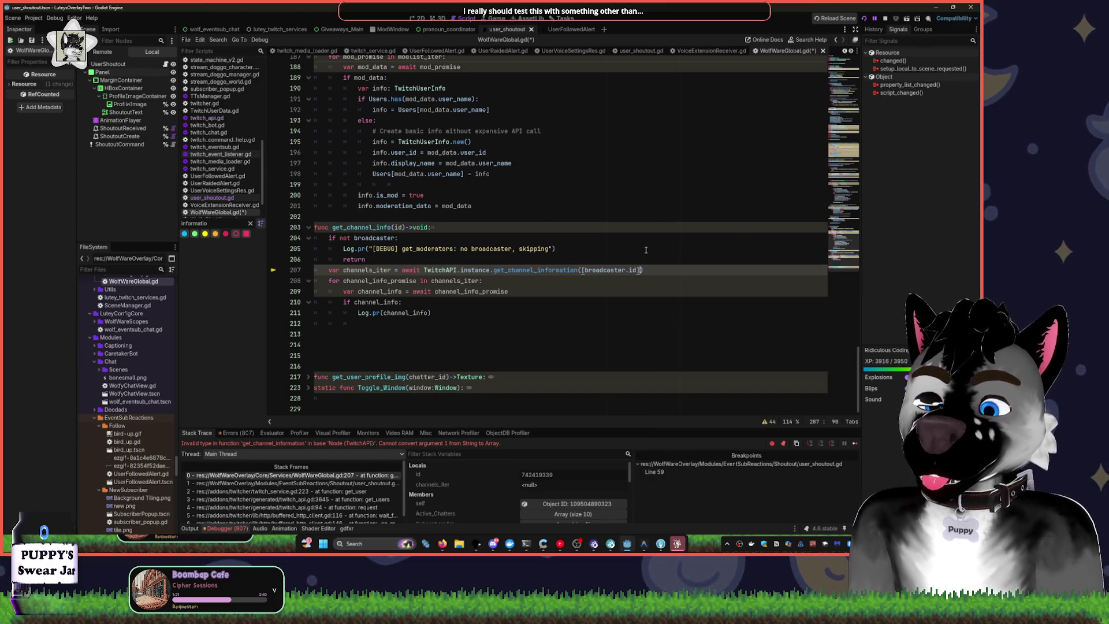
key("ctrl+s")
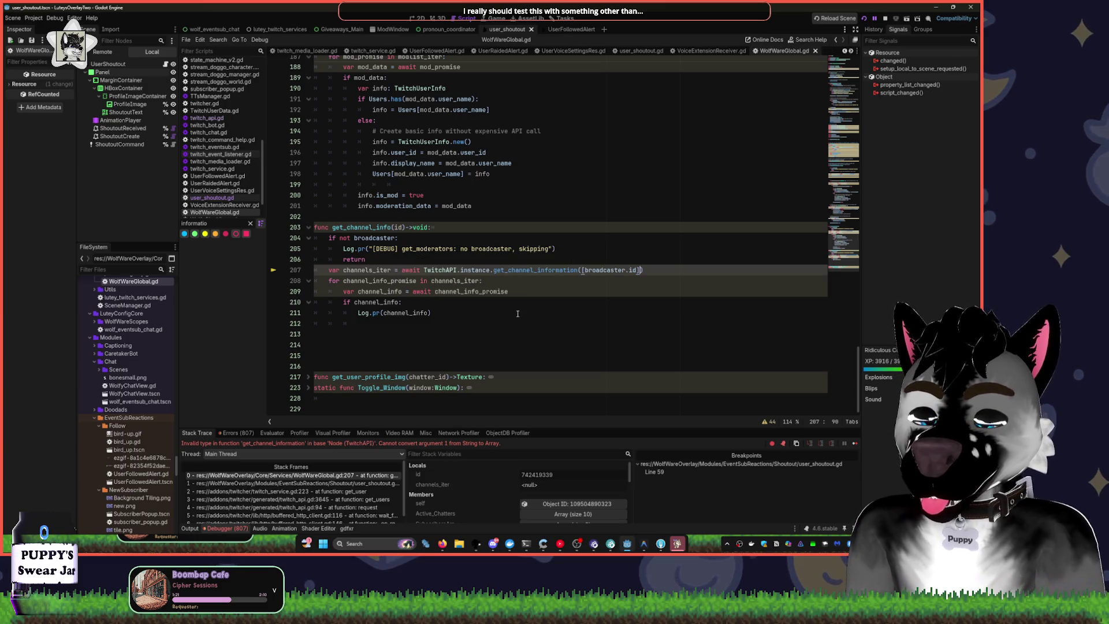
left_click(509, 312)
left_click(462, 297)
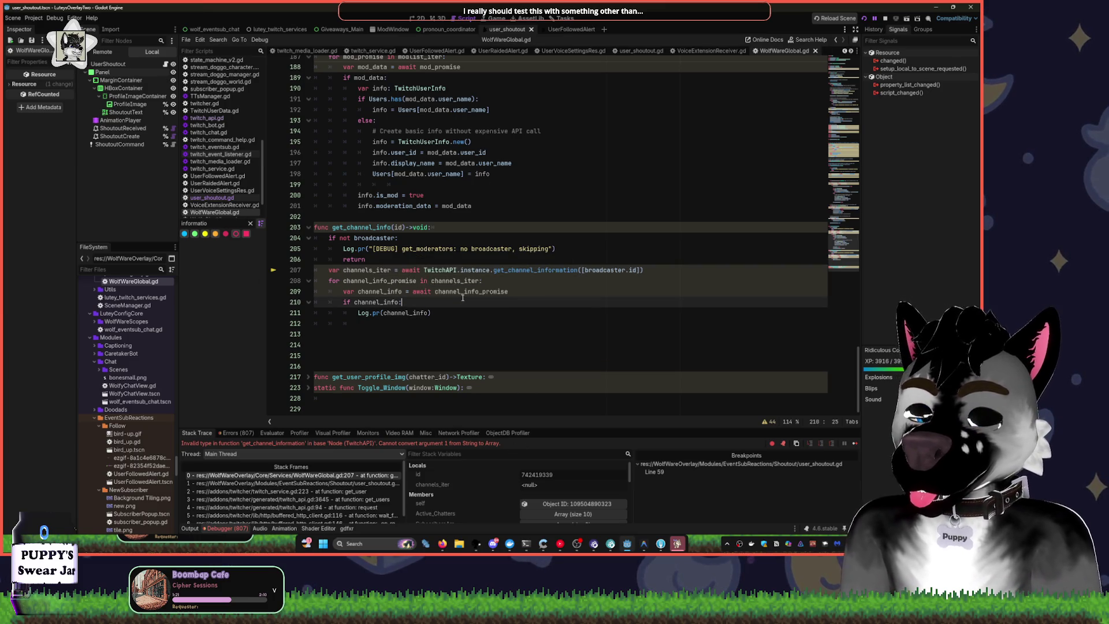
key("F12")
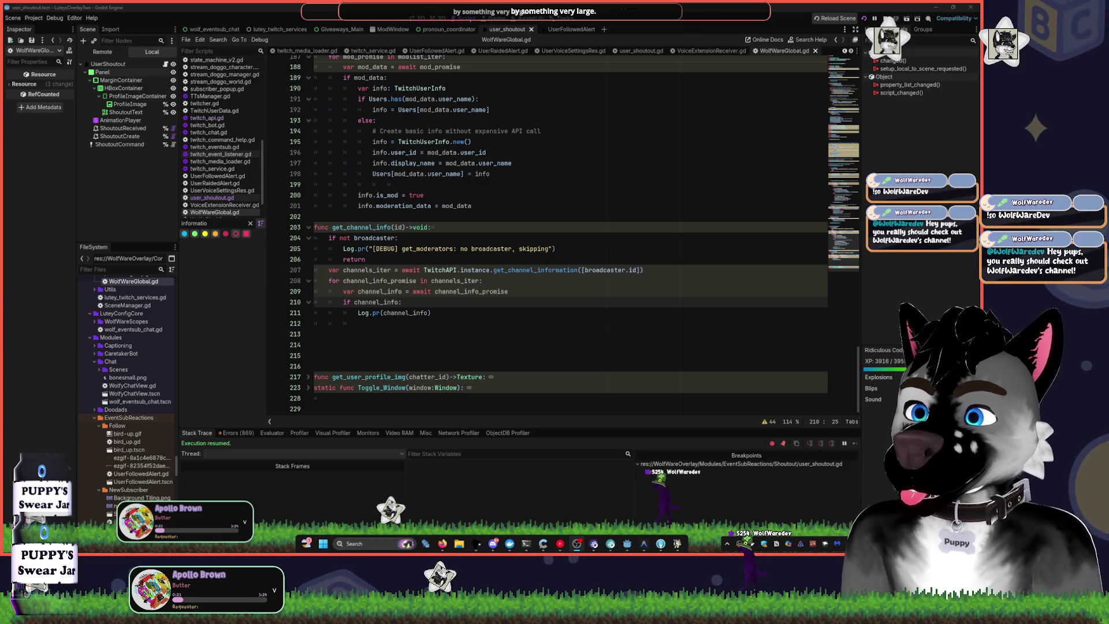
Step: Return to the editor and continue past the shoutout breakpoint into get_channel_info
left_click(626, 544)
scroll(500, 508, "down", 3)
scroll(500, 513, "down", 3)
scroll(500, 513, "down", 5)
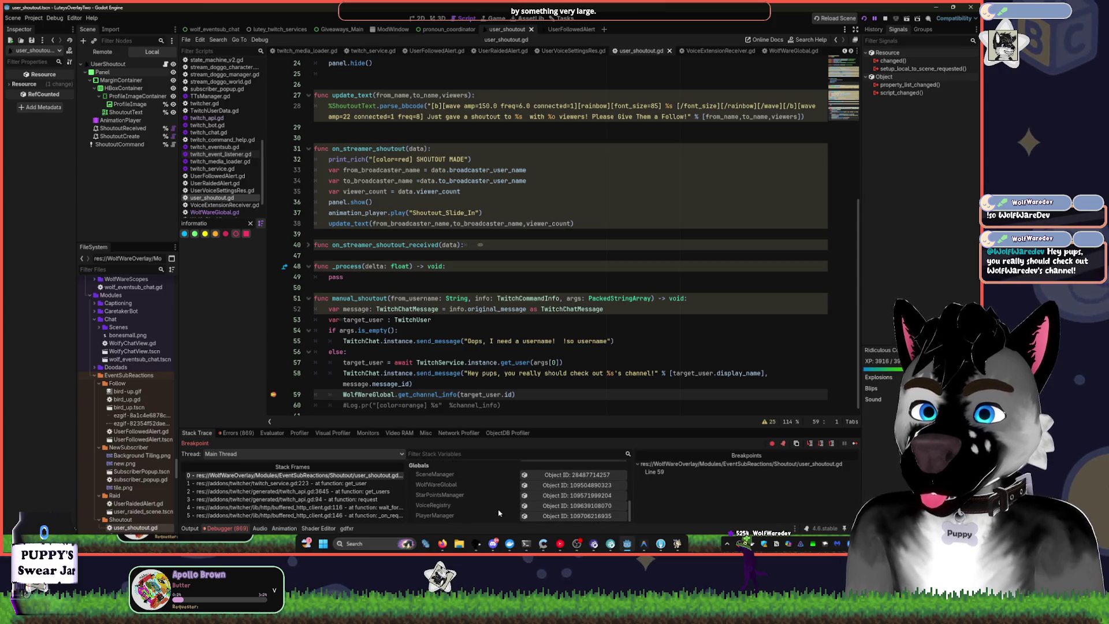
key("F12")
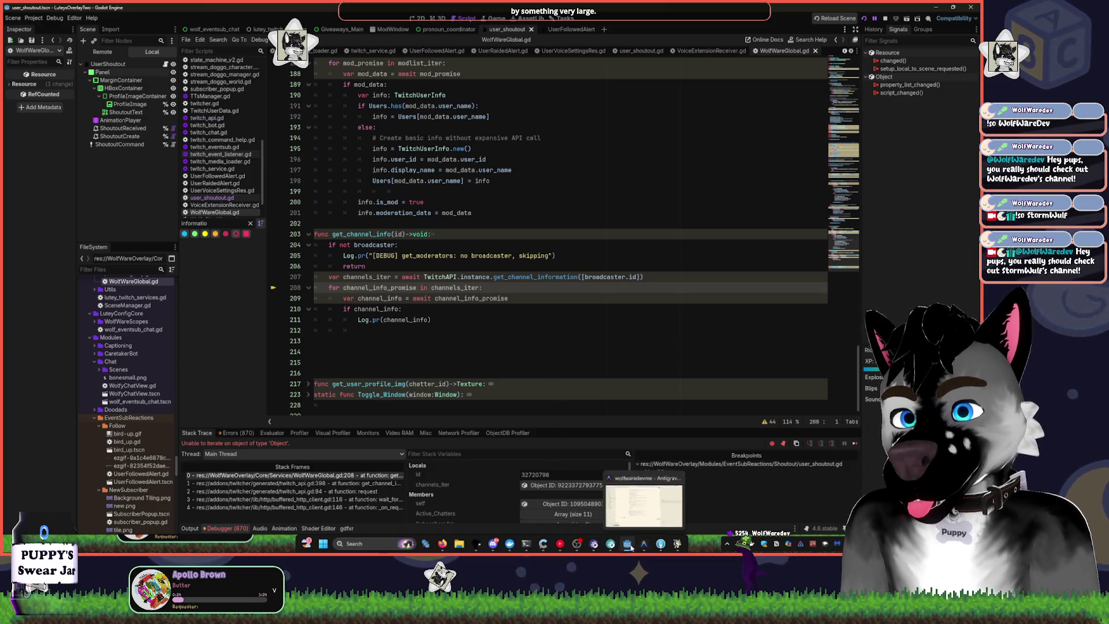
Step: Inspect channels_iter's Response, request data and Headers, then resume after the line-208 iteration error
mouse_move(584, 550)
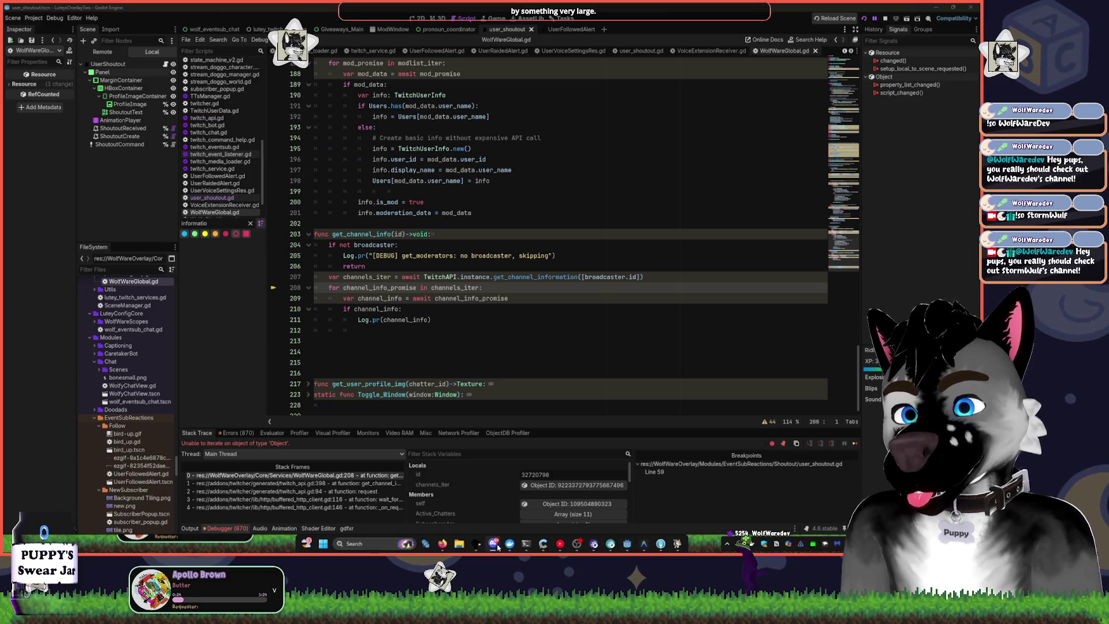
mouse_move(630, 548)
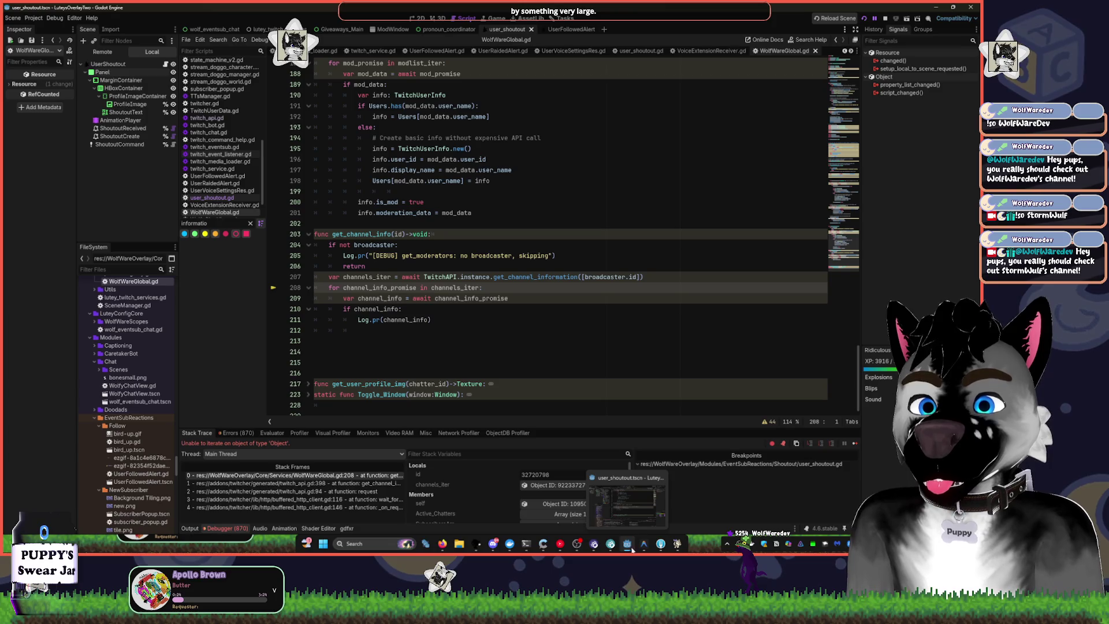
left_click(552, 479)
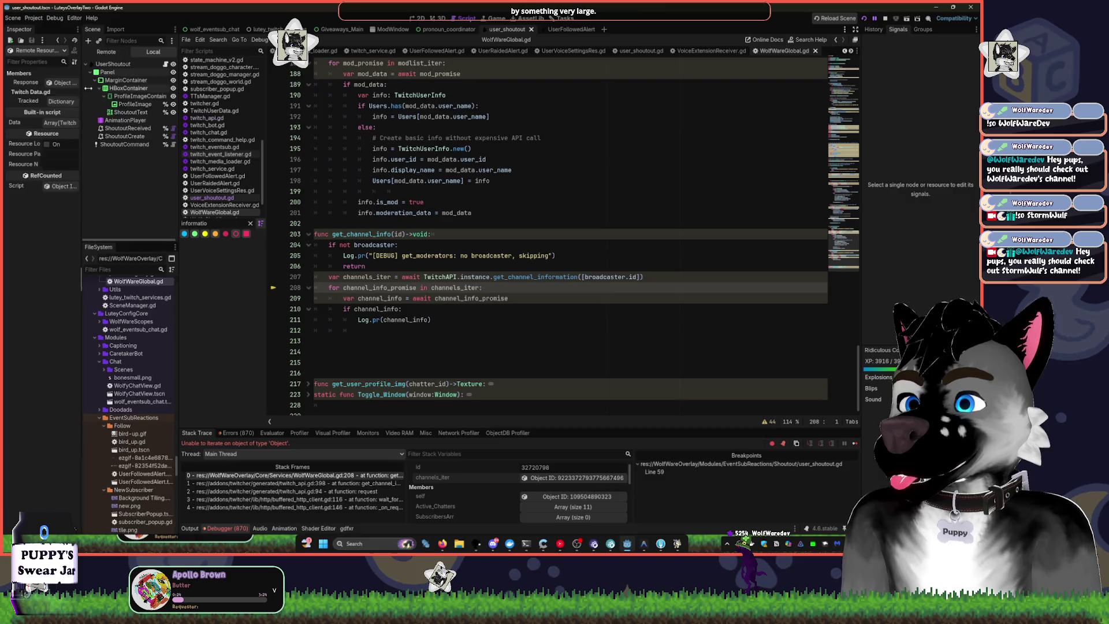
left_click(140, 84)
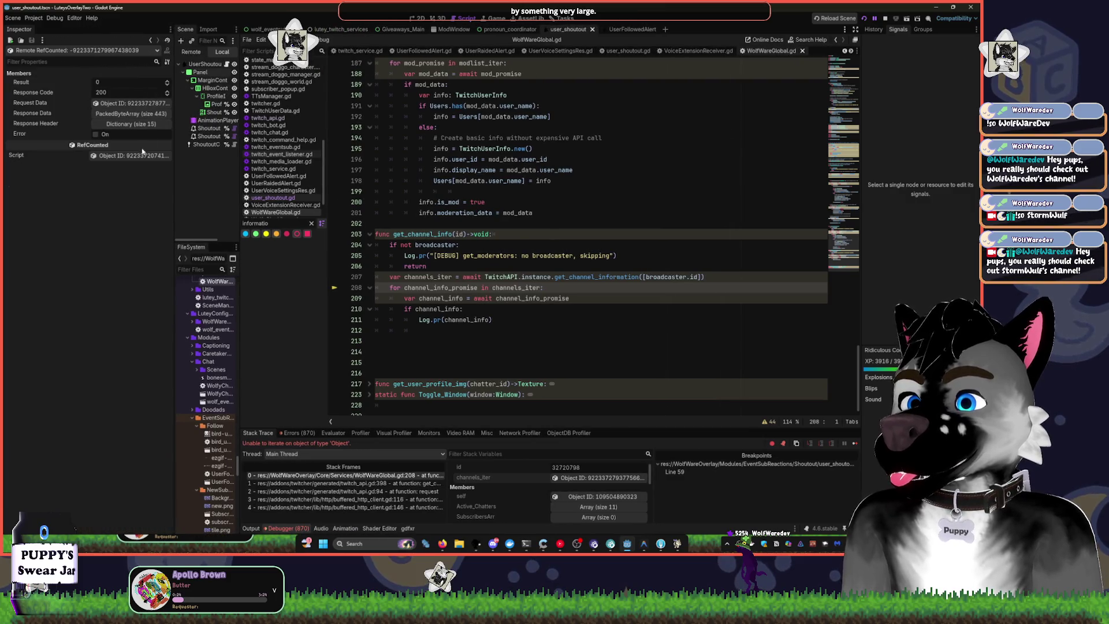
left_click(137, 106)
left_click(137, 120)
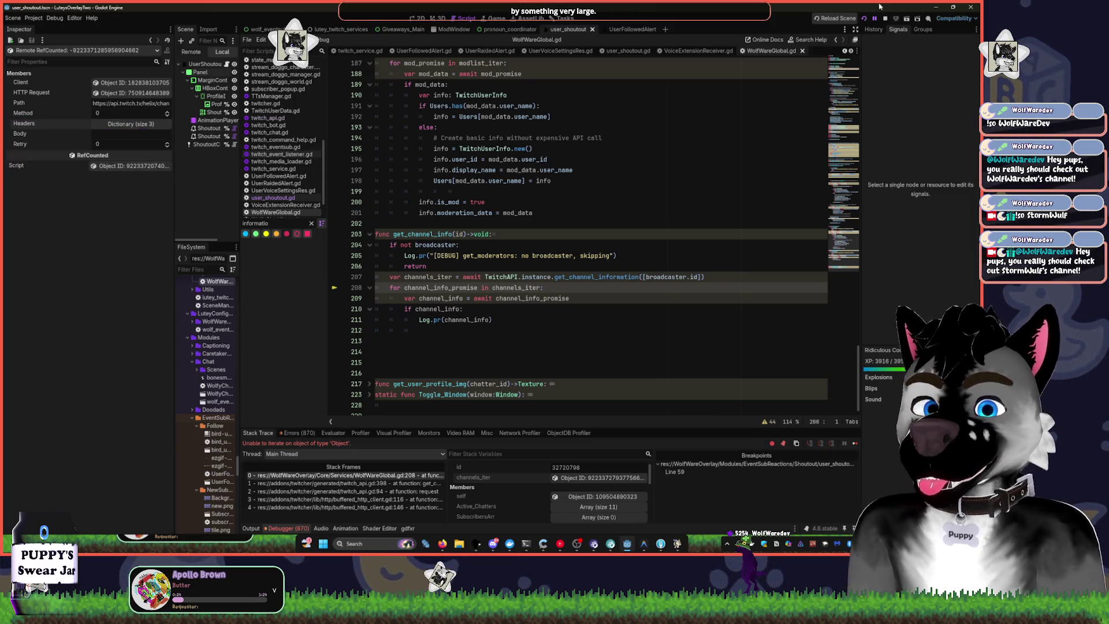
key("F12")
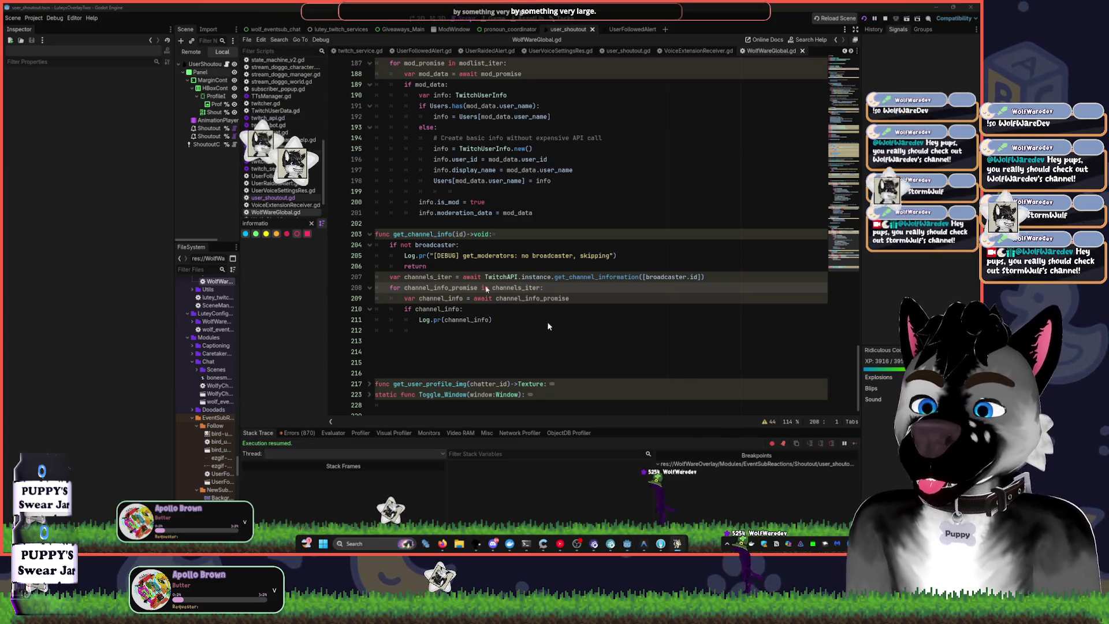
mouse_move(576, 543)
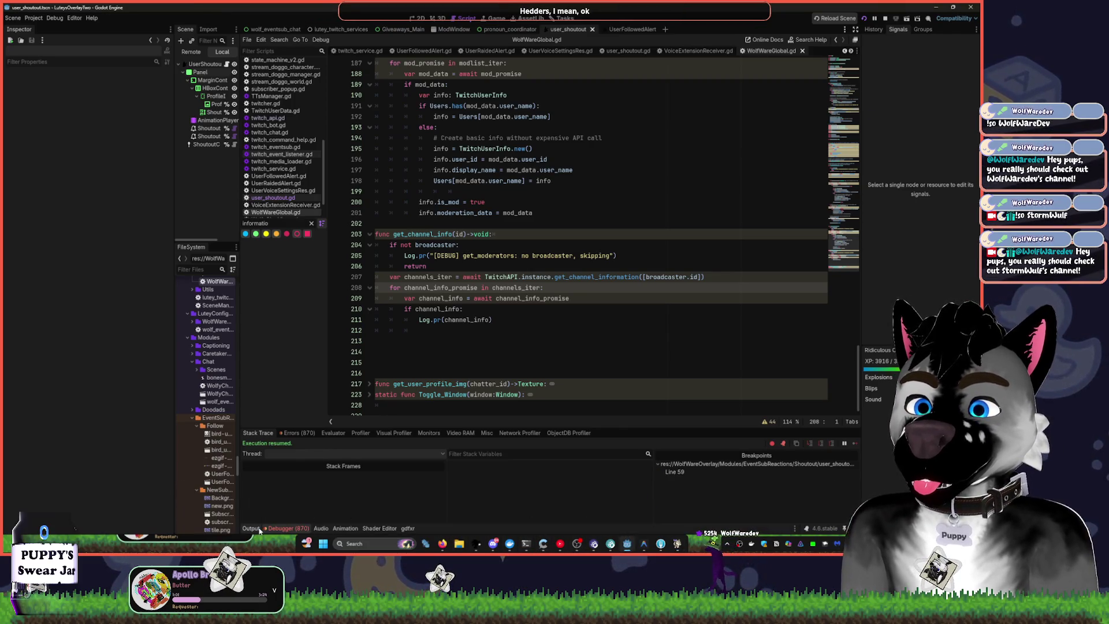
Step: Show the Output log and jump to the get_channel_information definition in twitch_api.gd
left_click(251, 528)
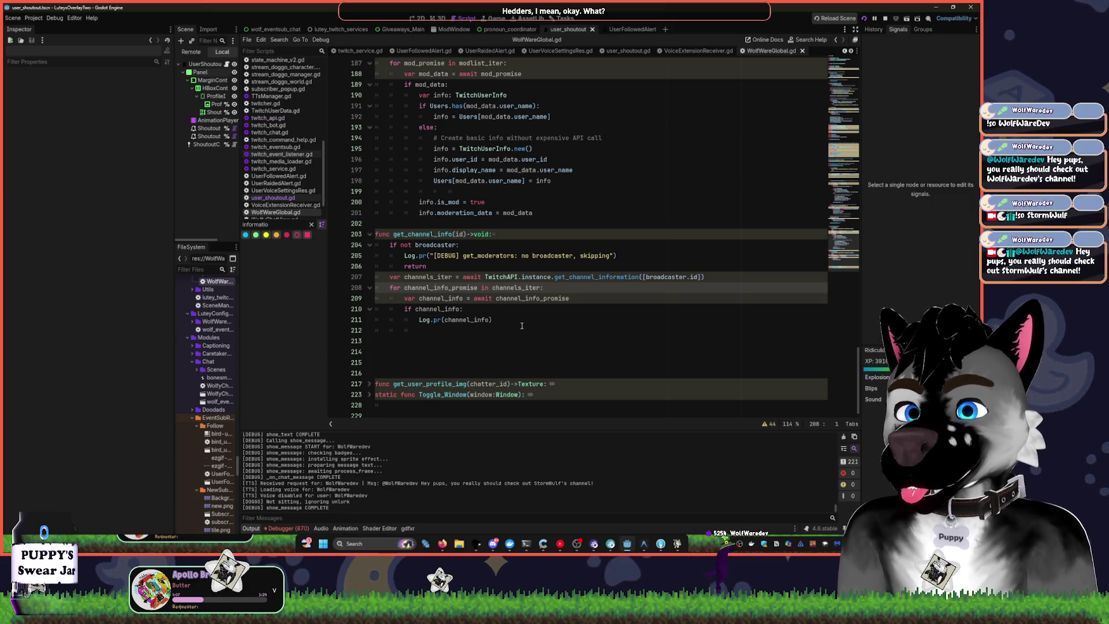
left_click(547, 243)
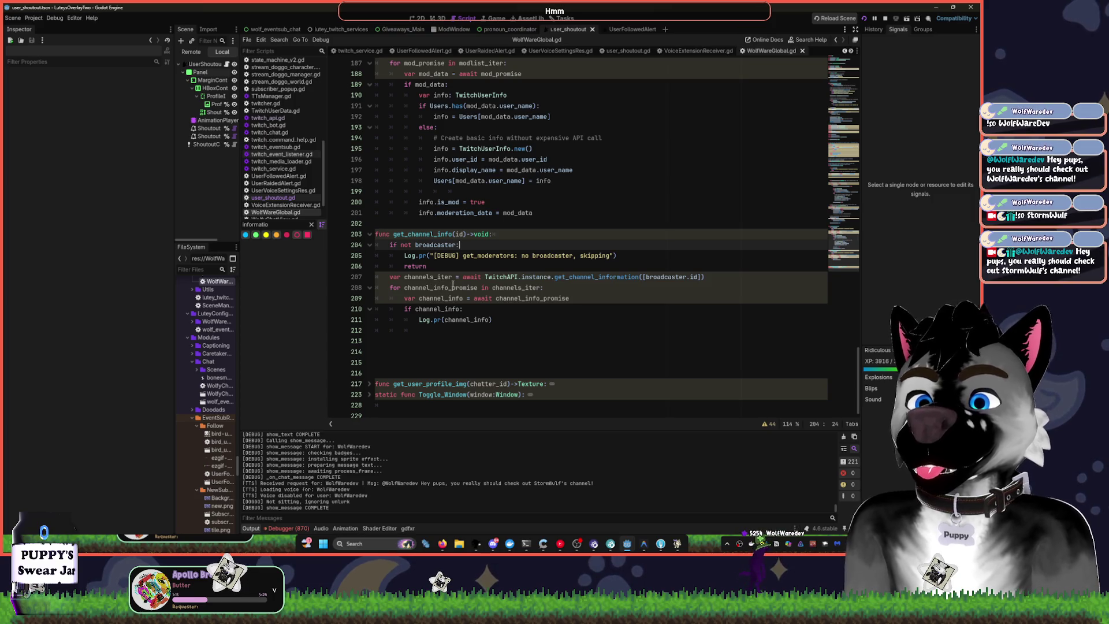
left_click(612, 278, "ctrl")
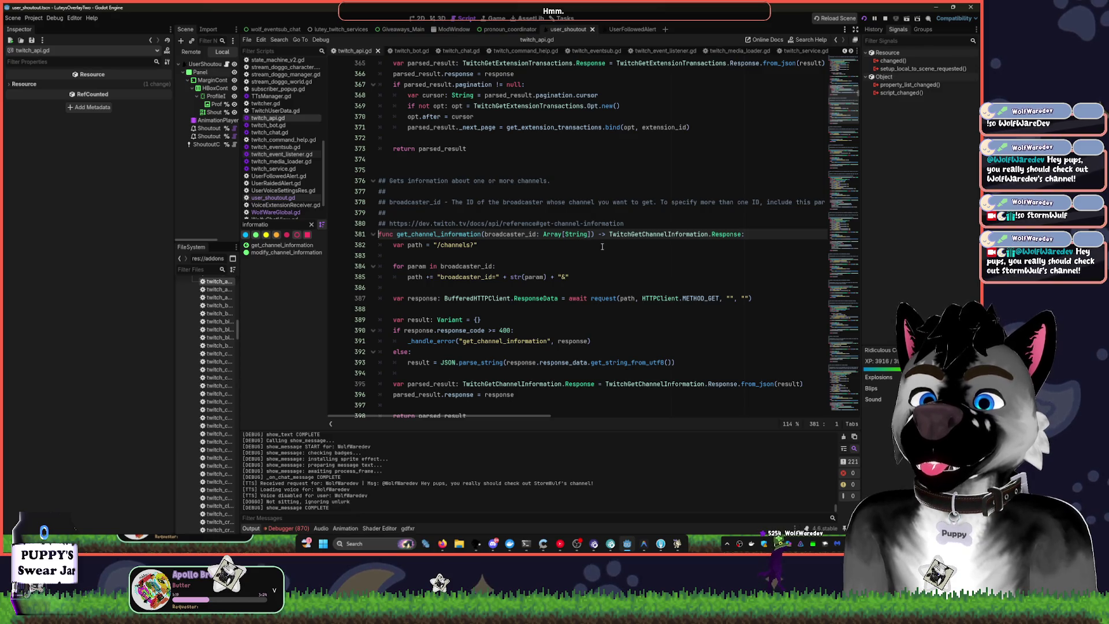
Step: Open the TwitchGetChannelInformation Response class definition at the top of its script
left_click(723, 236, "ctrl")
key("alt+Left")
left_click(726, 243)
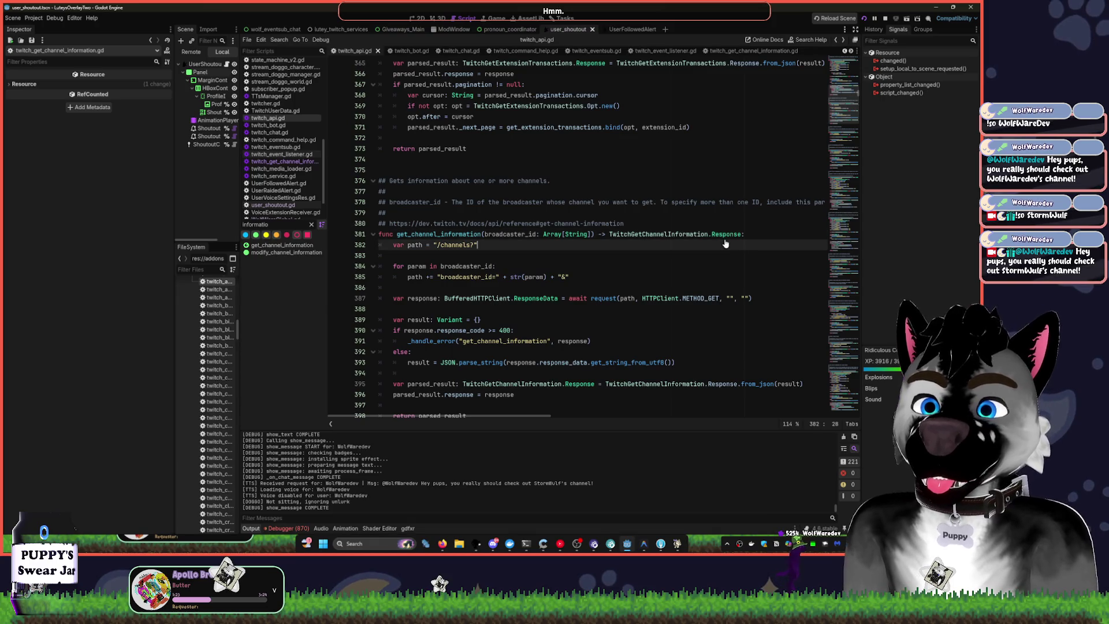
left_click(726, 235, "ctrl")
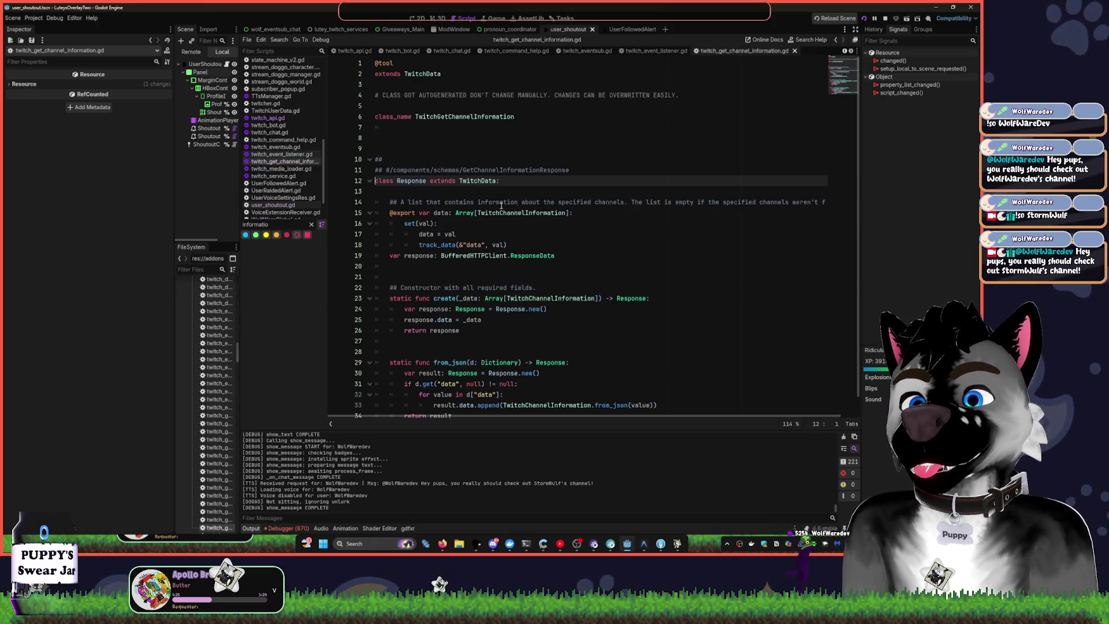
key("ctrl+Home")
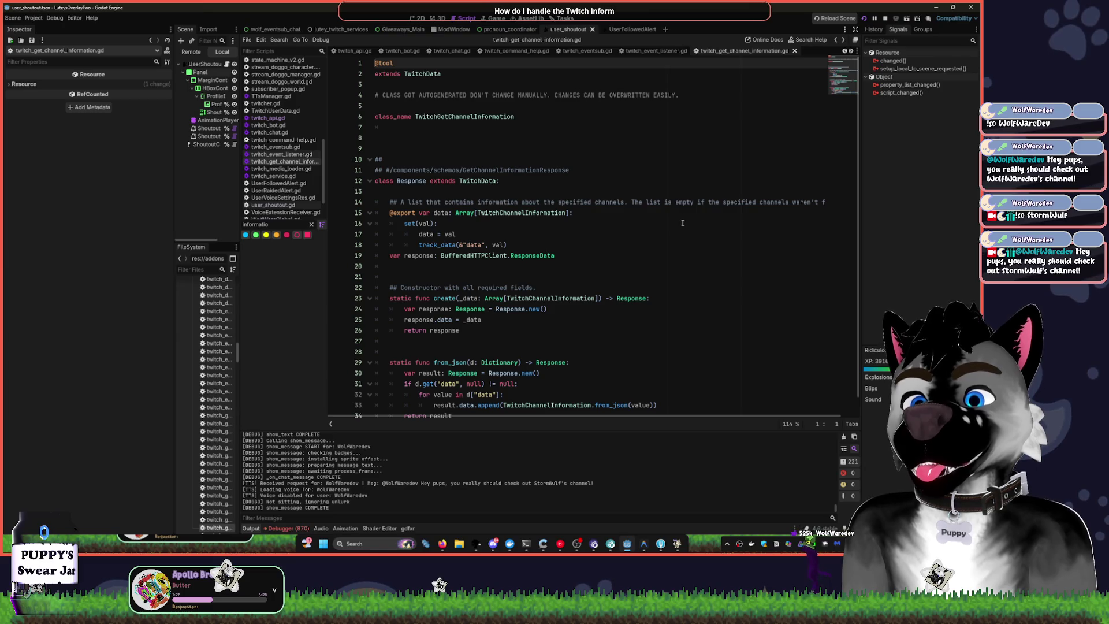
Step: Read the data setter and create's response.data assignment, then return to get_channel_info in WolfWareGlobal.gd
left_click(514, 237)
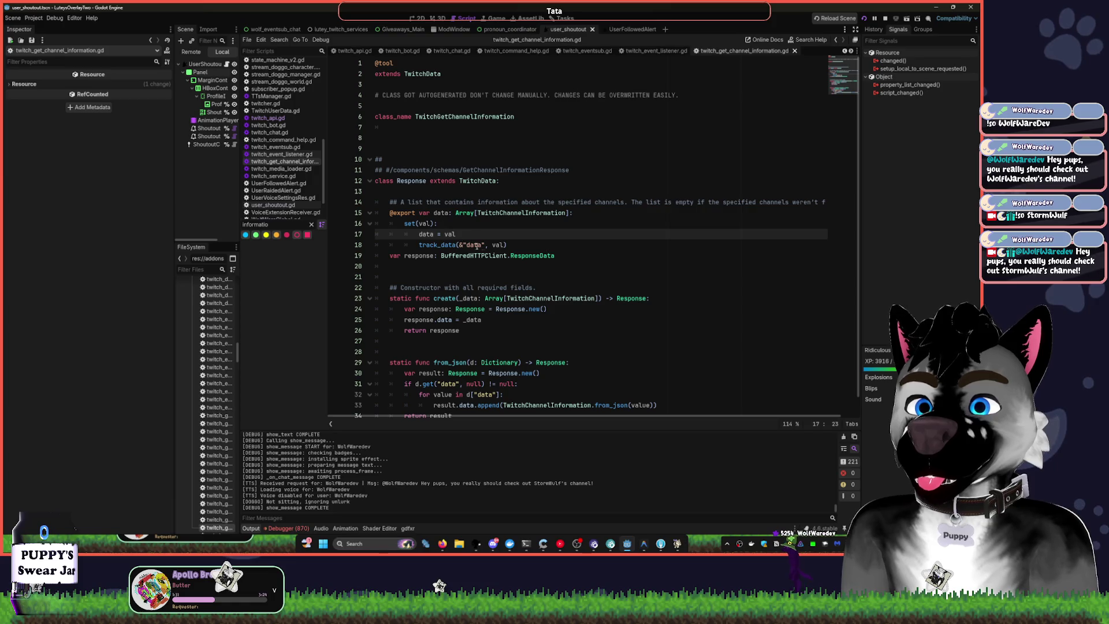
scroll(555, 294, "down", 1)
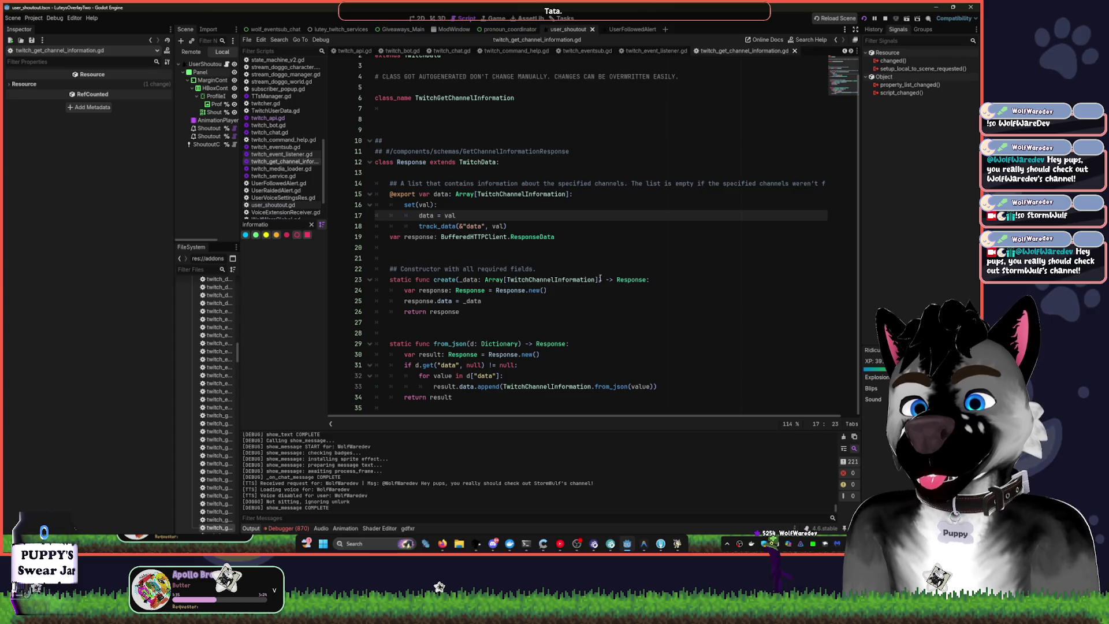
key("Page_Up")
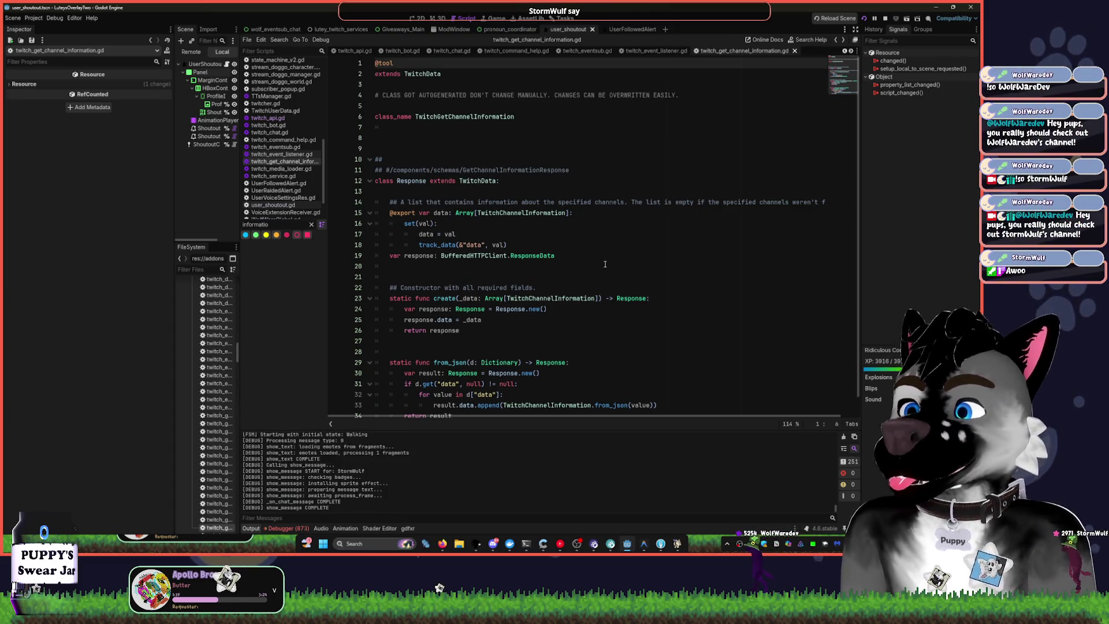
left_click(626, 317)
key("Page_Up")
key("alt+Left")
key("alt+Left")
key("alt+Left")
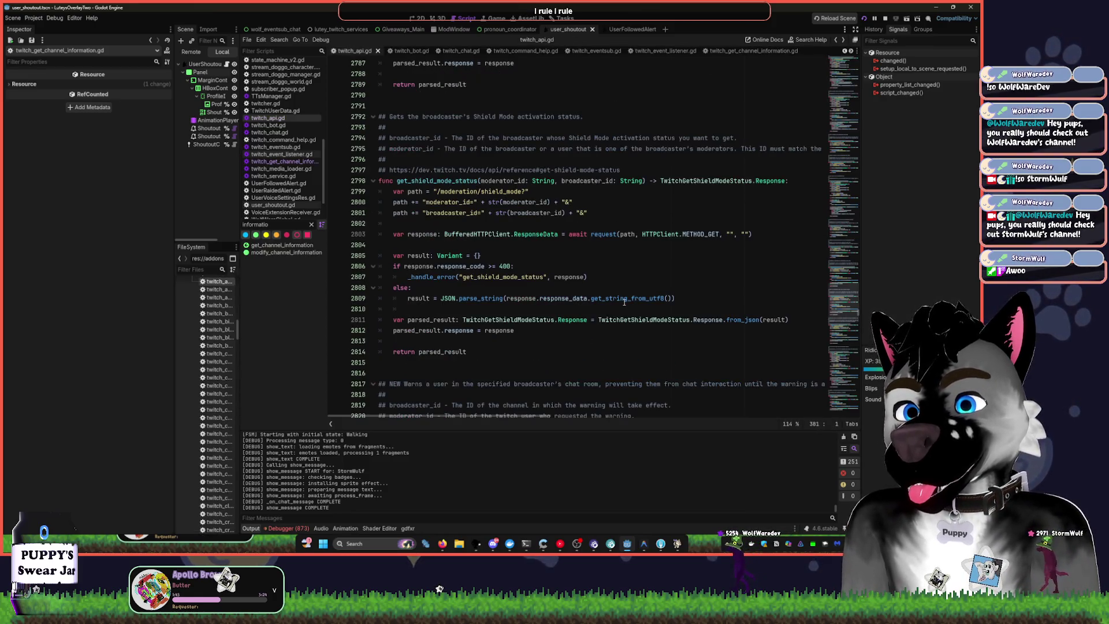
key("alt+Left")
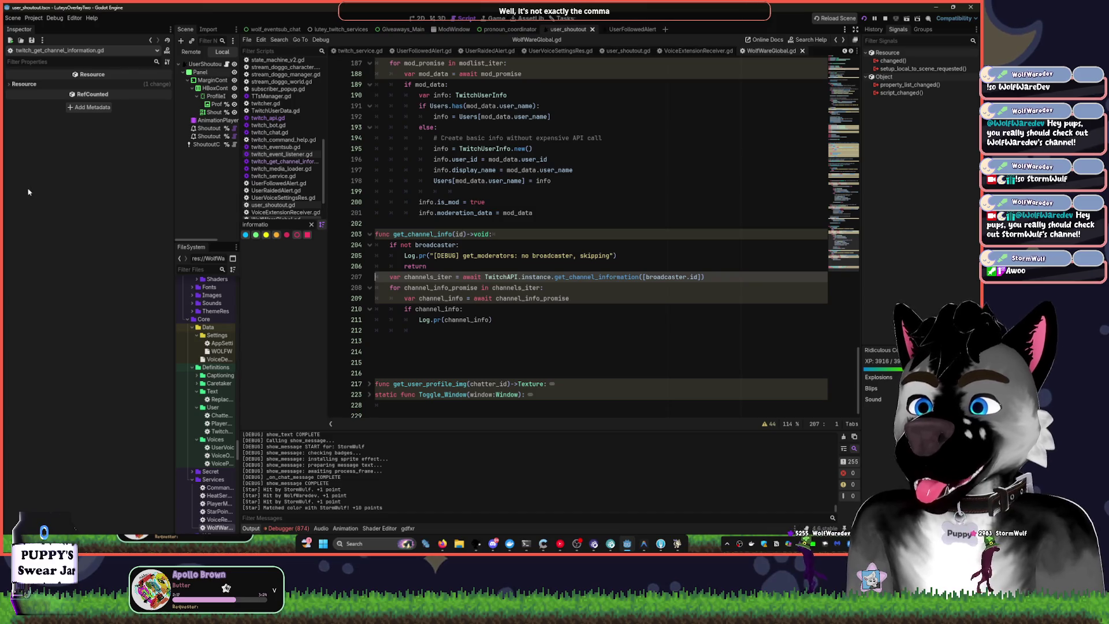
Step: Add the doc comment '## Gets Active moderators and inserts in m into [member Users]' above get_moderators and save
key("Left")
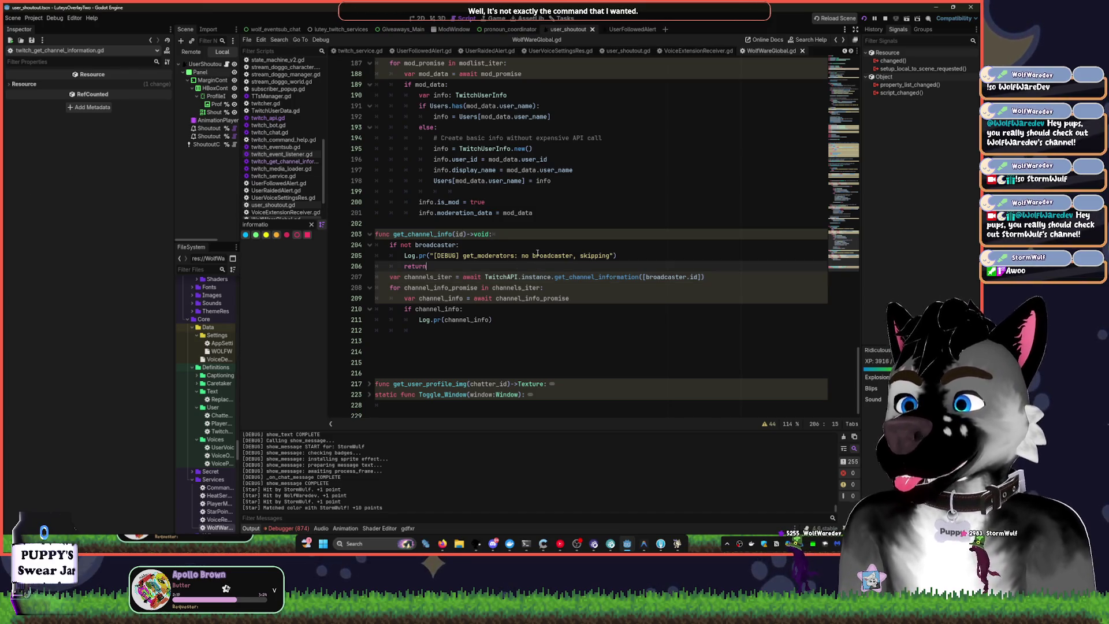
scroll(627, 277, "up", 6)
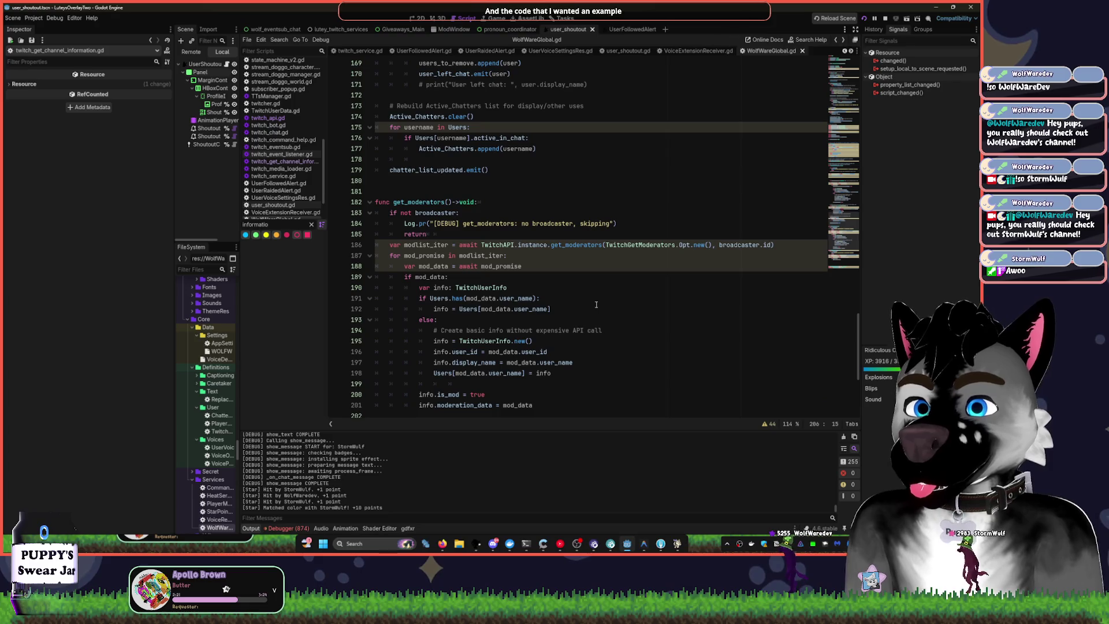
left_click(370, 202)
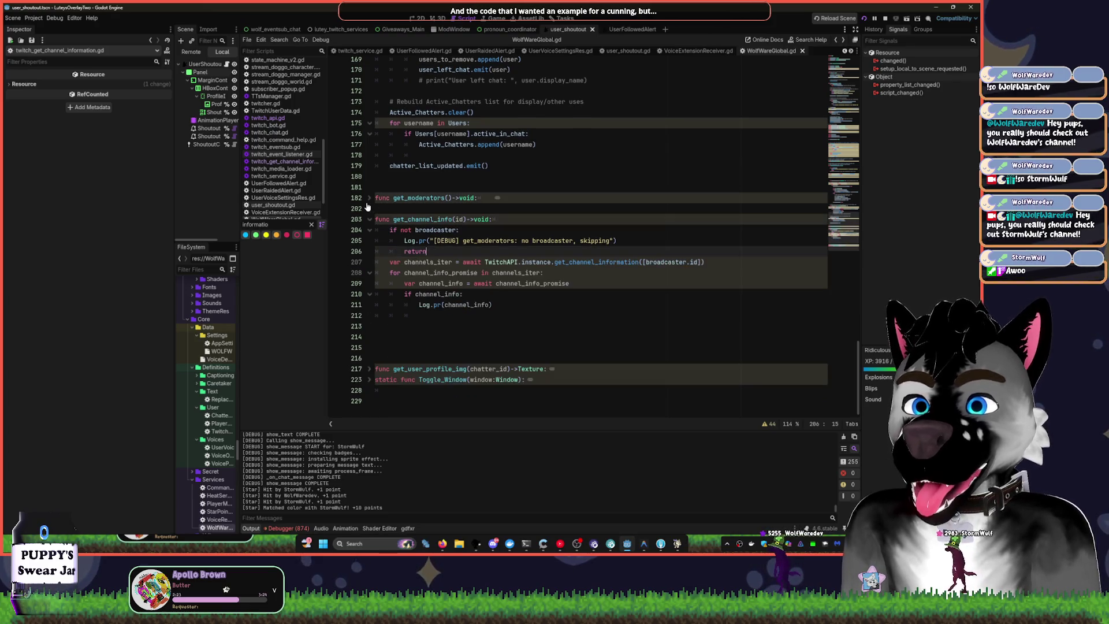
left_click(405, 187)
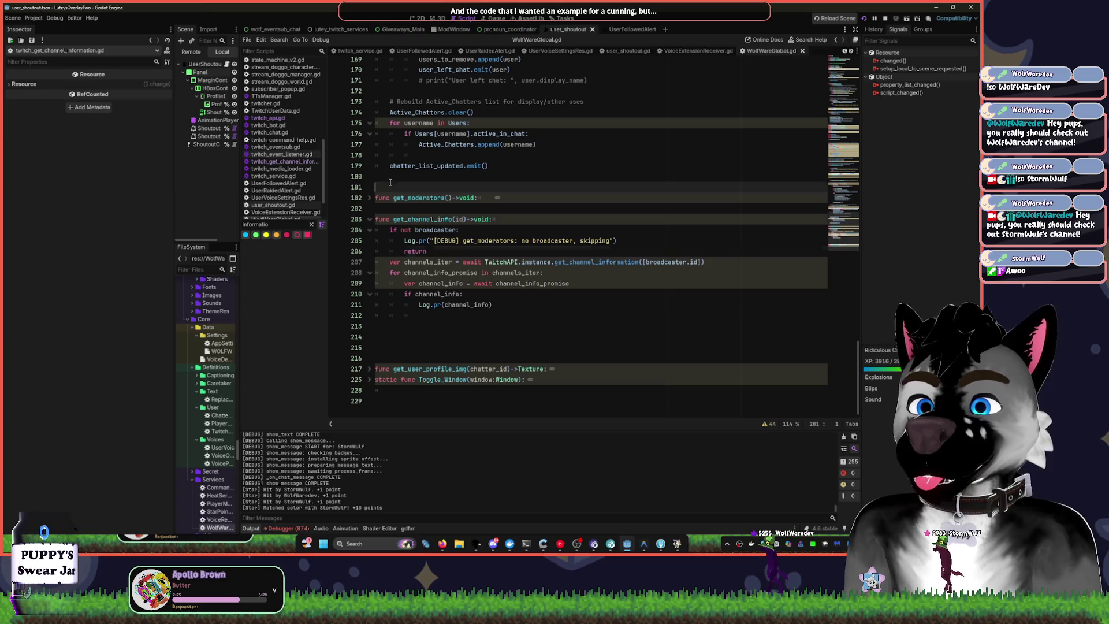
type("## ")
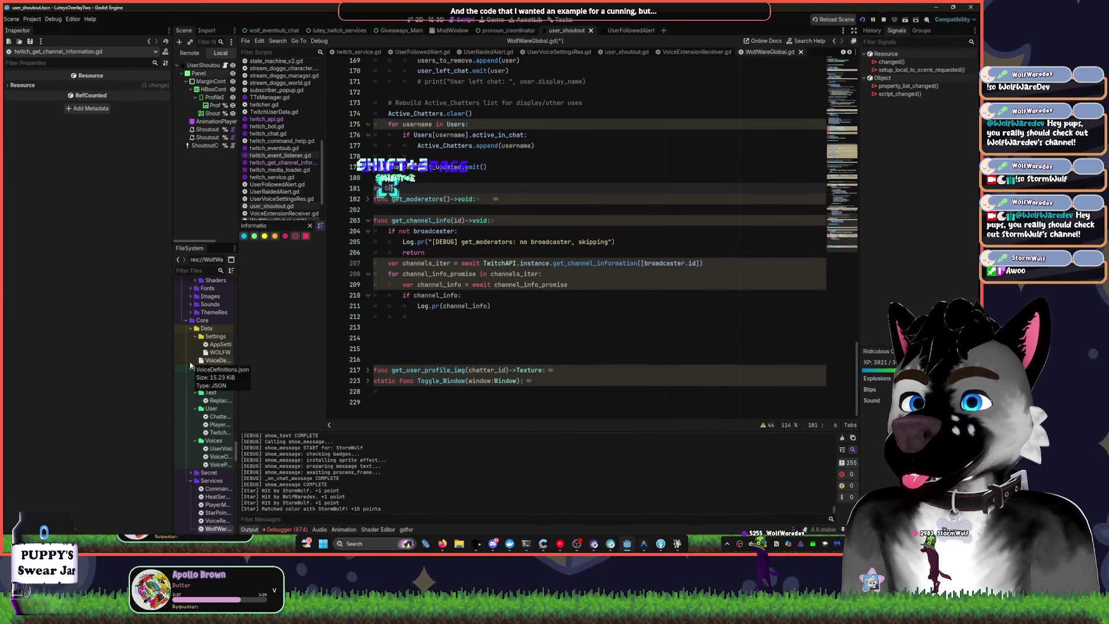
type("Gets Active moderator")
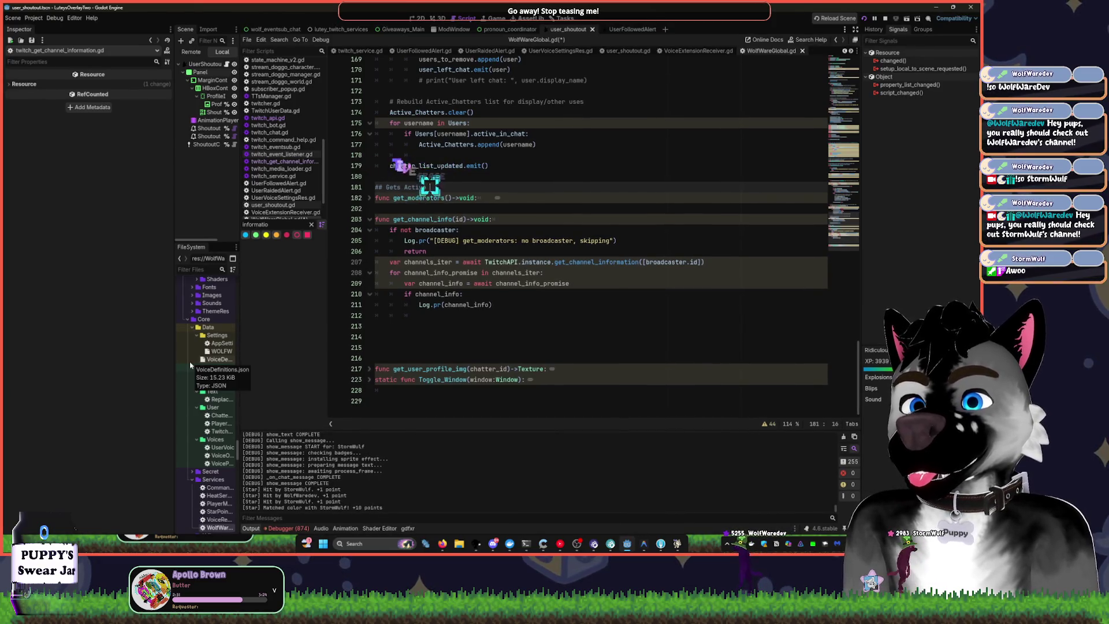
type("s and inserts in ")
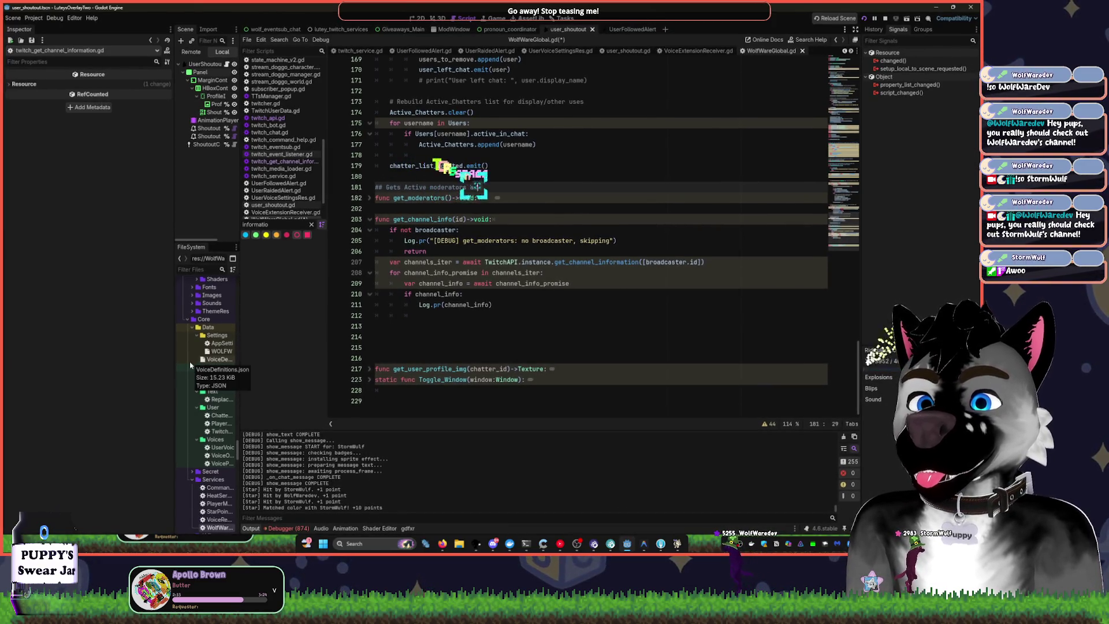
type("m into [mem")
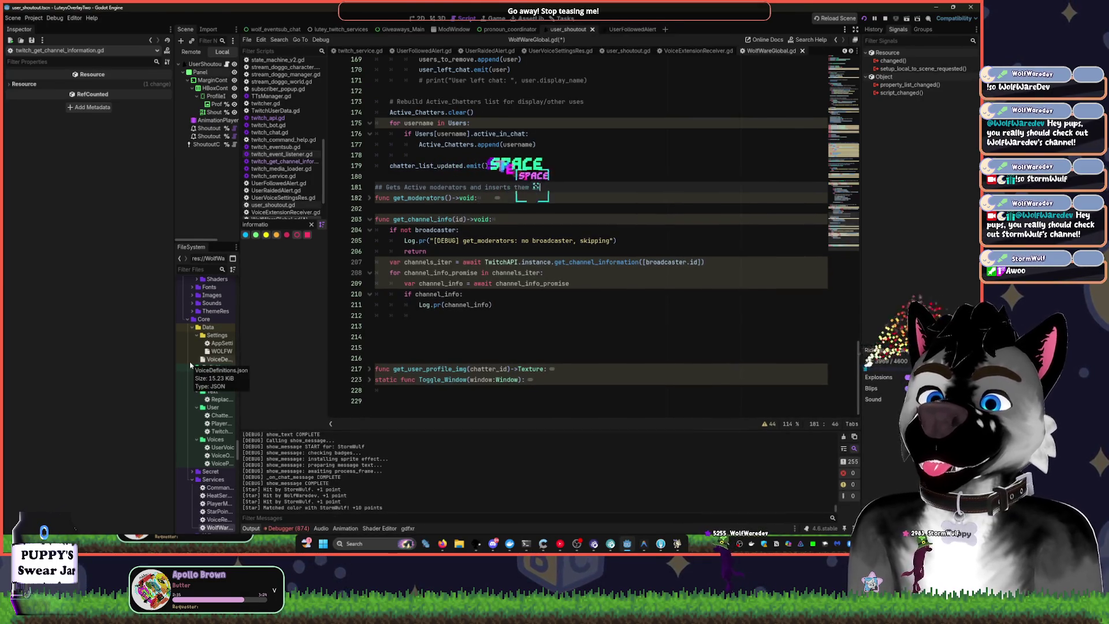
type("ber Users")
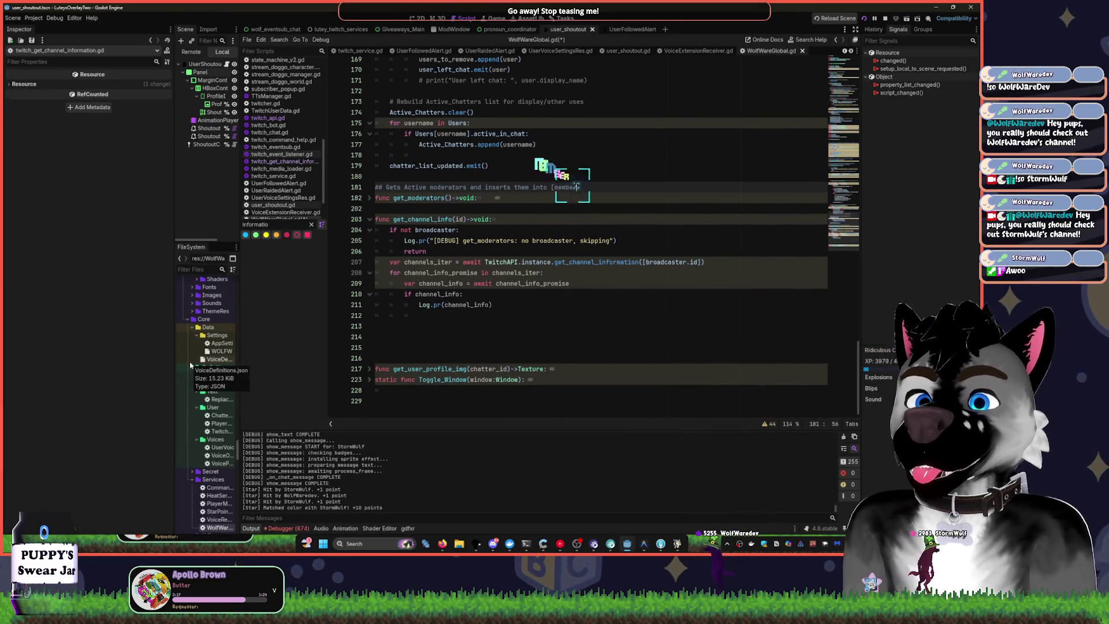
type("]")
key("ctrl+s")
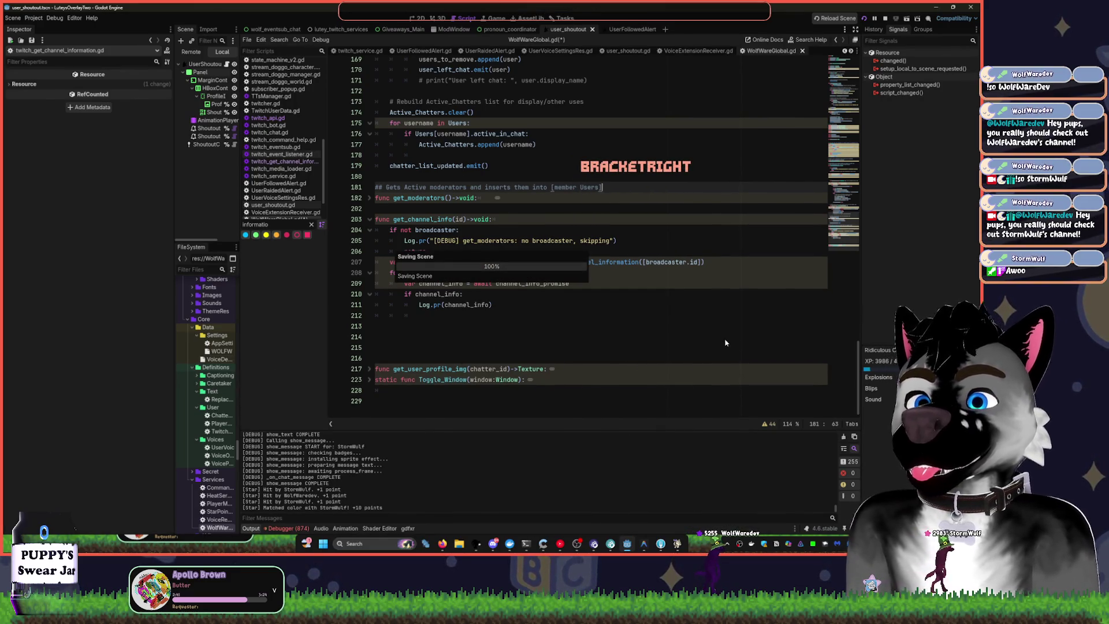
Step: Comment out the for loop and Log.pr lines below channels_iter in get_channel_info
scroll(665, 335, "up", 1)
left_click_drag(690, 298, 690, 305)
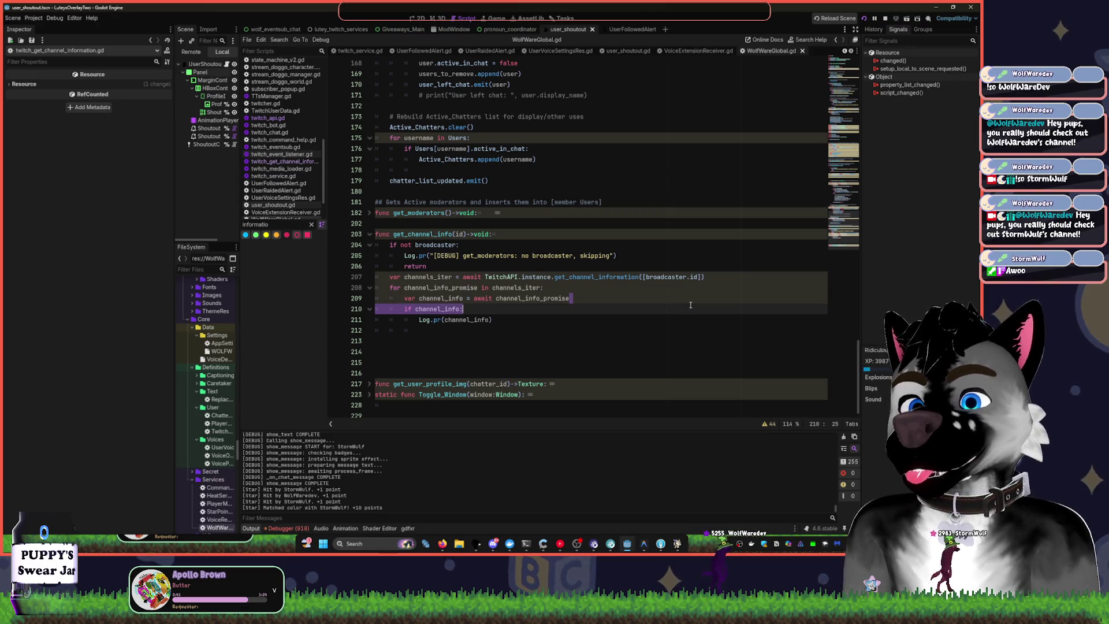
left_click(655, 353)
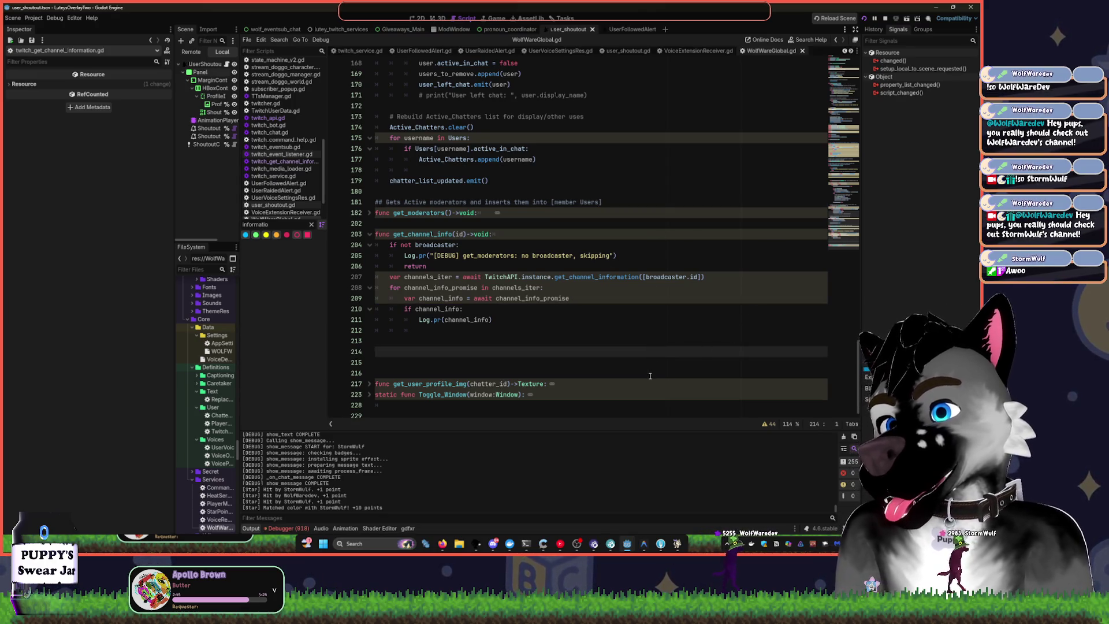
left_click(378, 224)
left_click(370, 234)
left_click(369, 230)
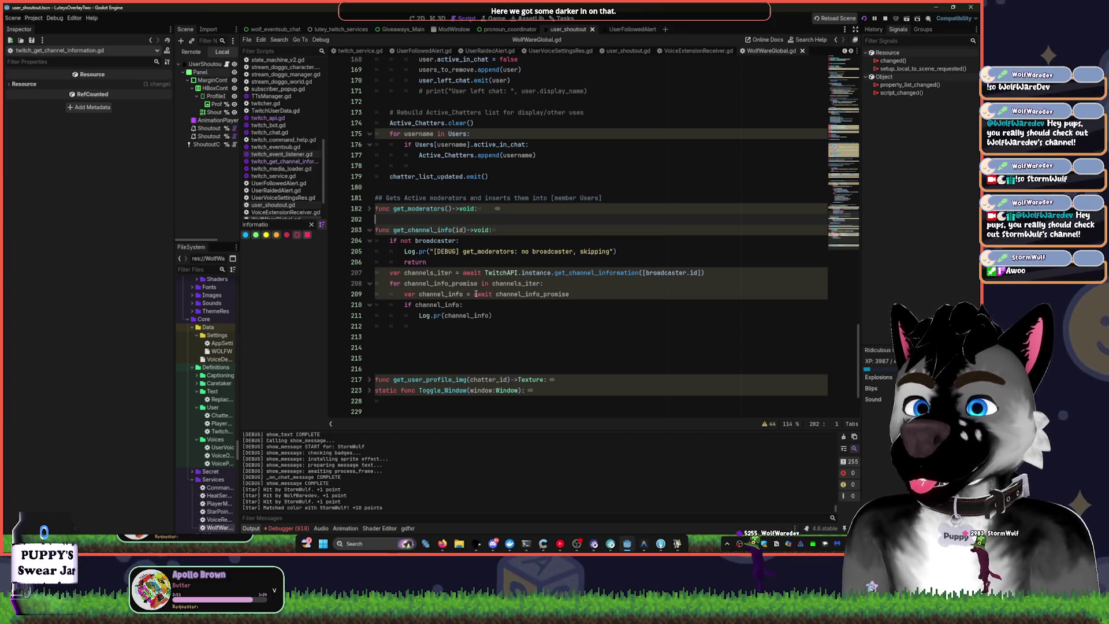
mouse_move(487, 272)
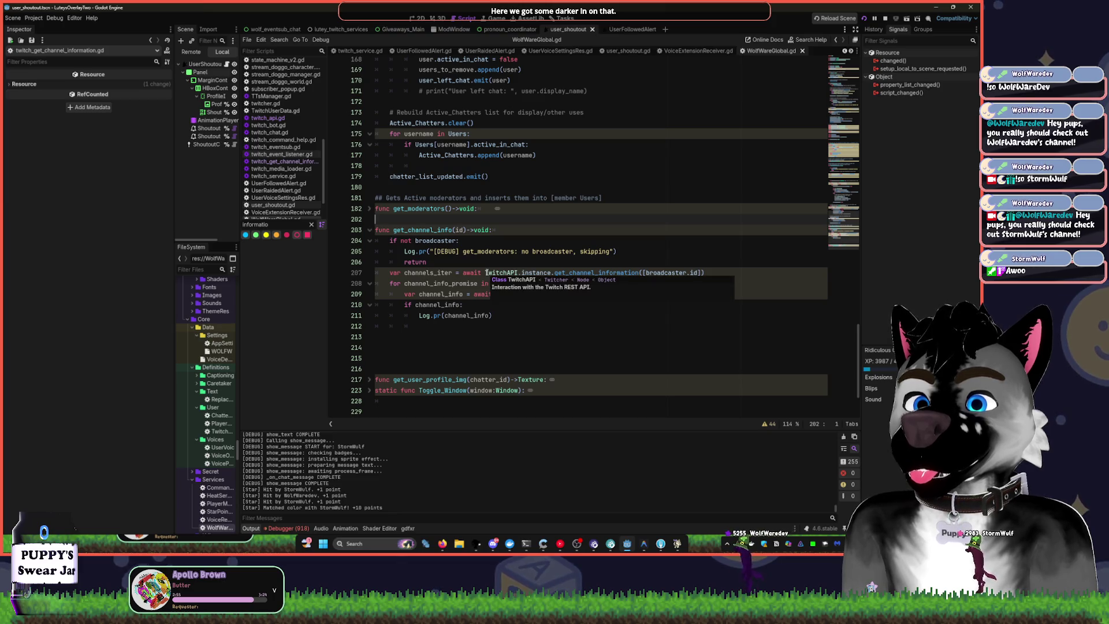
mouse_move(379, 283)
left_mouse_down()
mouse_move(622, 305)
mouse_move(624, 294)
left_mouse_up()
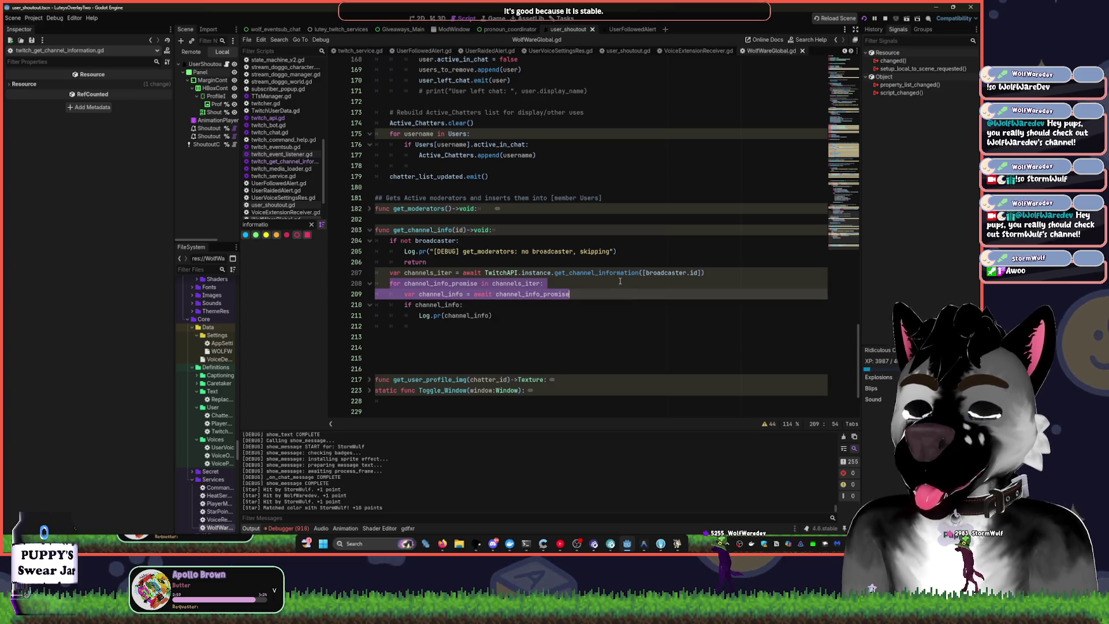
left_click_drag(424, 326, 376, 283)
key("ctrl+k")
Step: Add a blank line after the channels_iter request and switch to the user_shoutout scene
left_click(741, 269)
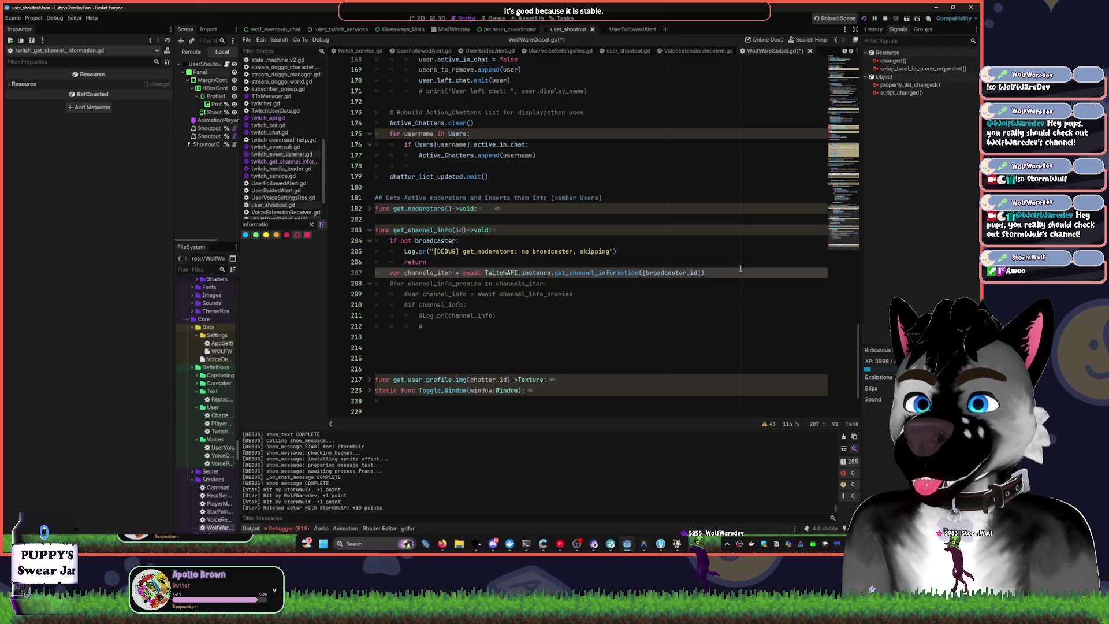
key("Return")
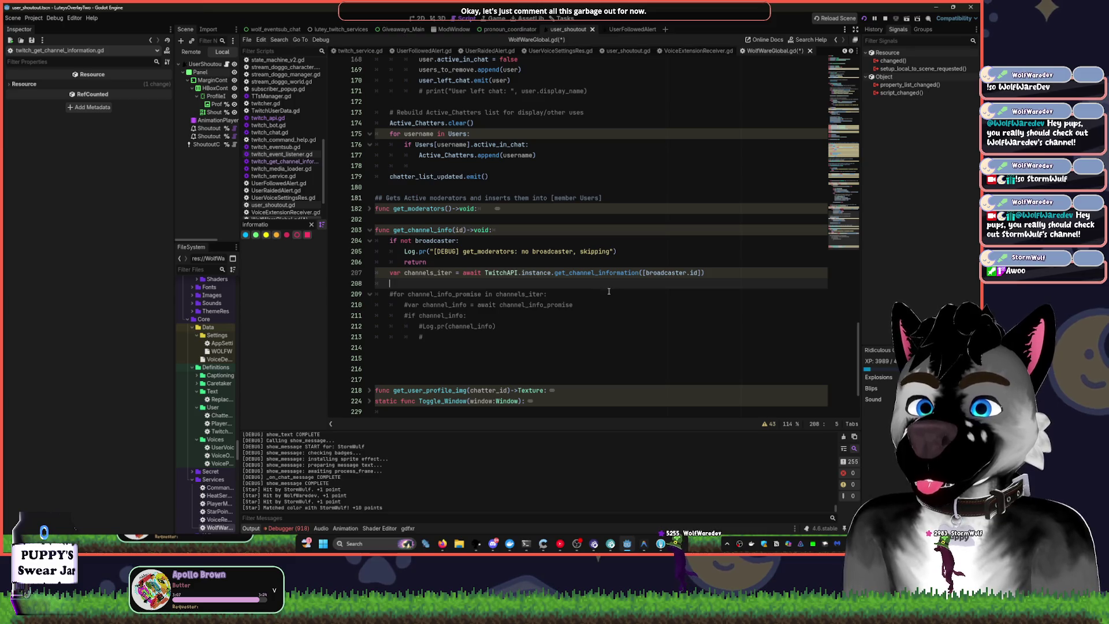
left_click(624, 29)
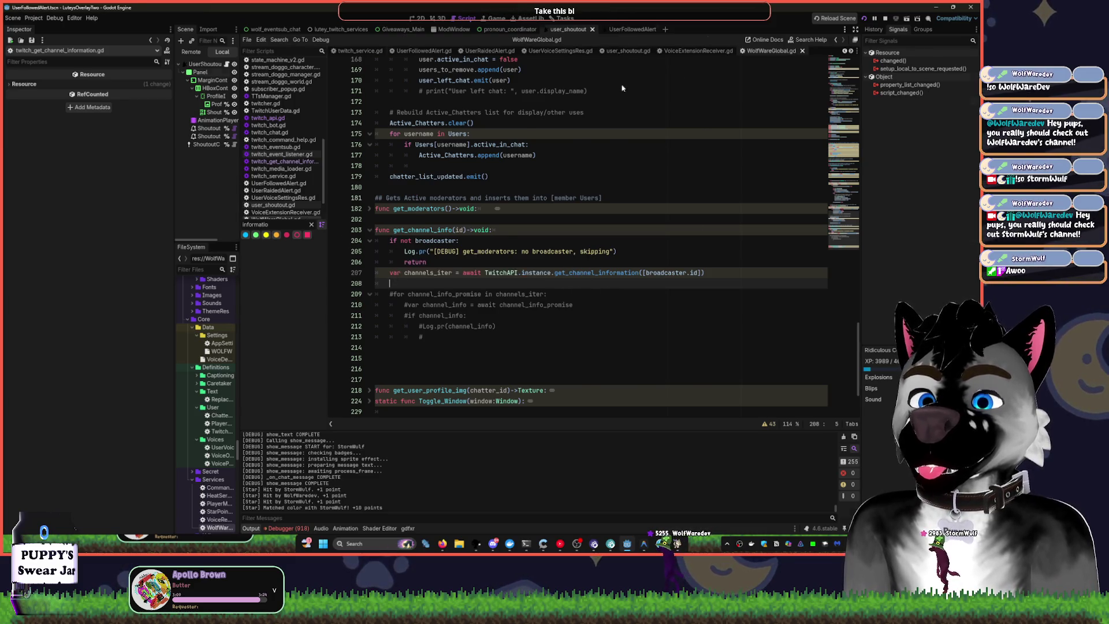
left_click(568, 29)
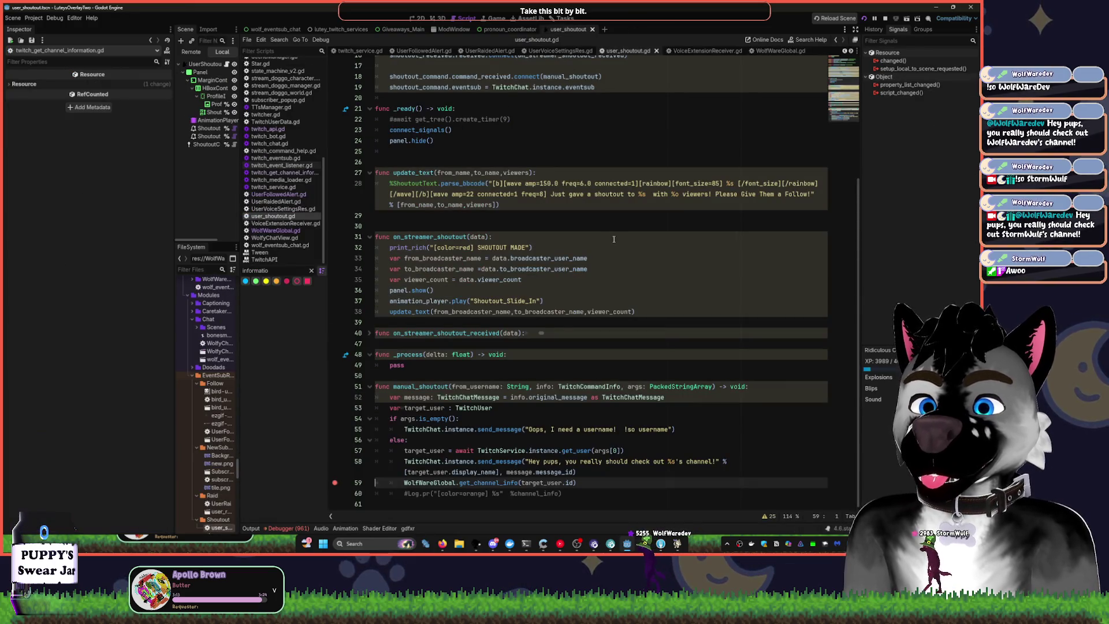
Step: Comment out the shoutout chat message line in user_shoutout.gd and save the script
left_click(607, 333)
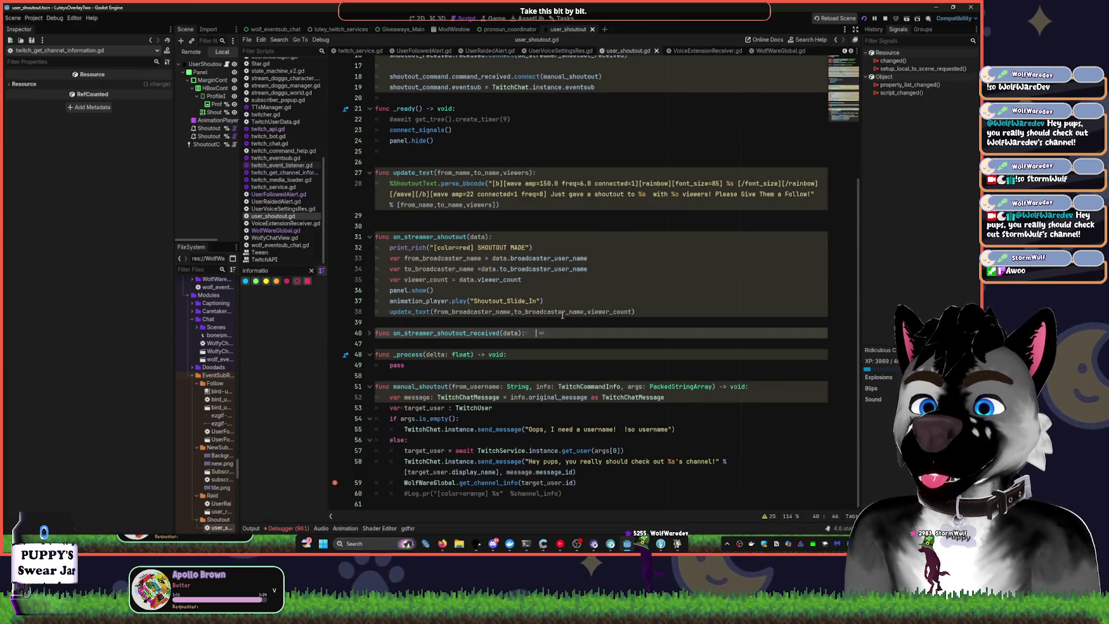
left_click(604, 301)
left_click(405, 460)
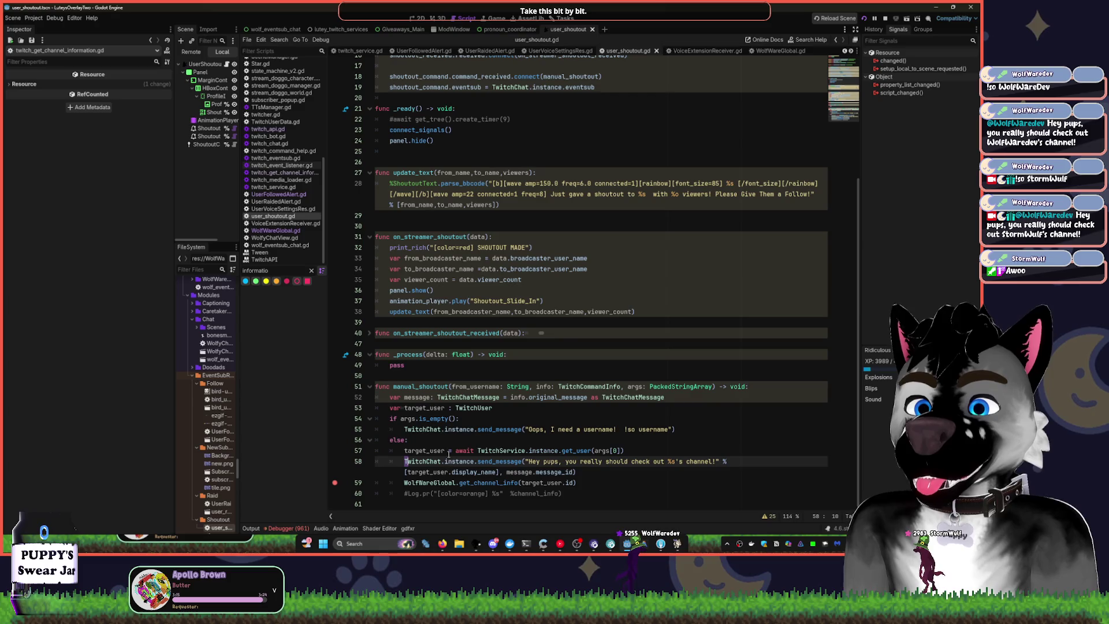
key("ctrl+slash")
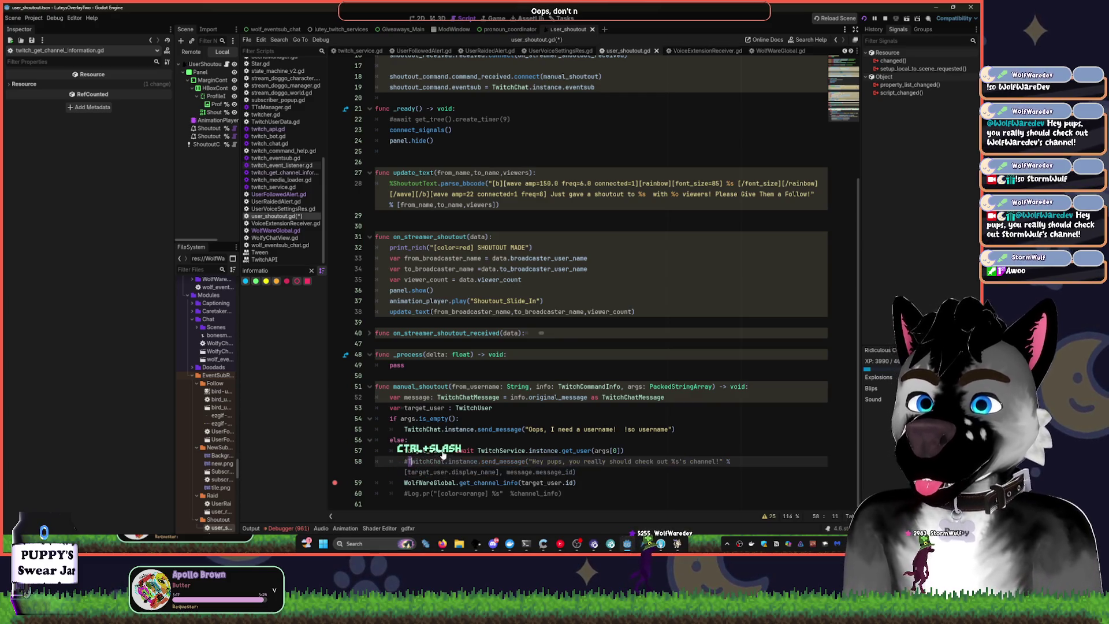
left_click(601, 301)
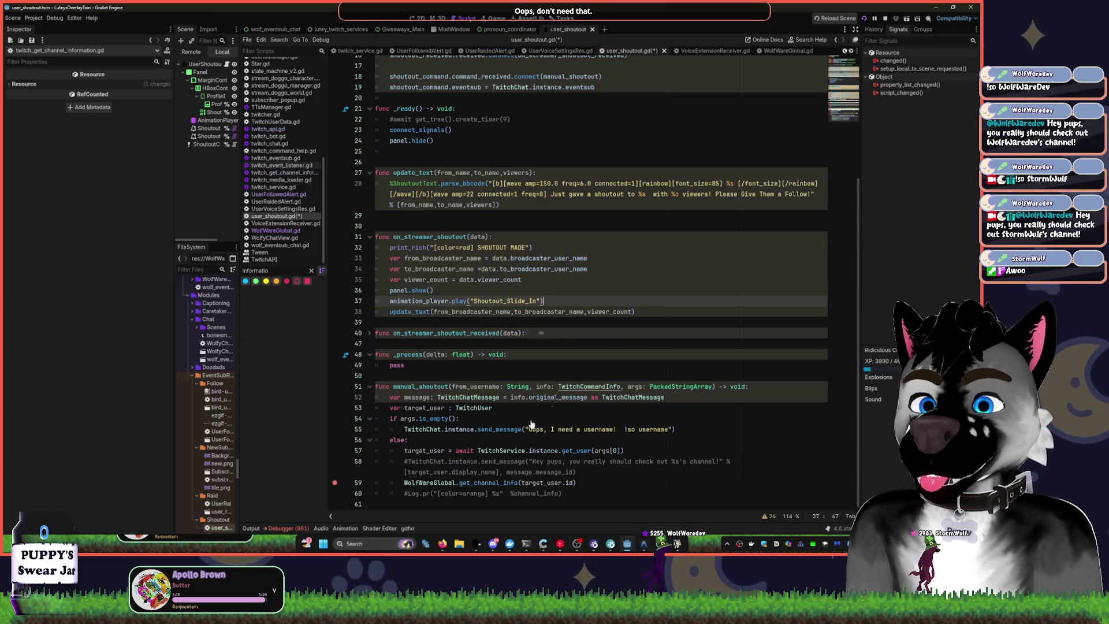
key("ctrl+s")
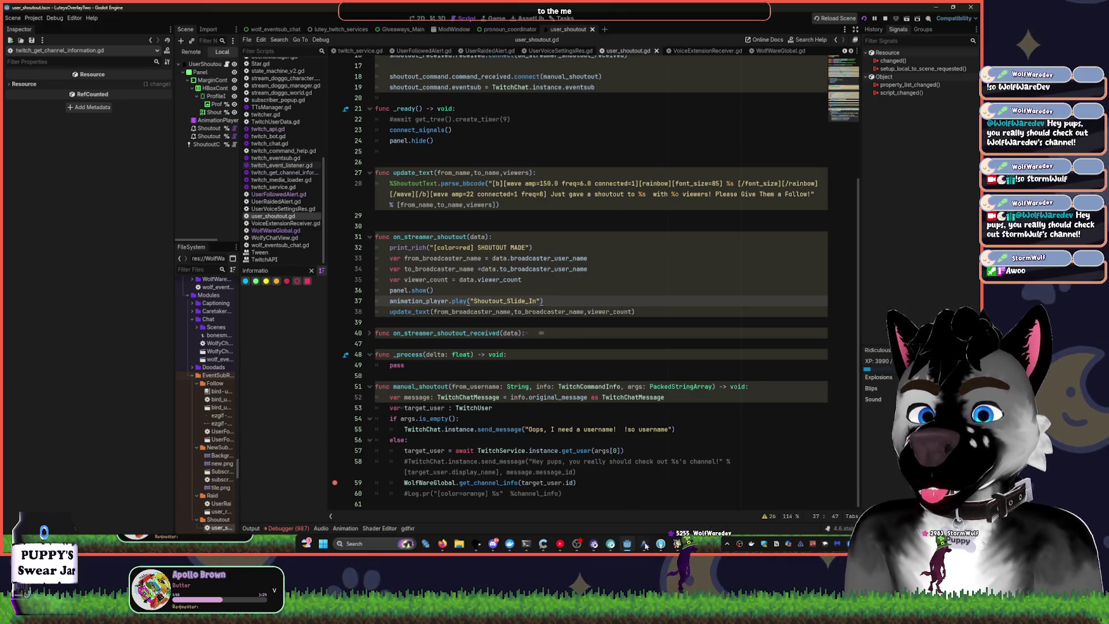
Step: Skip the current song in the music player, then jump to get_channel_info in WolfWareGlobal.gd
left_click(560, 543)
left_click(614, 438)
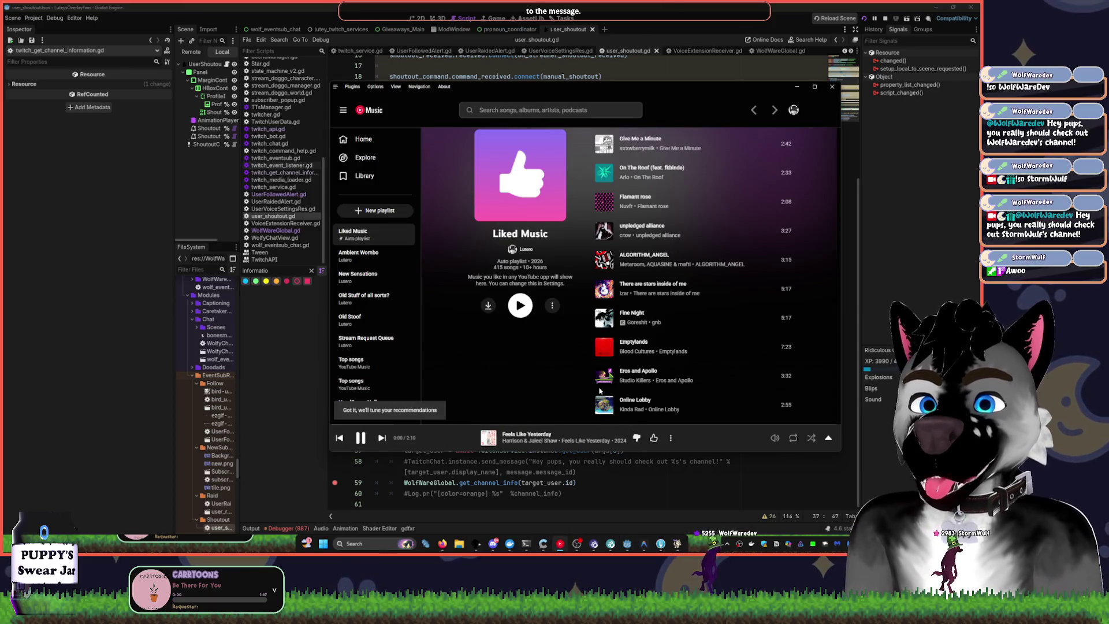
left_click(658, 497)
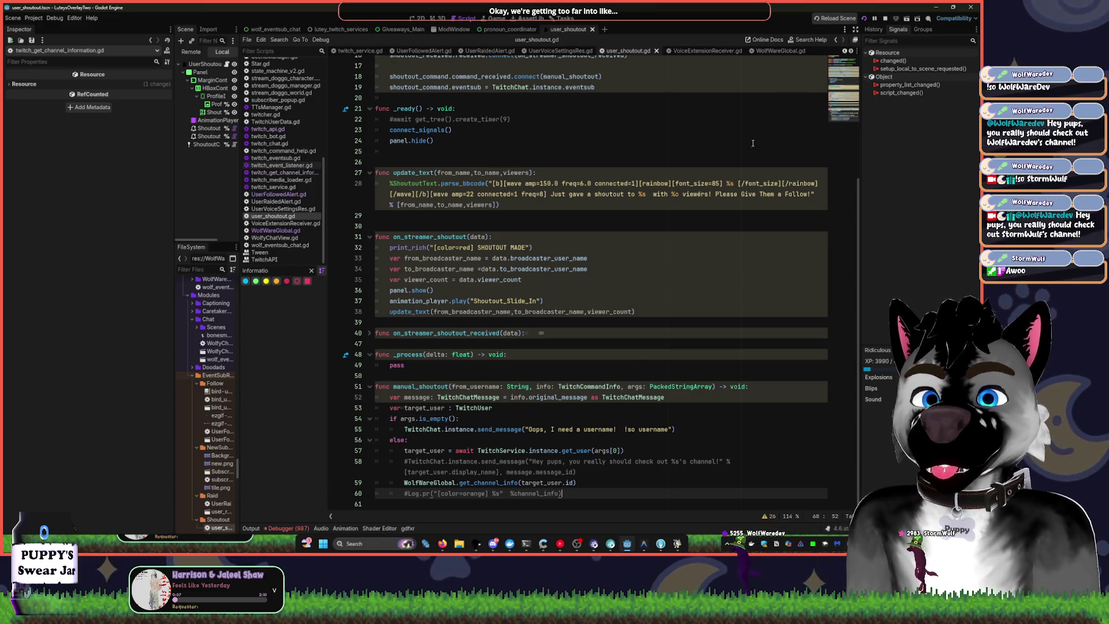
left_click(495, 483, "ctrl")
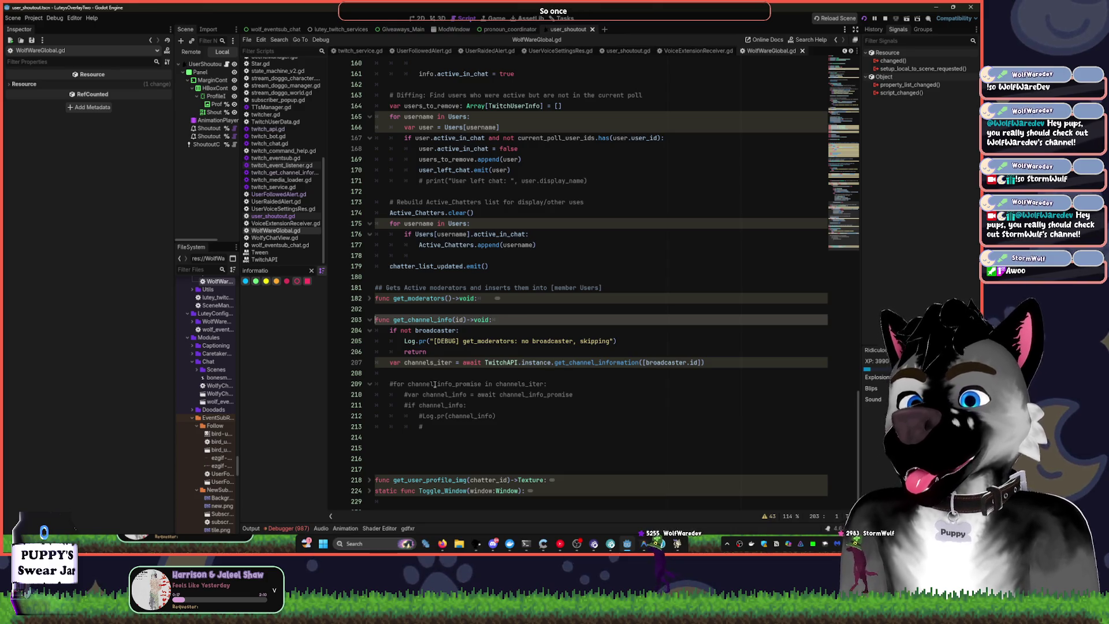
Step: Move the commented Log.pr line directly under channels_iter, fix its indentation and uncomment it
left_click(369, 331)
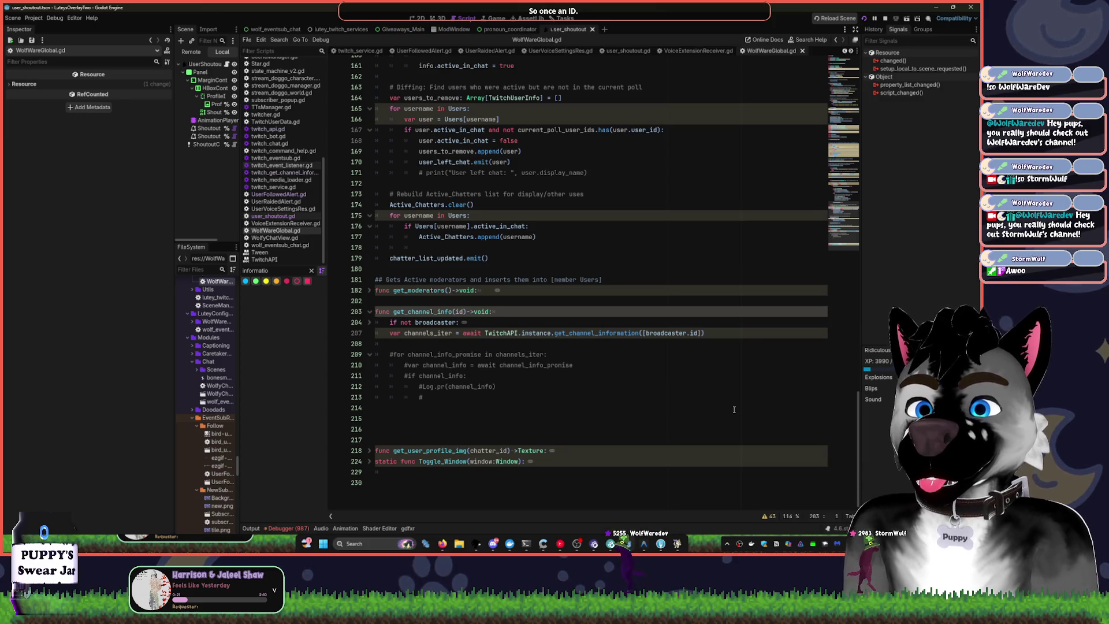
left_click(441, 345)
key("Down")
key("Down")
key("Down")
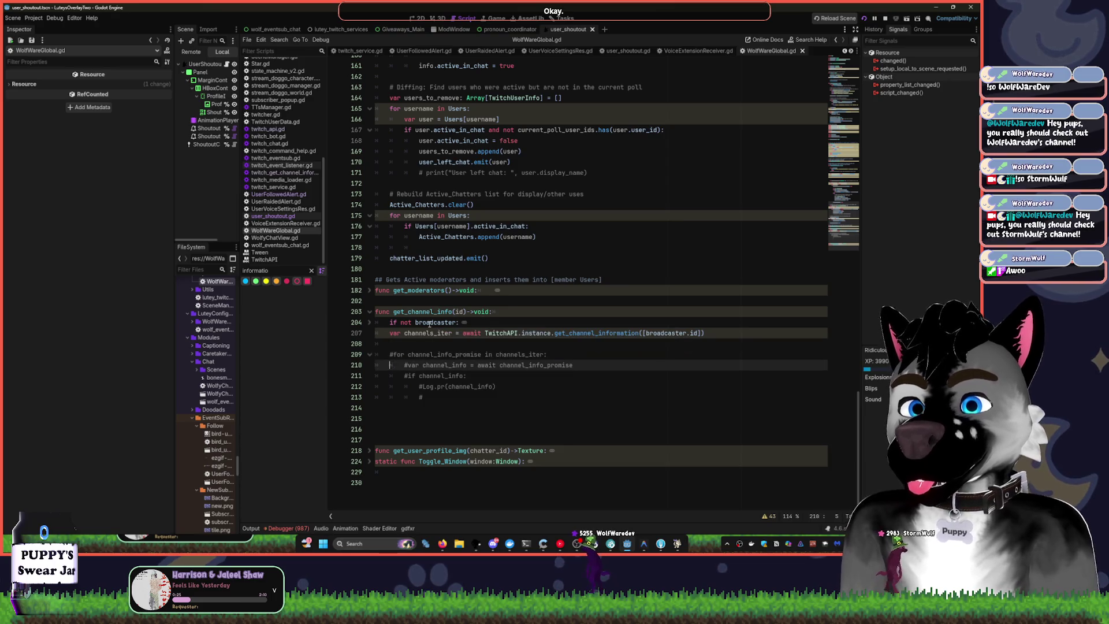
key("alt+Up")
key("alt+Up")
key("alt+Up")
key("shift+Tab")
key("shift+Tab")
key("shift+Tab")
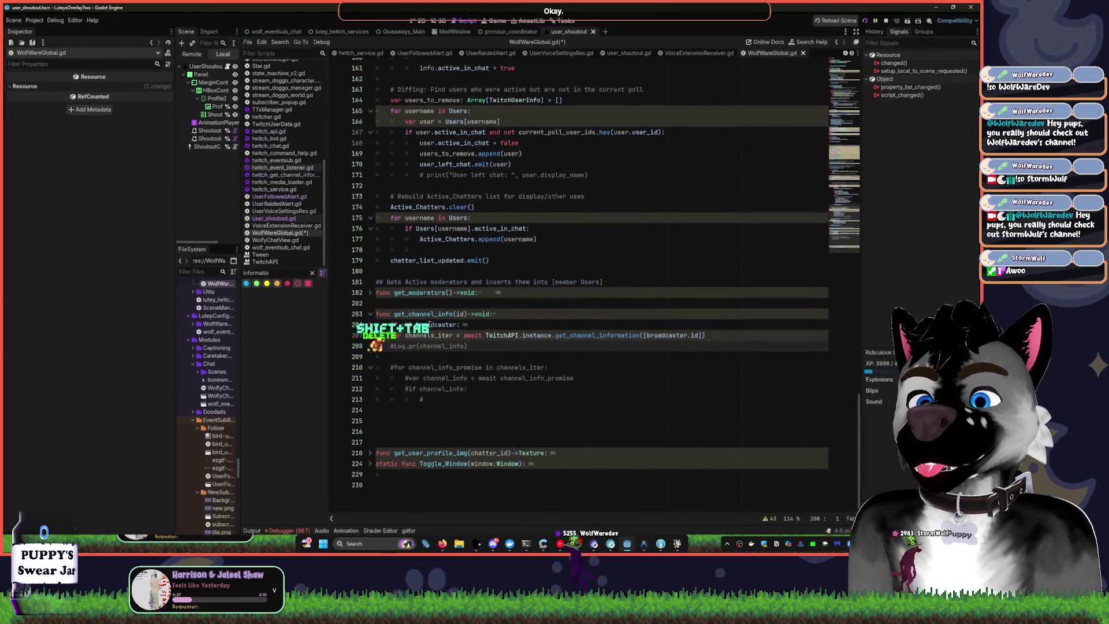
key("Tab")
key("ctrl+slash")
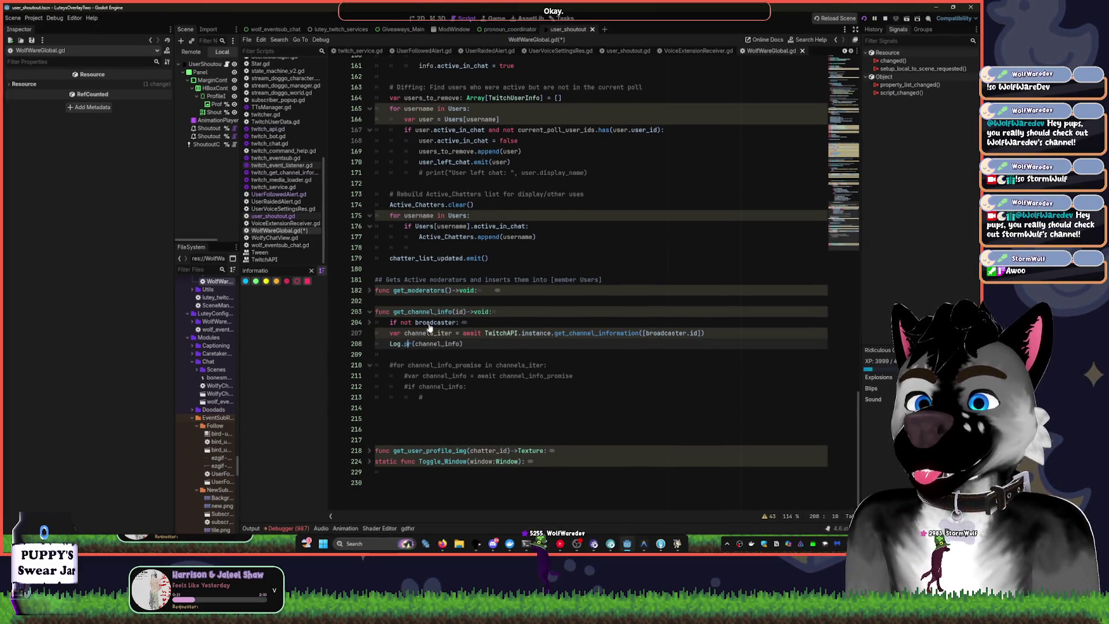
Step: Change the Log.pr argument from channel_info to channels_iter and run the project with F5
double_click(429, 332)
double_click(429, 328)
key("ctrl+c")
key("Down")
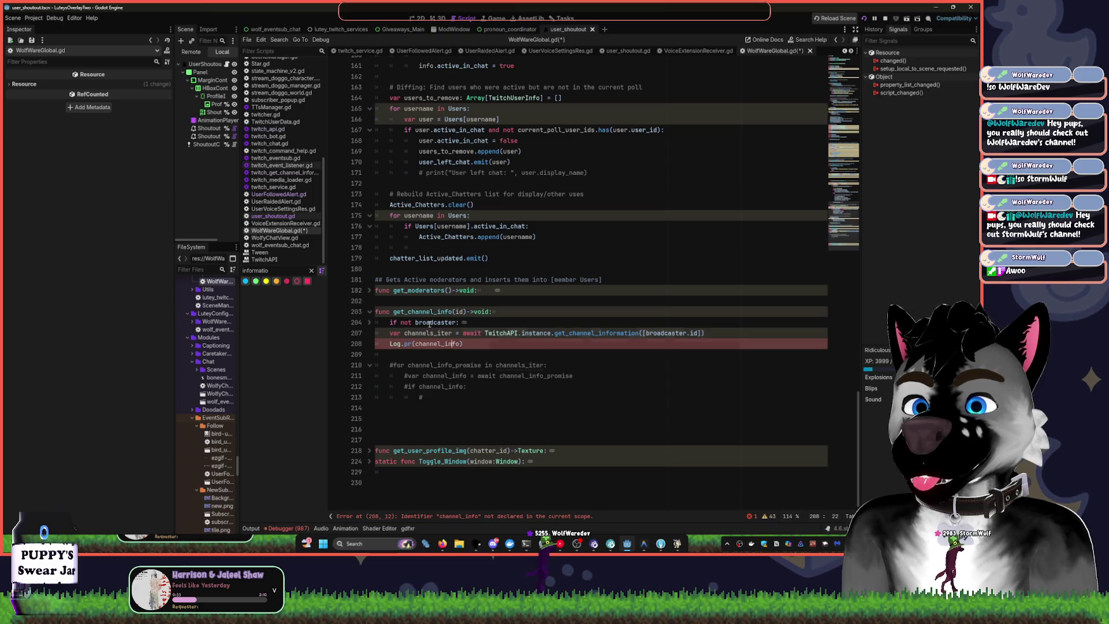
key("ctrl+shift+Left")
key("ctrl+v")
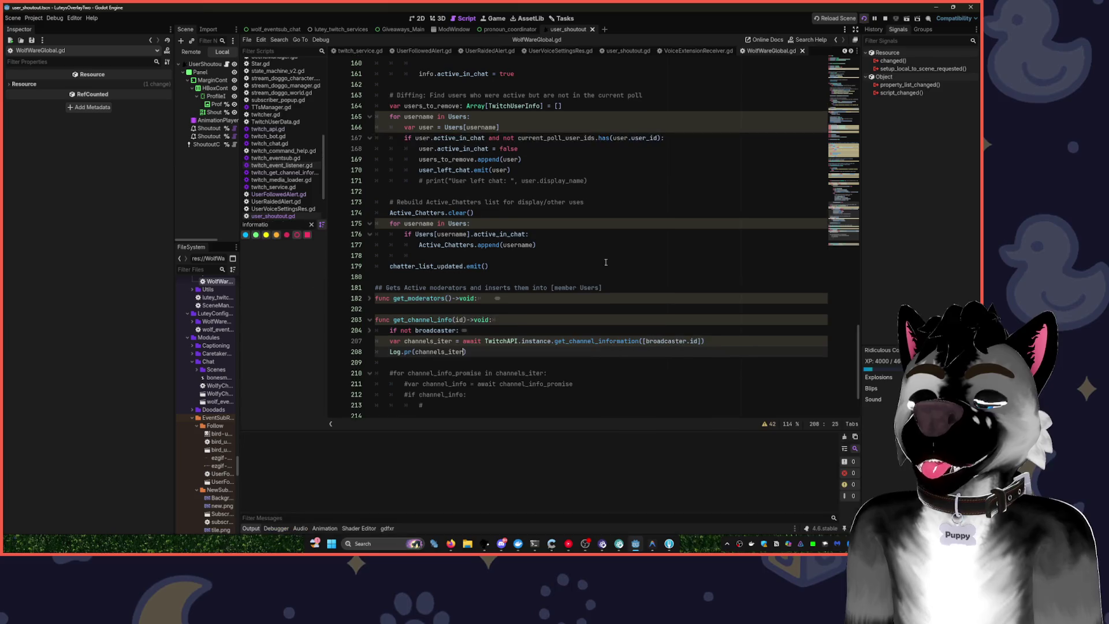
key("F5")
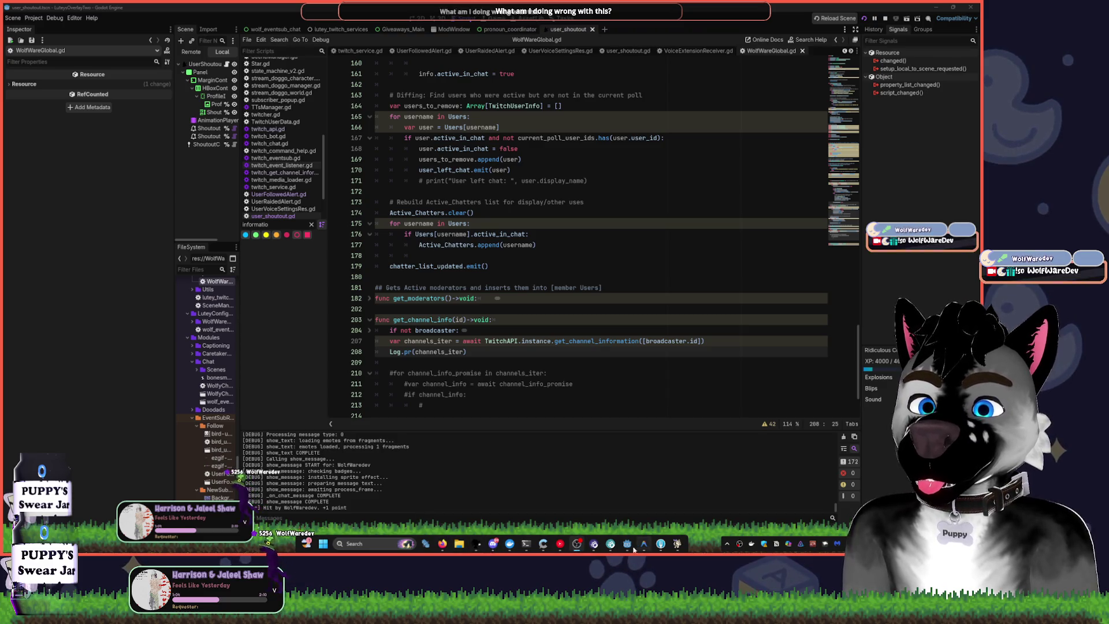
Step: Check the debugger errors and get_channel_information, return to WolfWareGlobal.gd, then open lutey_twitch_services
type(")")
key("alt+d")
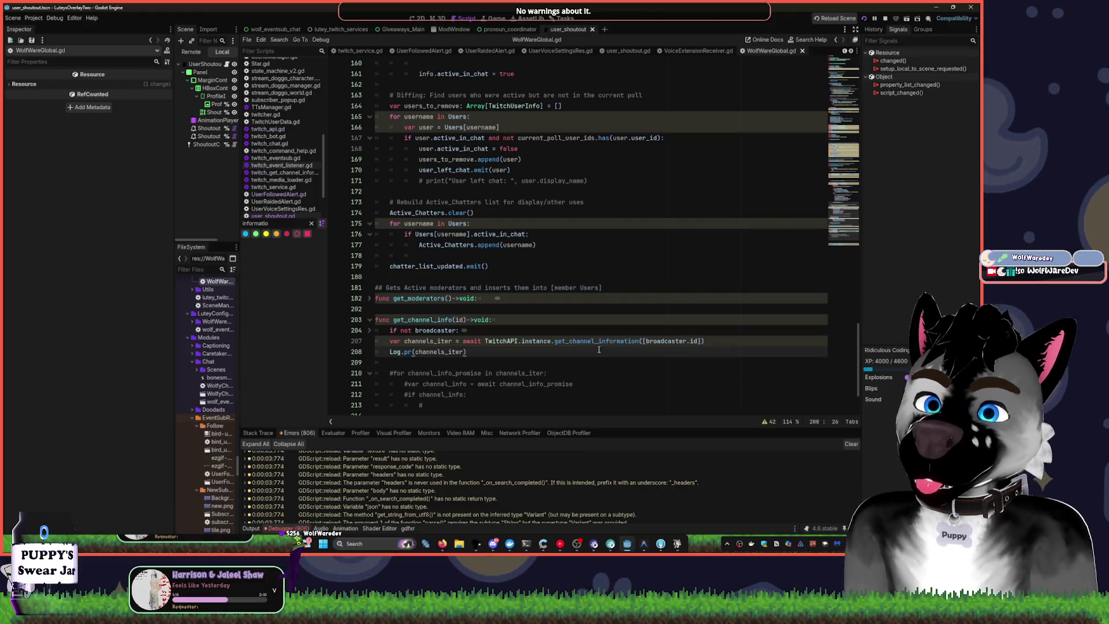
left_click(595, 341, "ctrl")
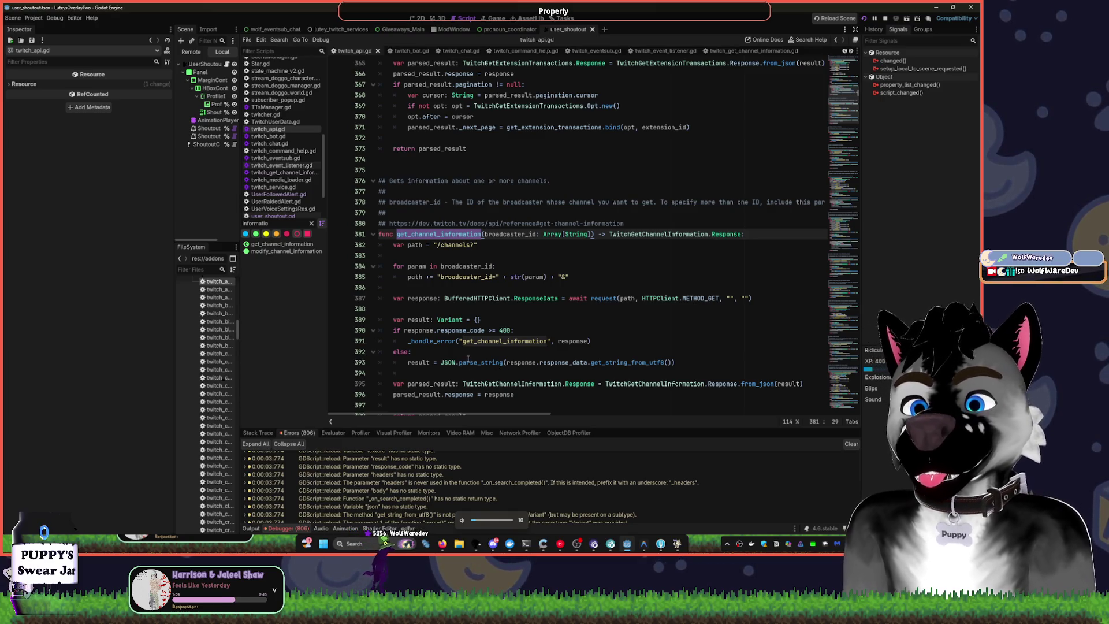
scroll(569, 314, "down", 20)
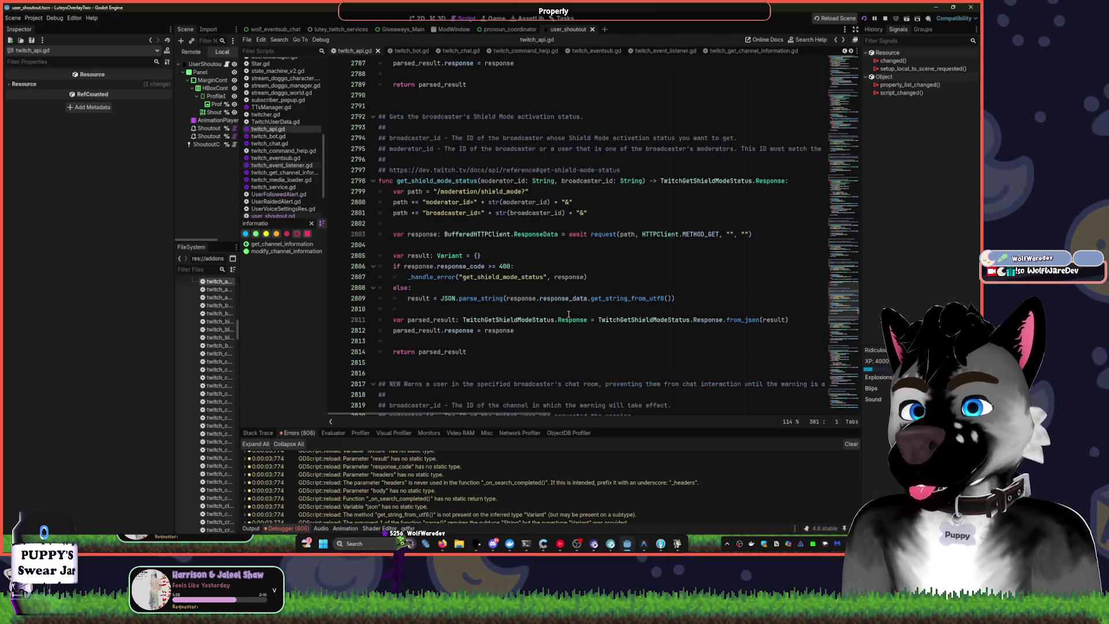
key("Right")
key("Right")
key("alt+Left")
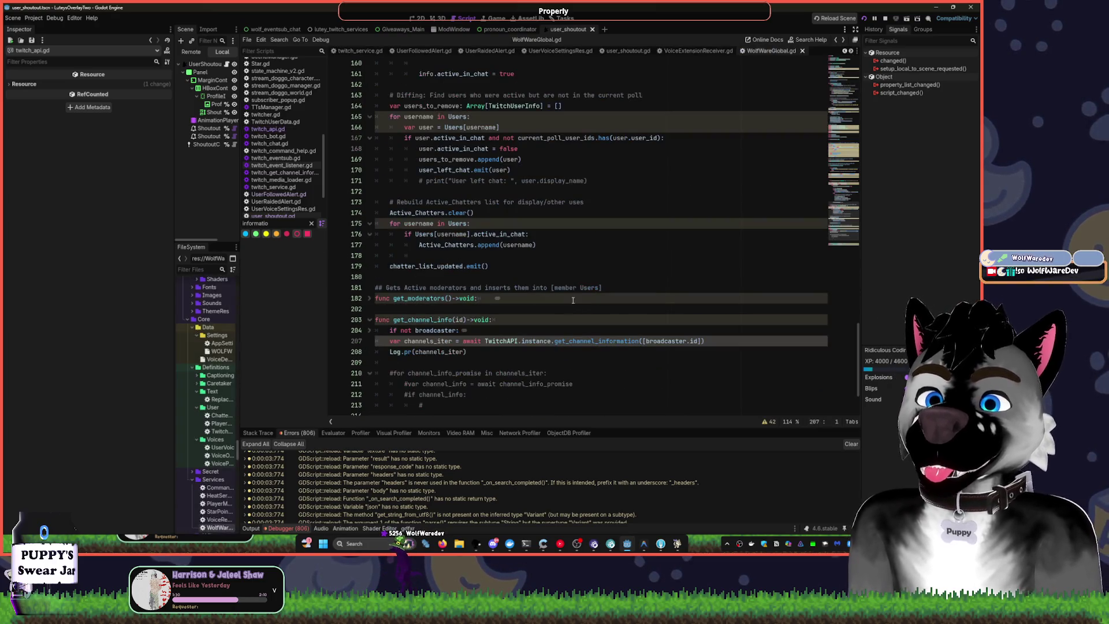
left_click(619, 361)
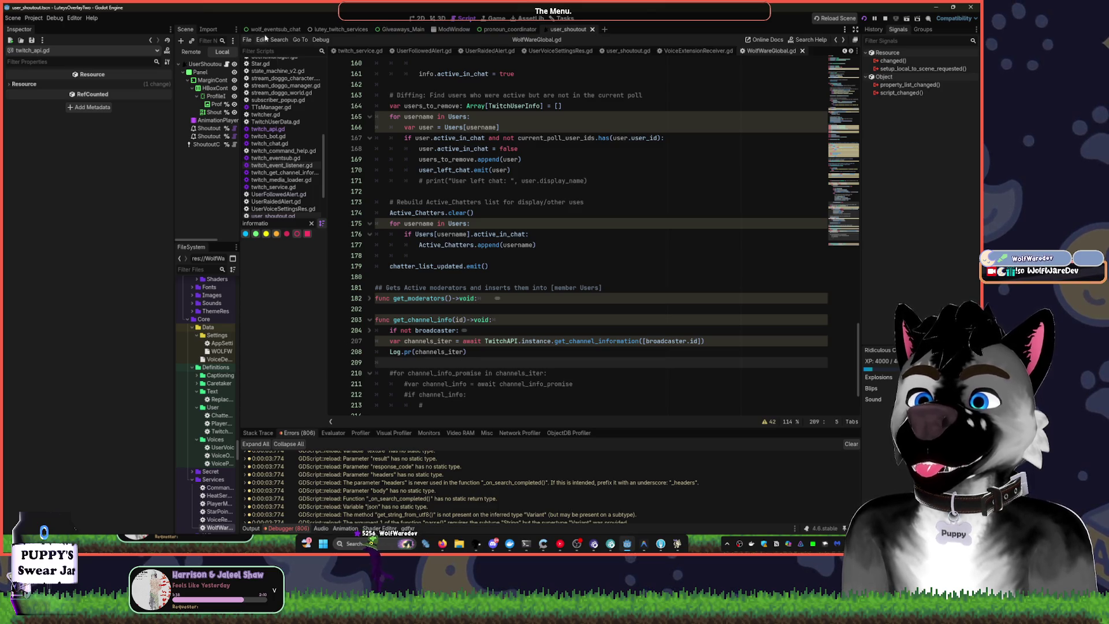
left_click(340, 29)
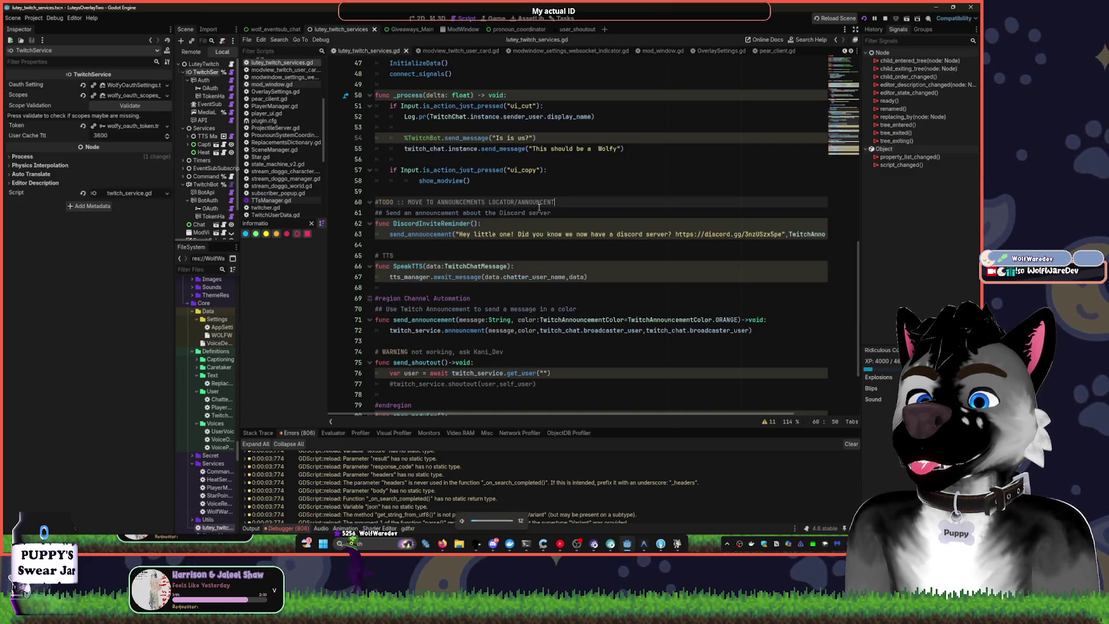
Step: Inspect the Auth and Chat nodes in the lutey_twitch_services scene tree
left_click(204, 80)
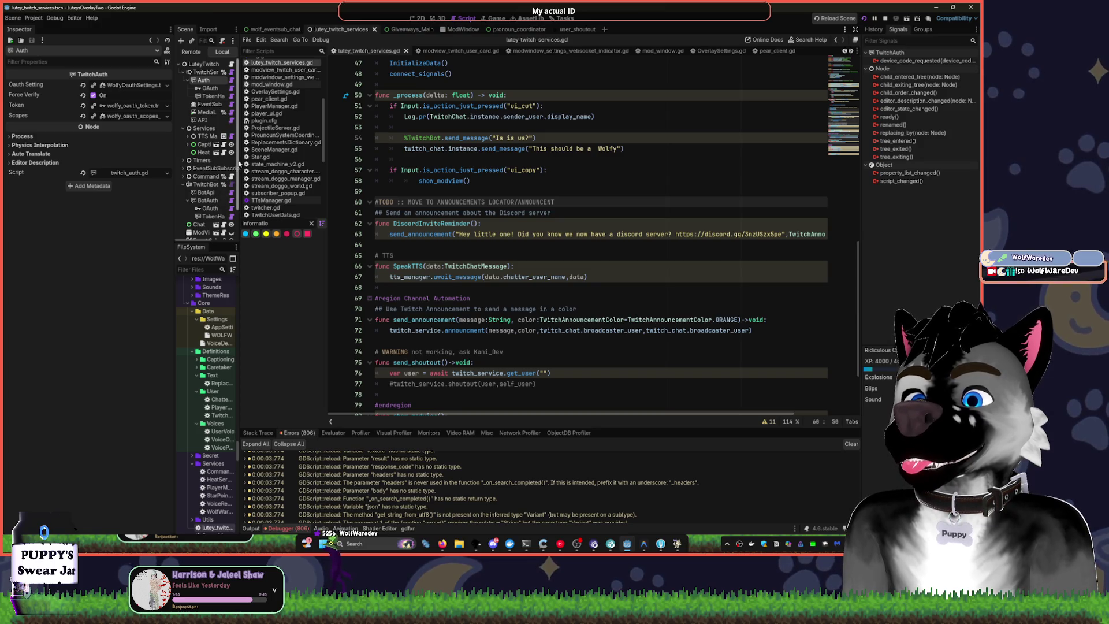
left_click_drag(238, 174, 331, 179)
scroll(262, 211, "down", 2)
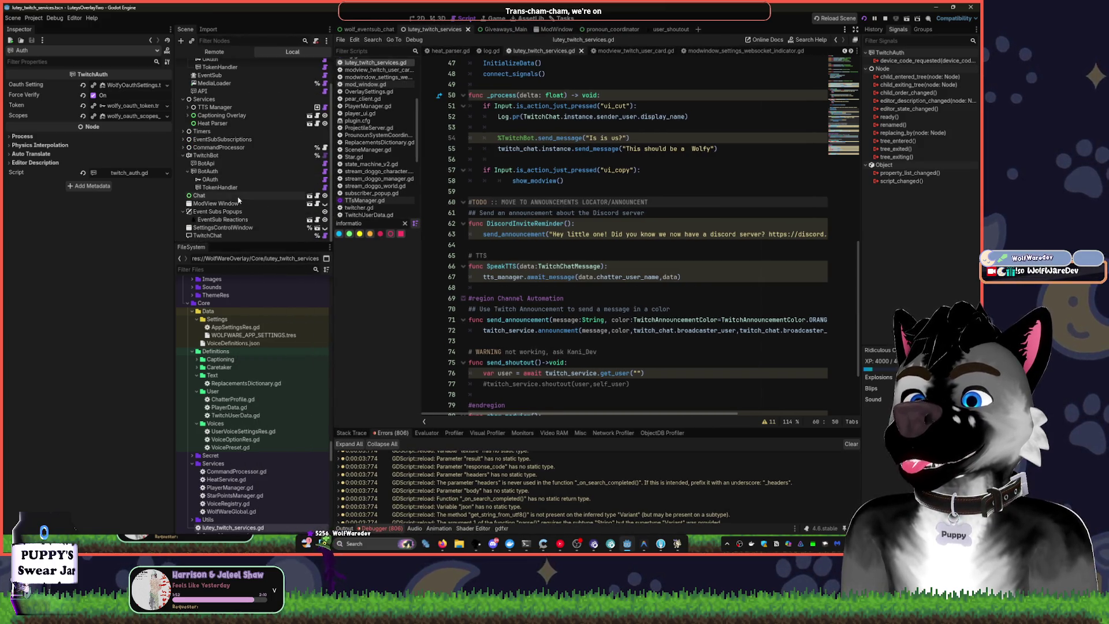
left_click(199, 195)
scroll(236, 144, "up", 2)
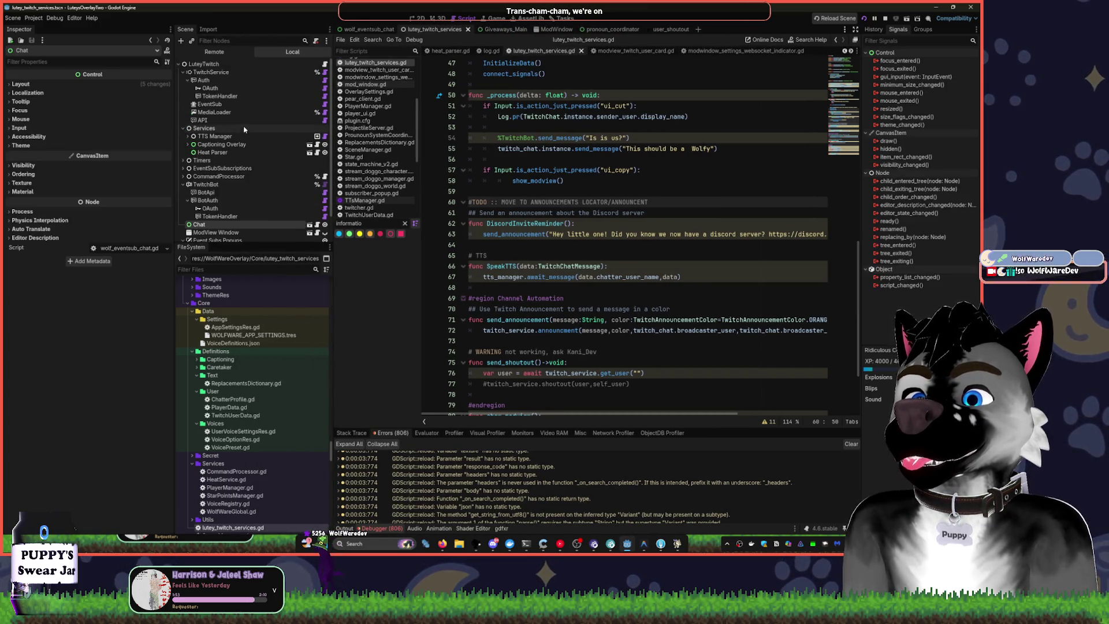
left_click(188, 80)
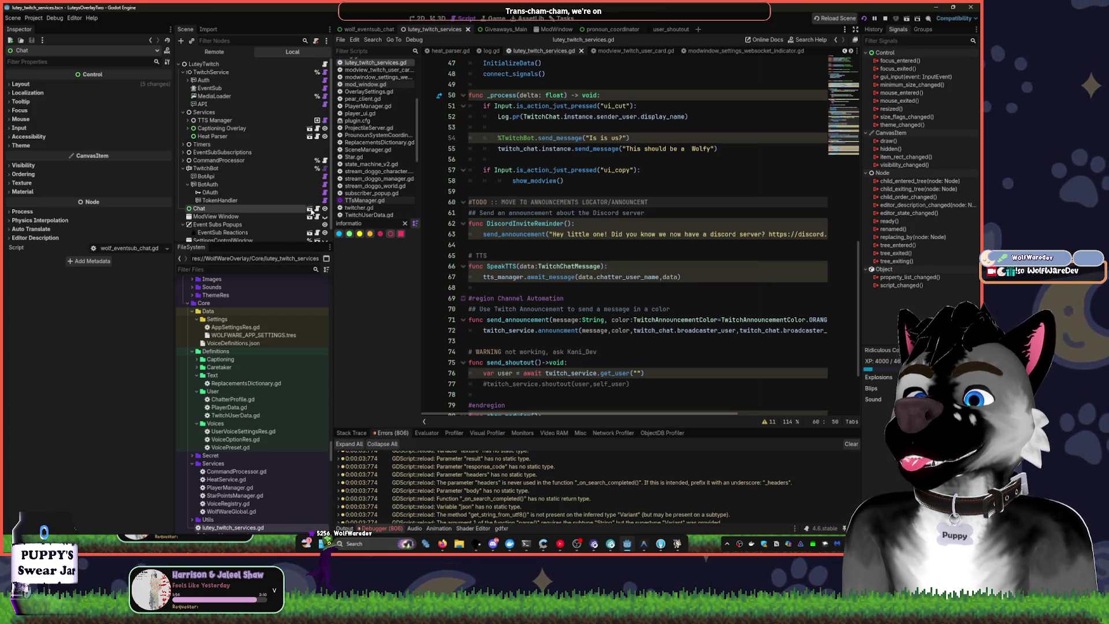
Step: Visit the wolf_eventsub_chat and WolfyChatView scenes, close WolfyChatView, and return to lutey_twitch_services
left_click(310, 209)
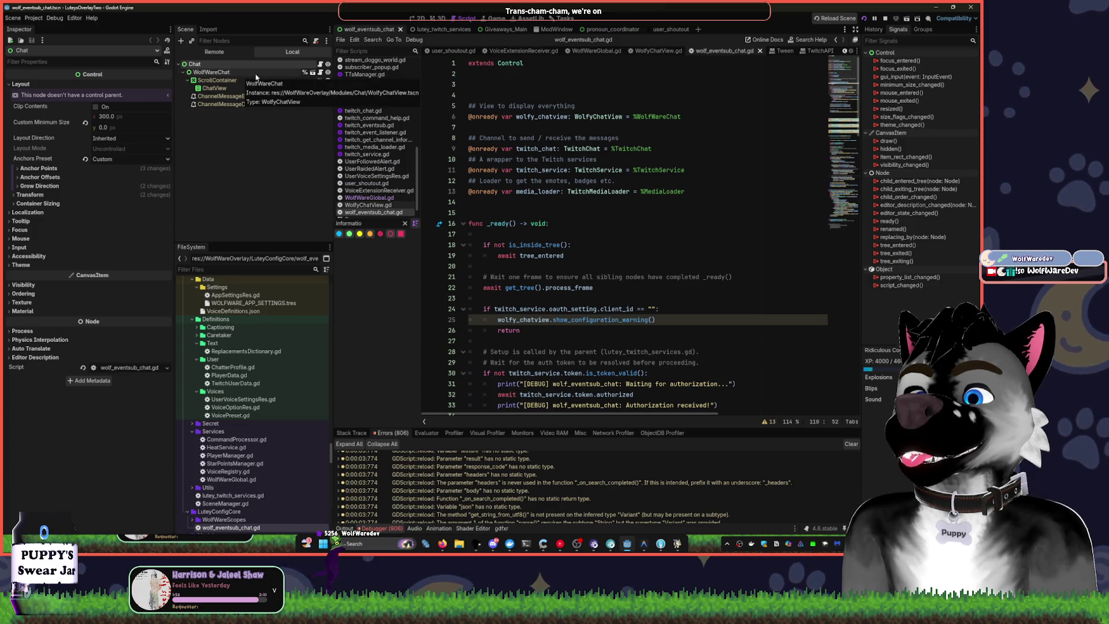
left_click(312, 72)
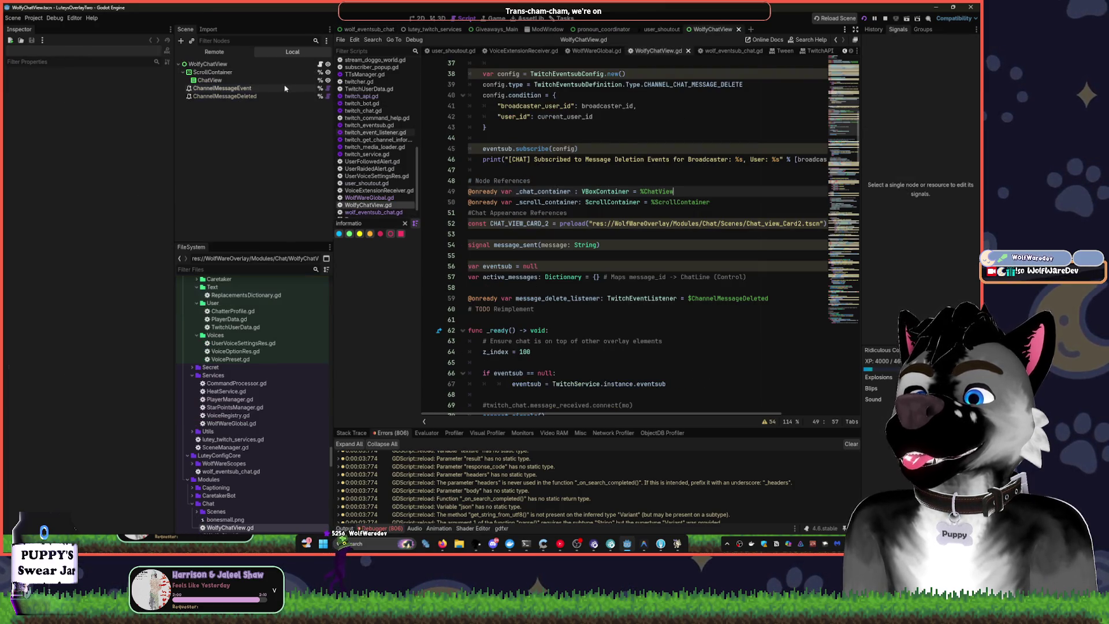
key("alt+Left")
key("alt+Left")
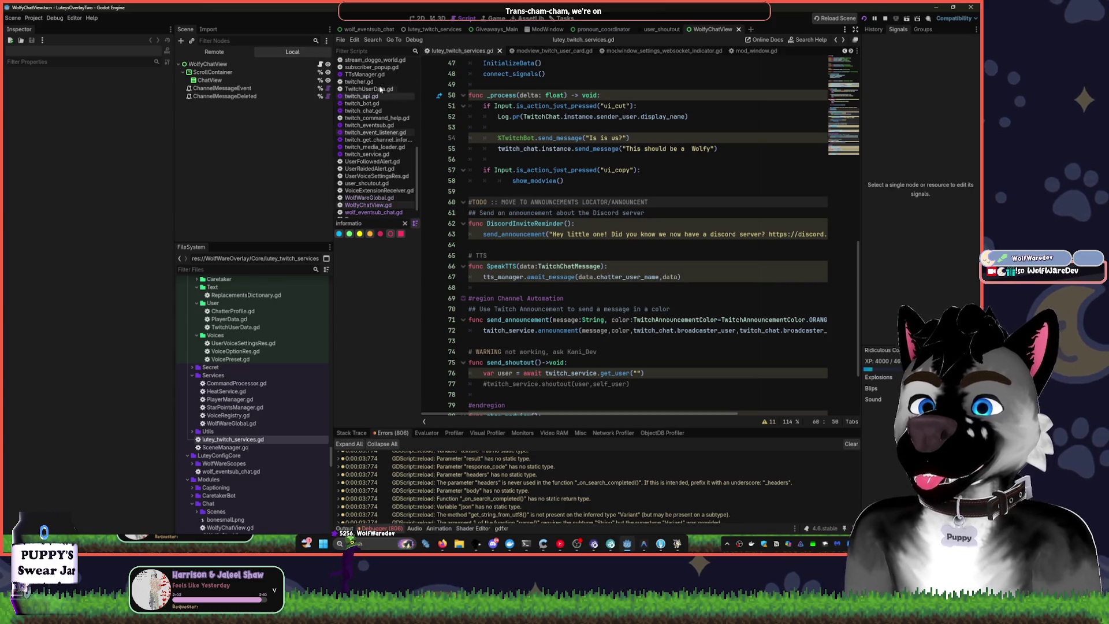
key("alt+Left")
key("alt+Left")
key("alt+Left")
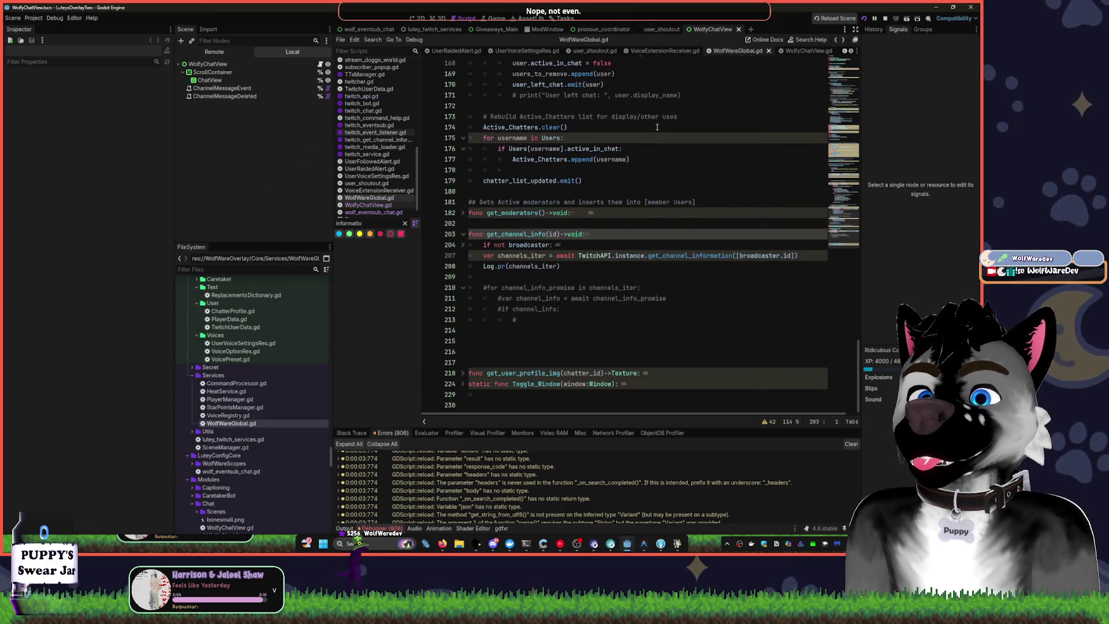
left_click(738, 30)
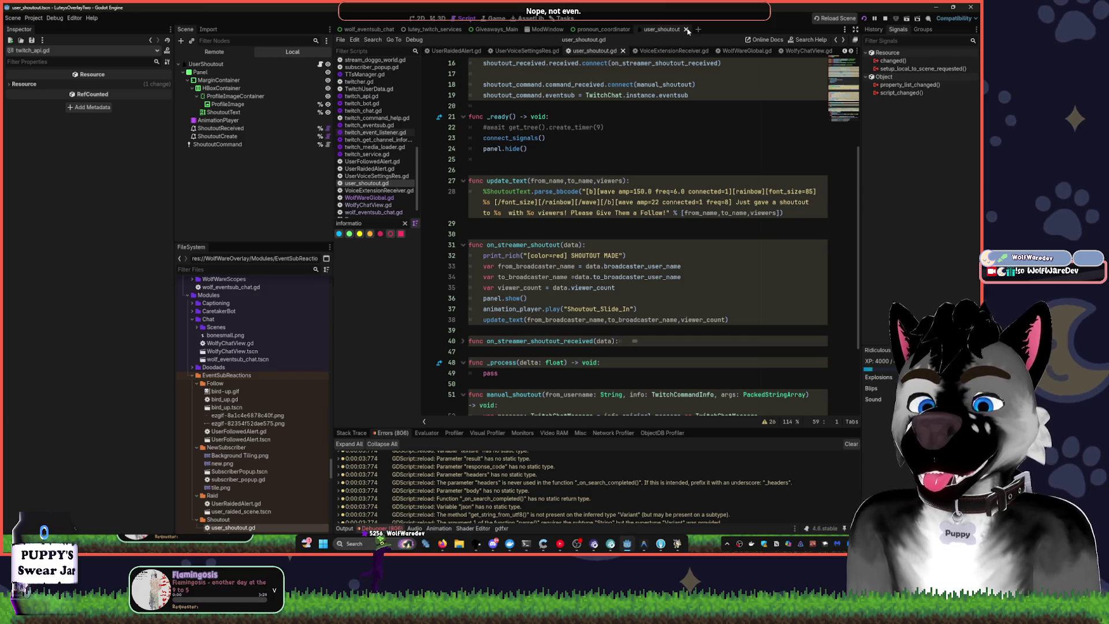
left_click(603, 29)
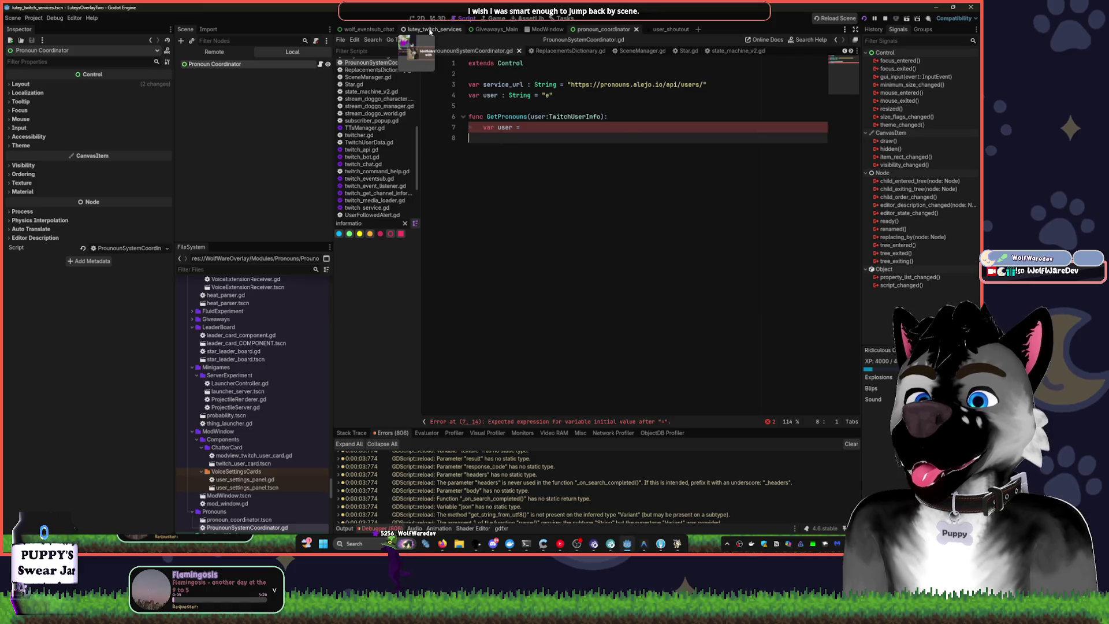
left_click(435, 29)
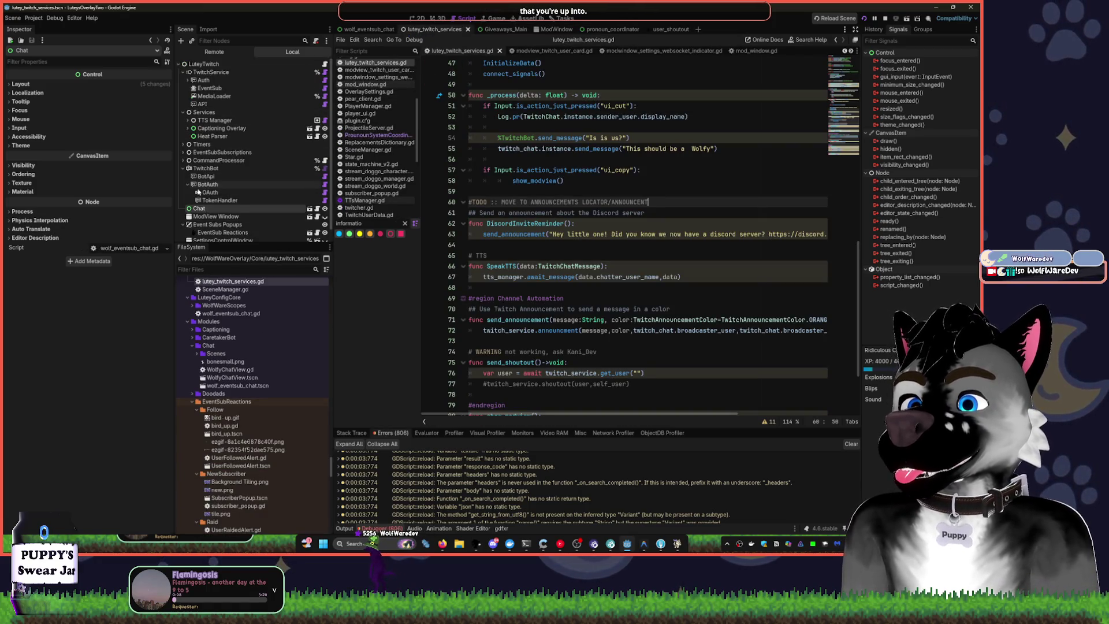
Step: Filter the scene tree for 'chat' and move the TwitchChat node directly below TwitchBot
left_click(227, 41)
type("chat")
left_click(202, 72)
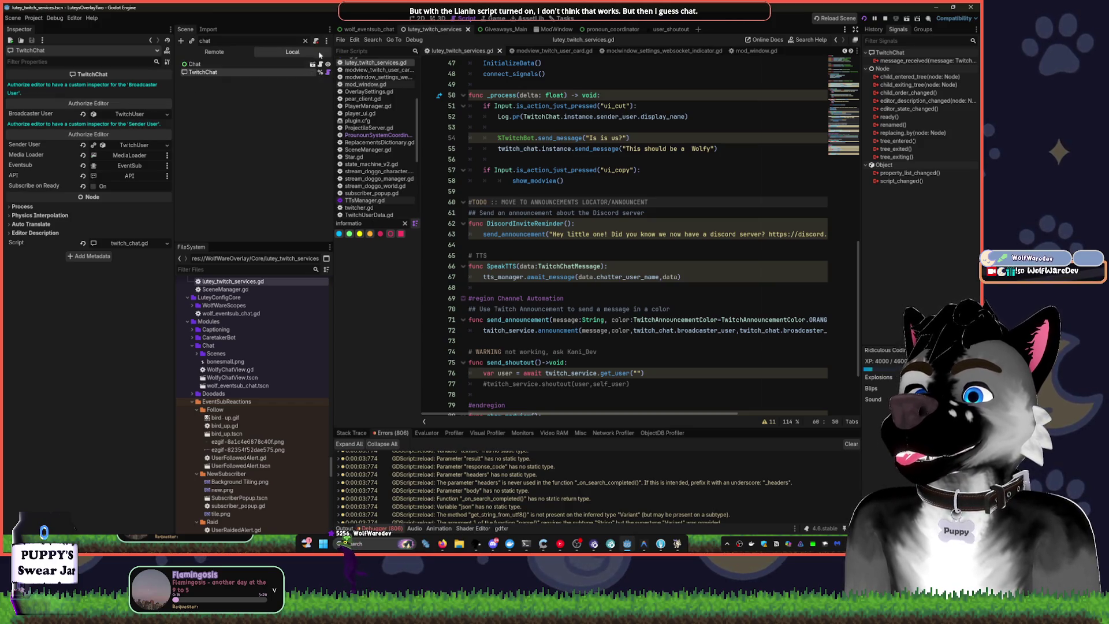
left_click(305, 40)
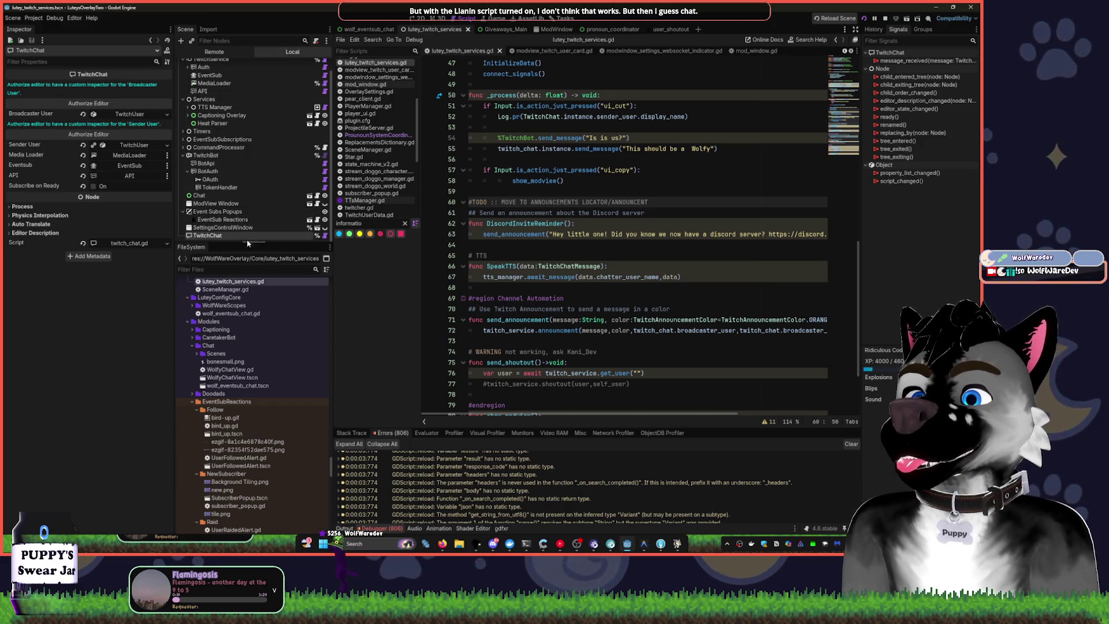
scroll(247, 237, "up", 1)
scroll(191, 220, "down", 1)
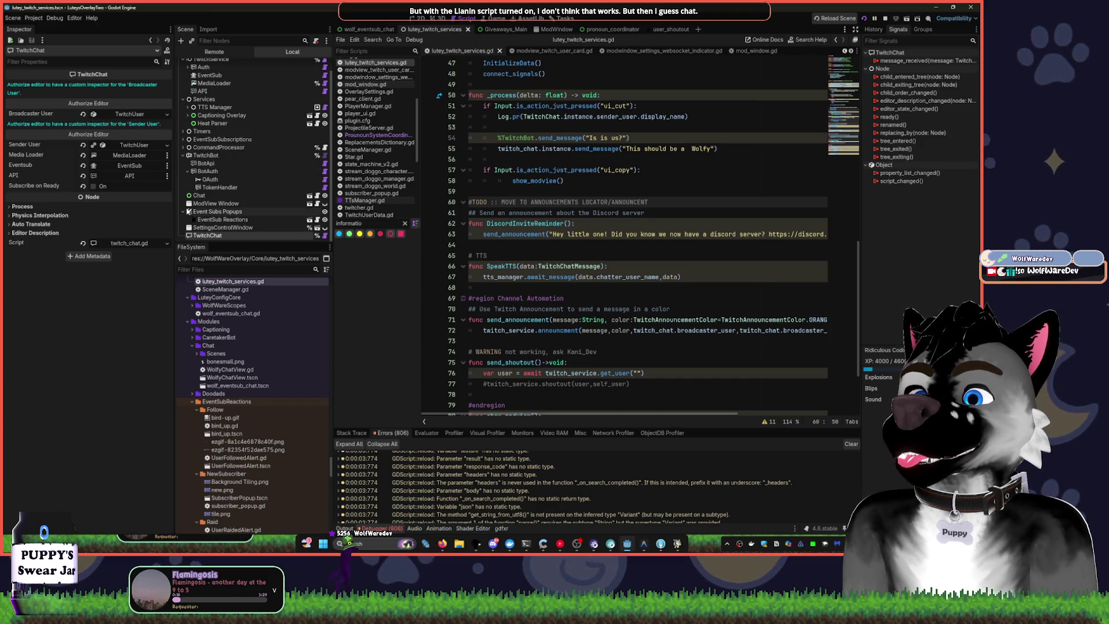
left_click(188, 212)
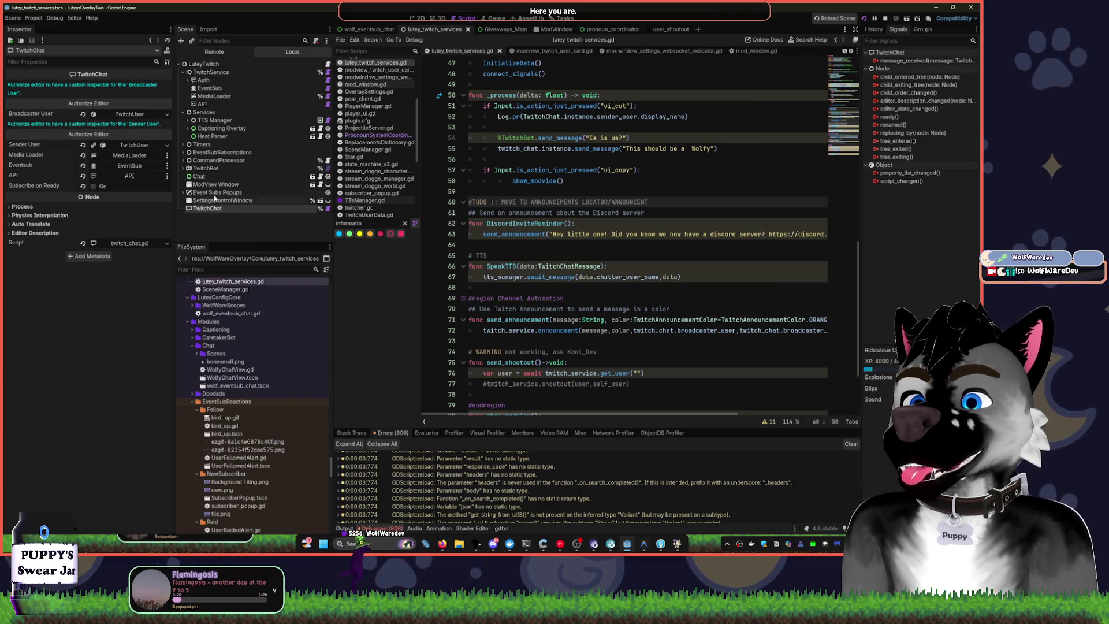
left_click_drag(208, 209, 211, 173)
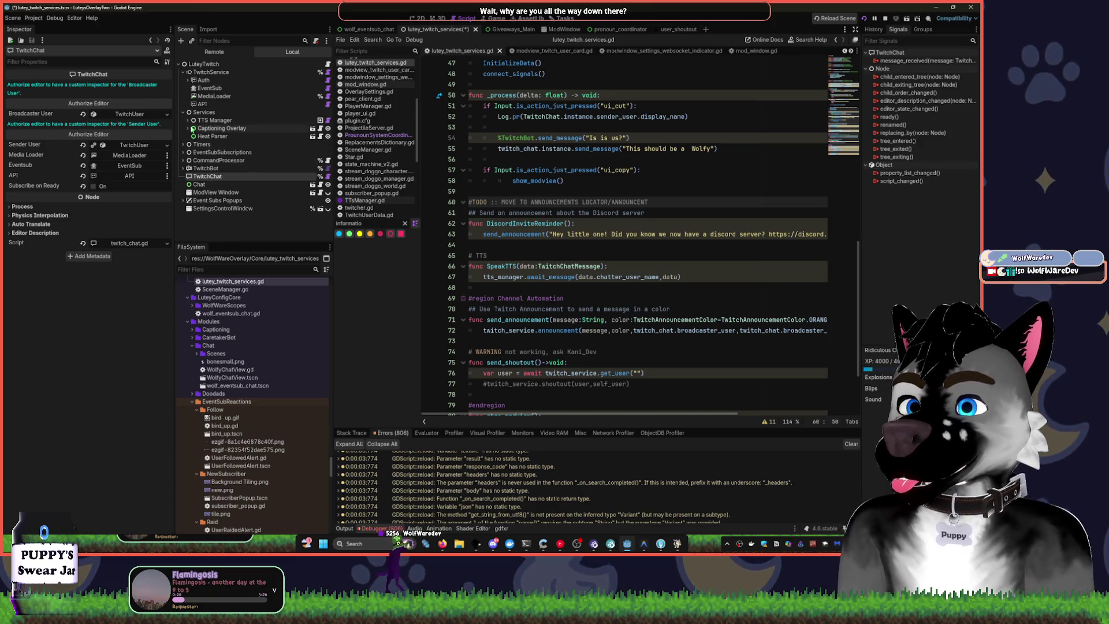
left_click(182, 112)
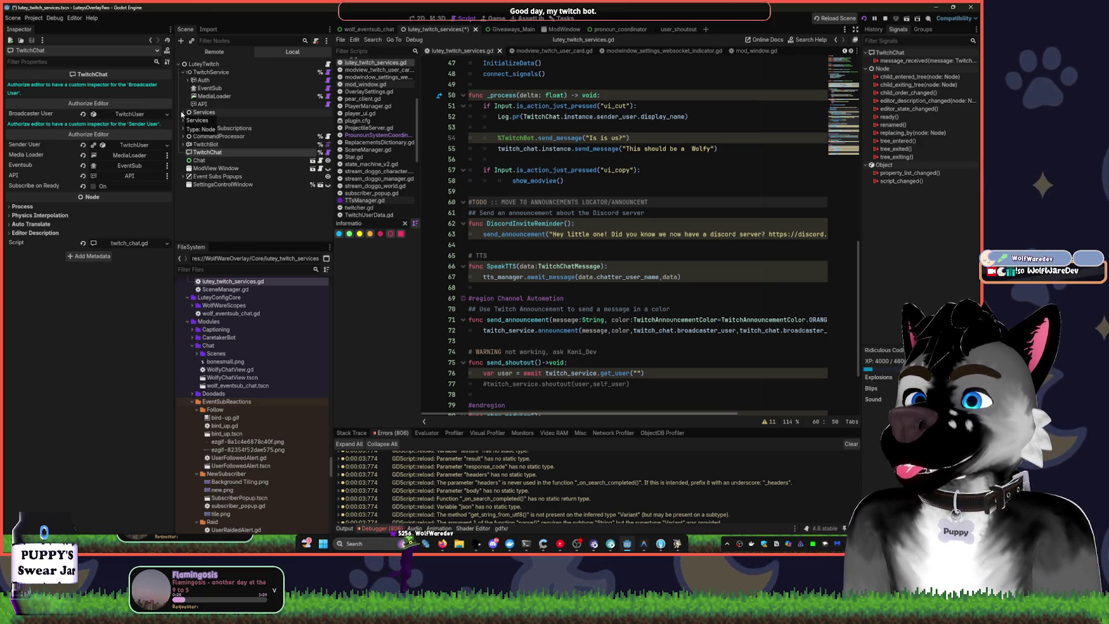
Step: Look through the EventSubSubscriptions, Auth and TwitchAPI node settings for the account ID
left_click(218, 145)
left_click(223, 137)
left_click(227, 129)
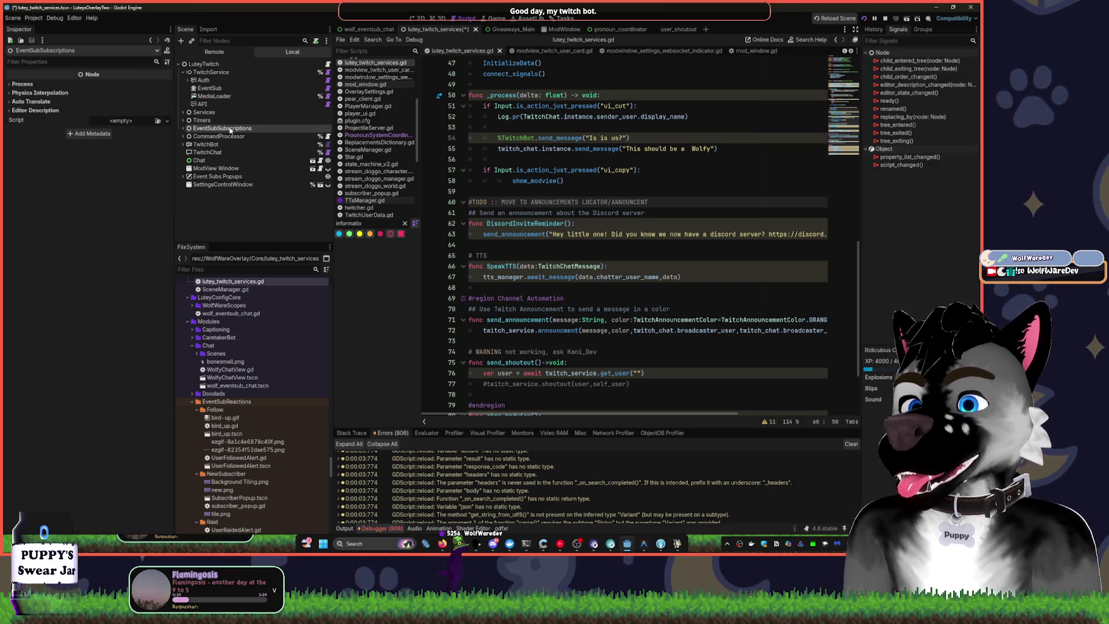
left_click(223, 79)
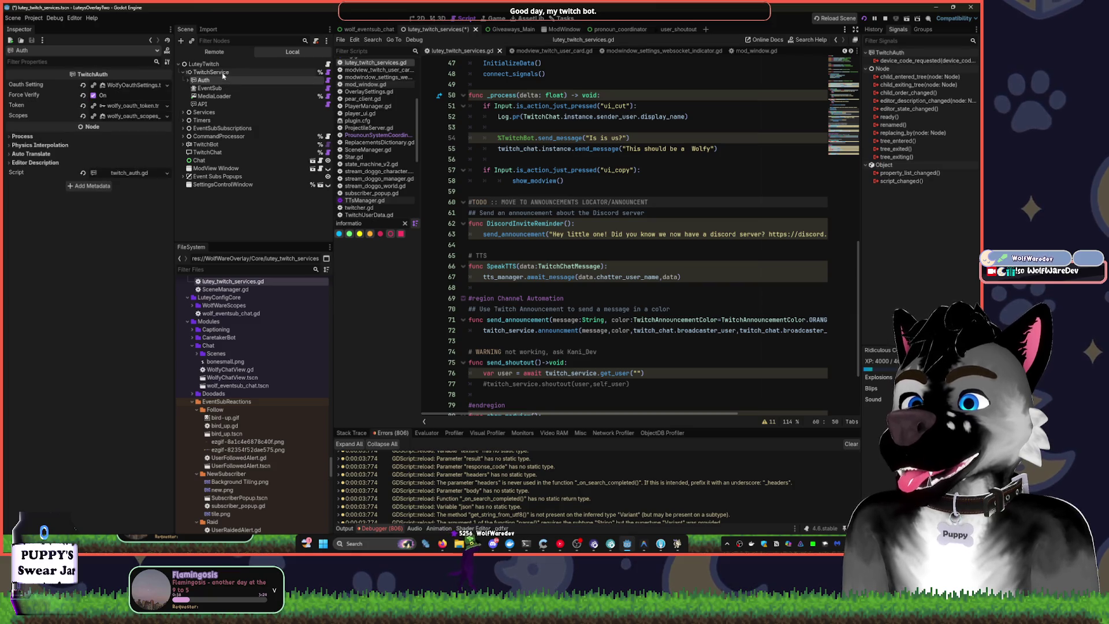
left_click(220, 87)
left_click(218, 96)
left_click(215, 105)
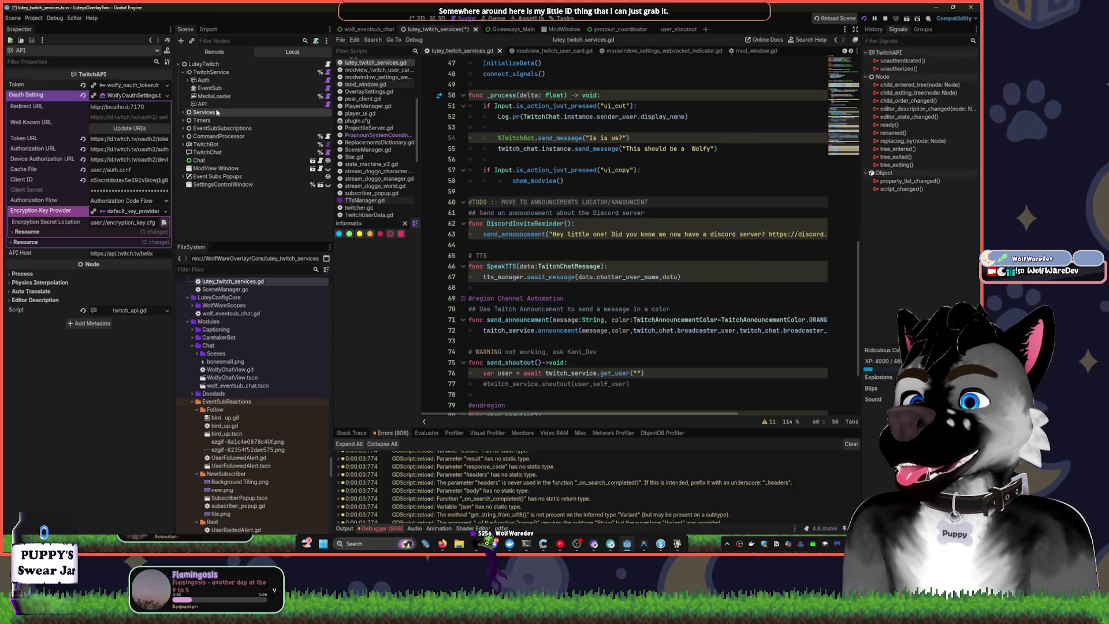
left_click(204, 112)
left_click(214, 96)
left_click(202, 104)
left_click(138, 85)
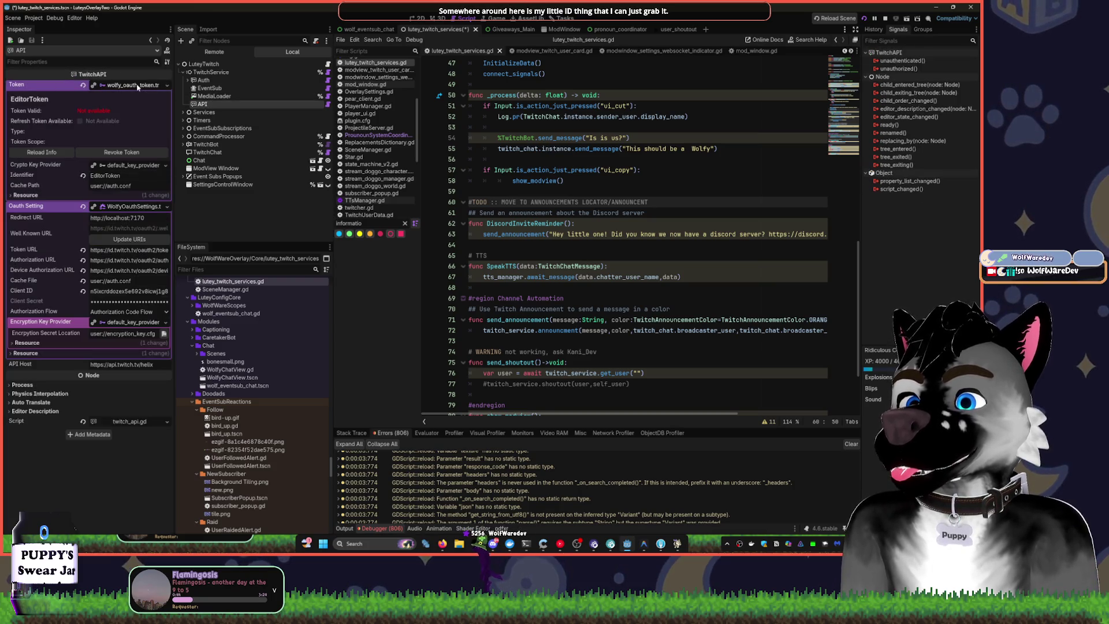
left_click(137, 86)
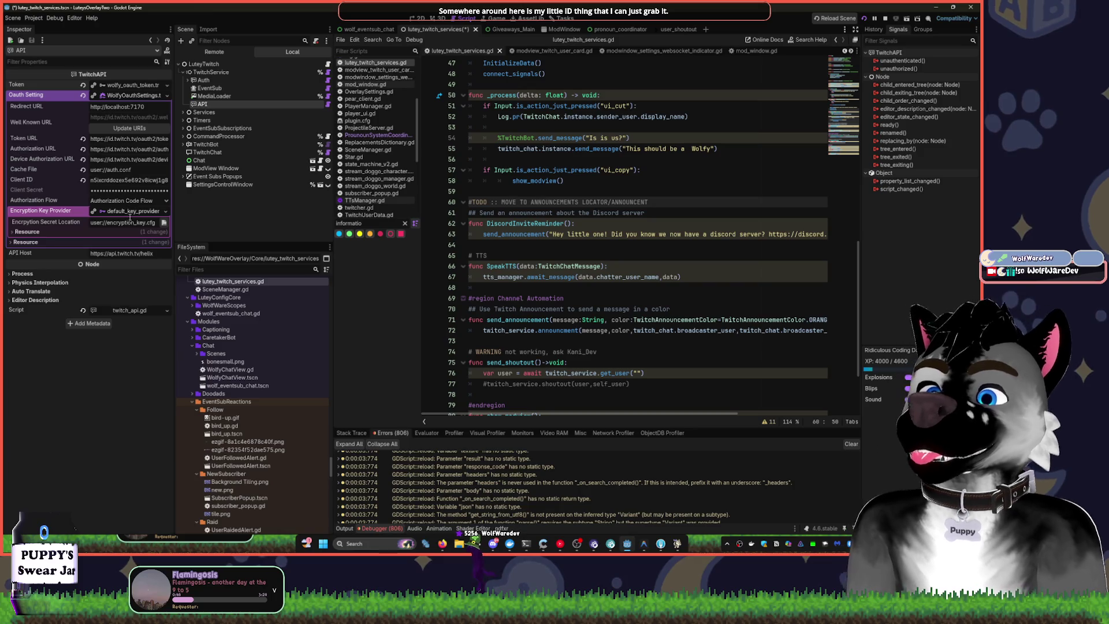
Step: Inspect the Services and Timers nodes, then place the caret in lutey_twitch_services.gd's SpeakTTS function
left_click(183, 112)
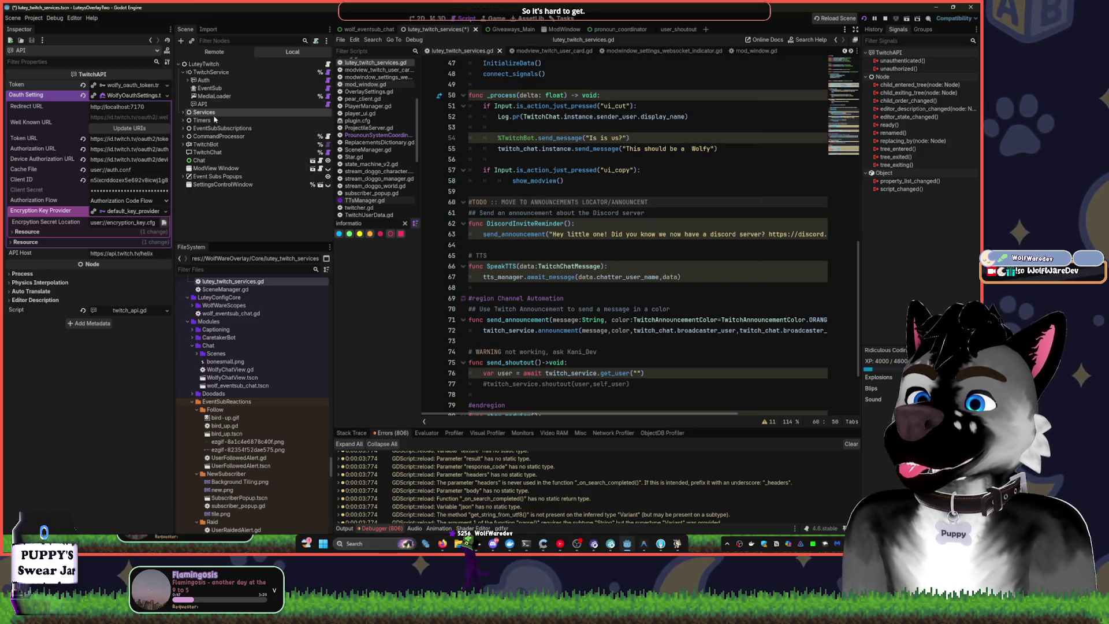
left_click(202, 112)
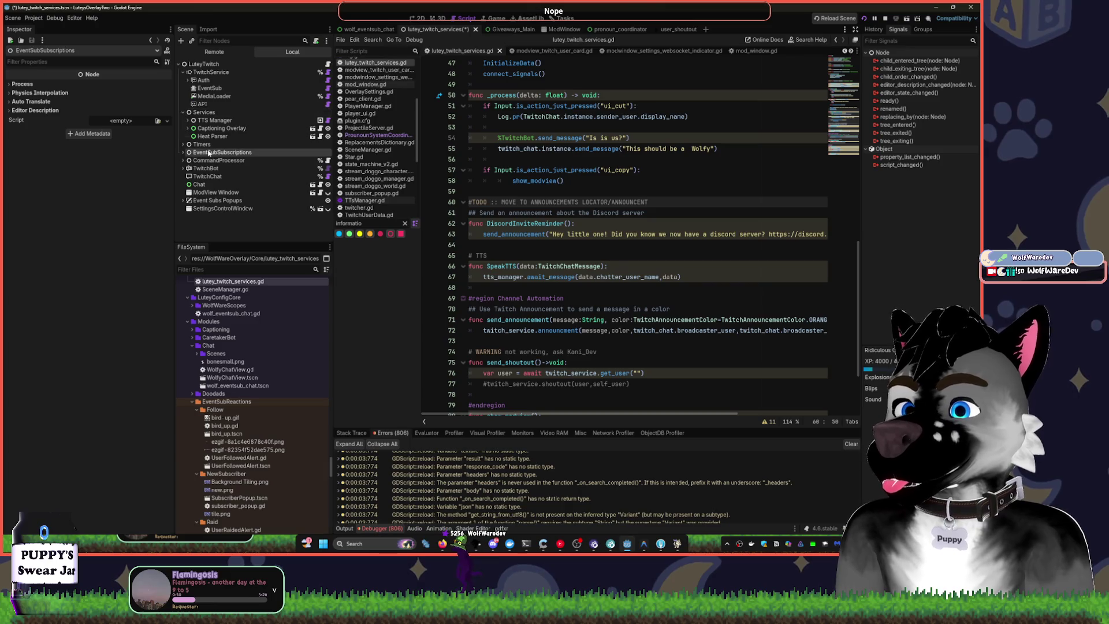
left_click(196, 144)
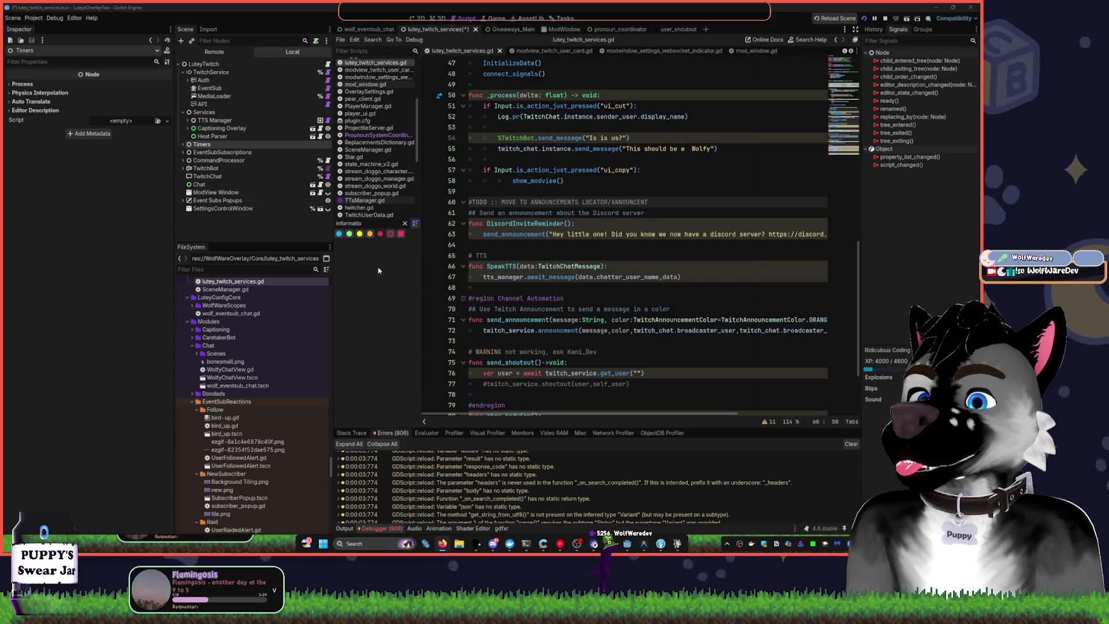
left_click(546, 277)
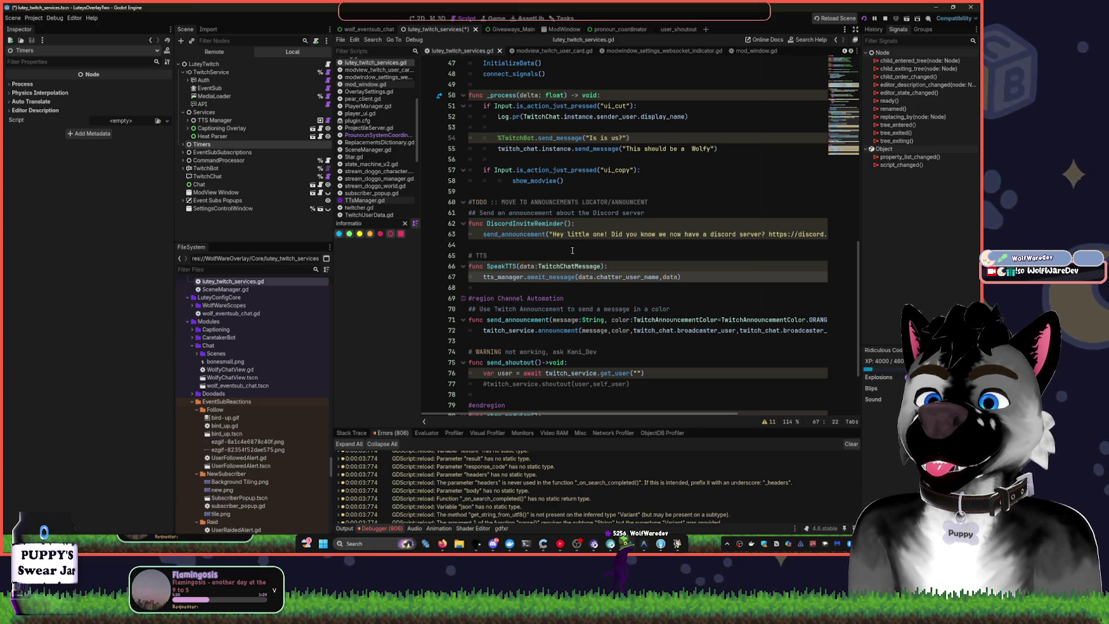
Step: Add a breakpoint on line 76, the get_user line in send_shoutout, and save the script
scroll(645, 298, "down", 3)
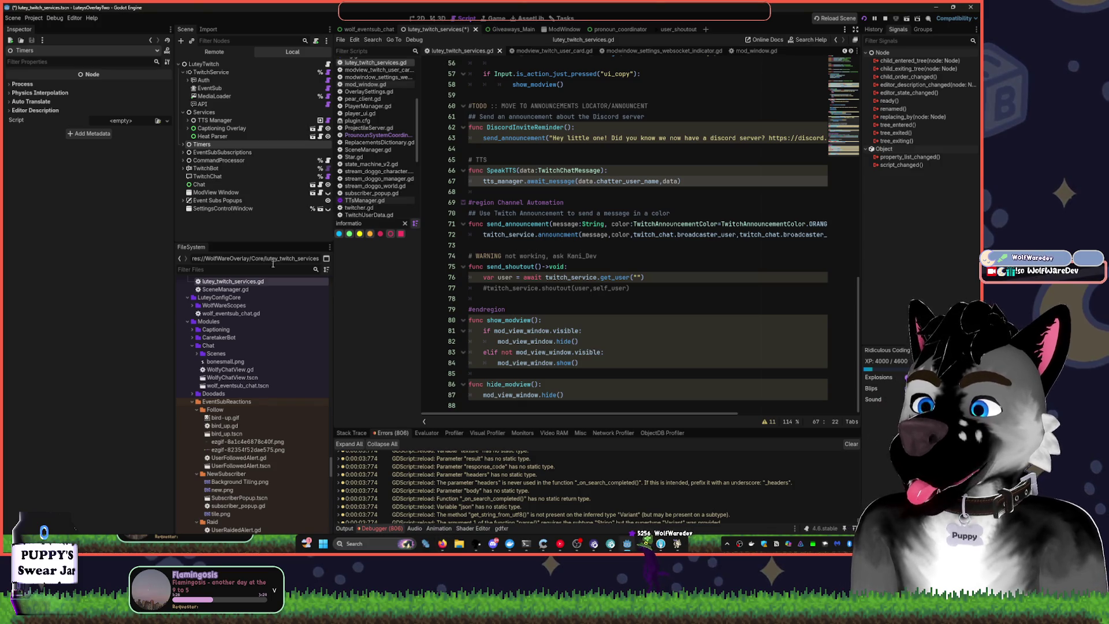
left_click(590, 331)
scroll(653, 160, "up", 1)
scroll(653, 160, "up", 1)
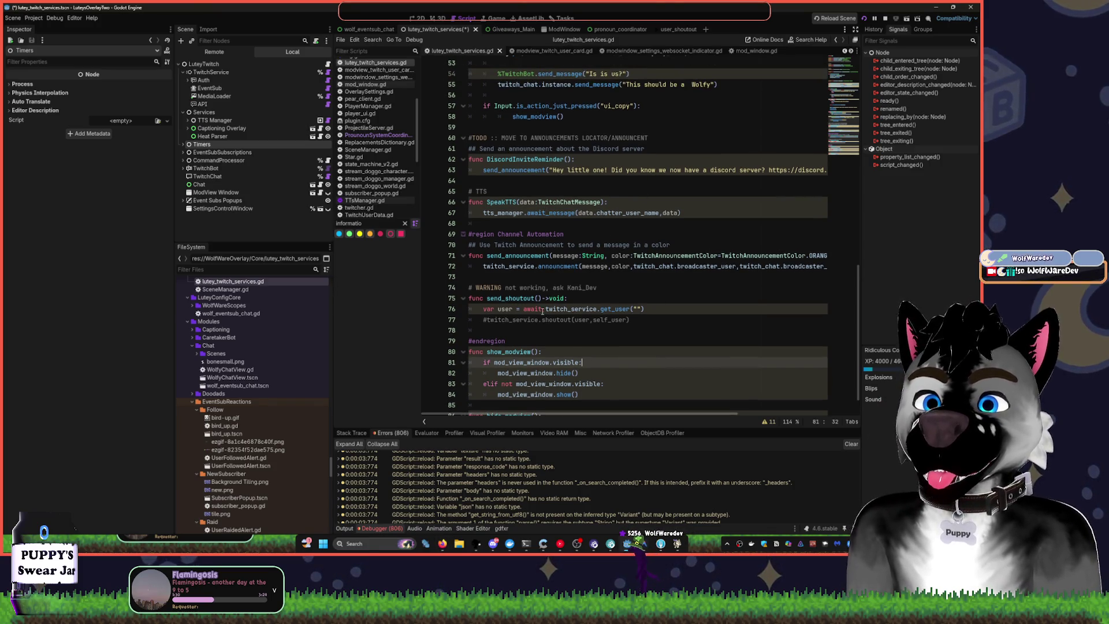
double_click(510, 299)
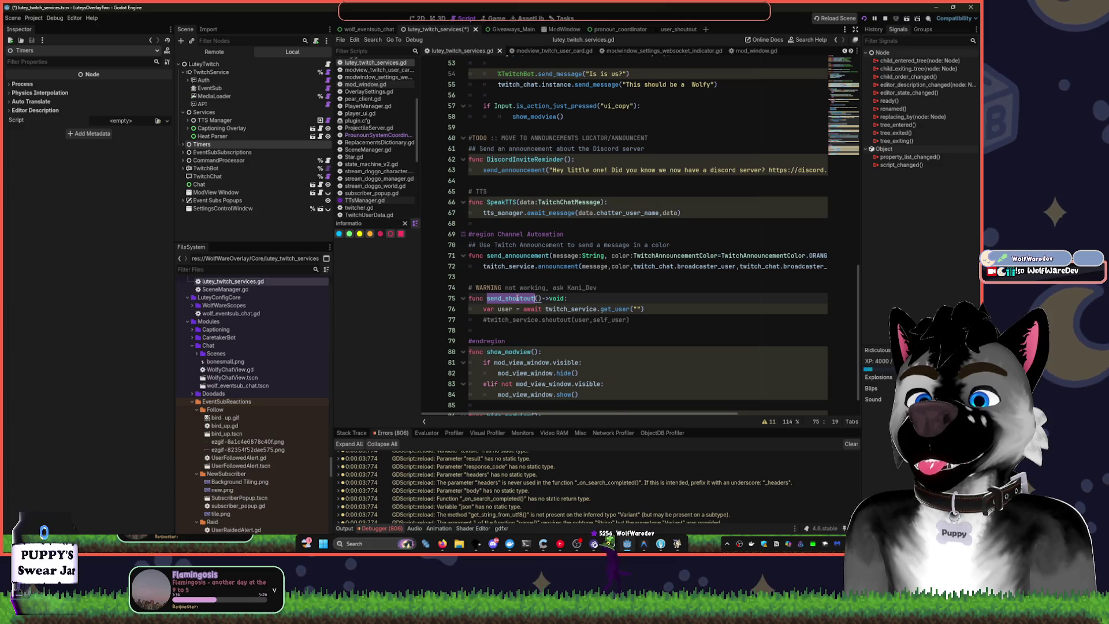
left_click(513, 309)
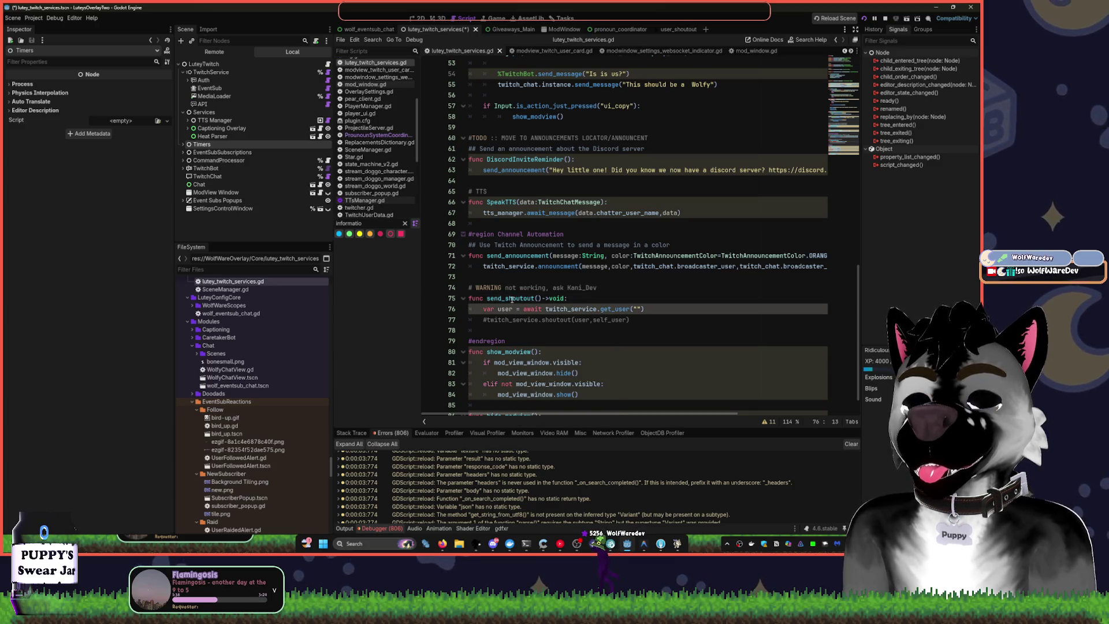
double_click(512, 298)
left_click_drag(492, 321, 457, 301)
left_click(441, 311)
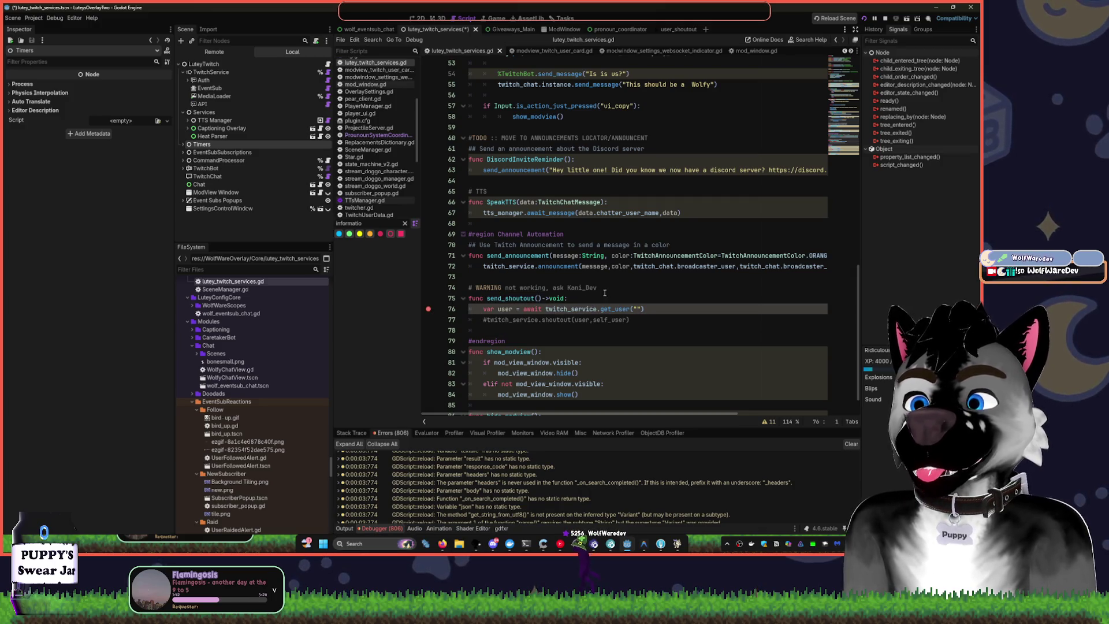
key("ctrl+s")
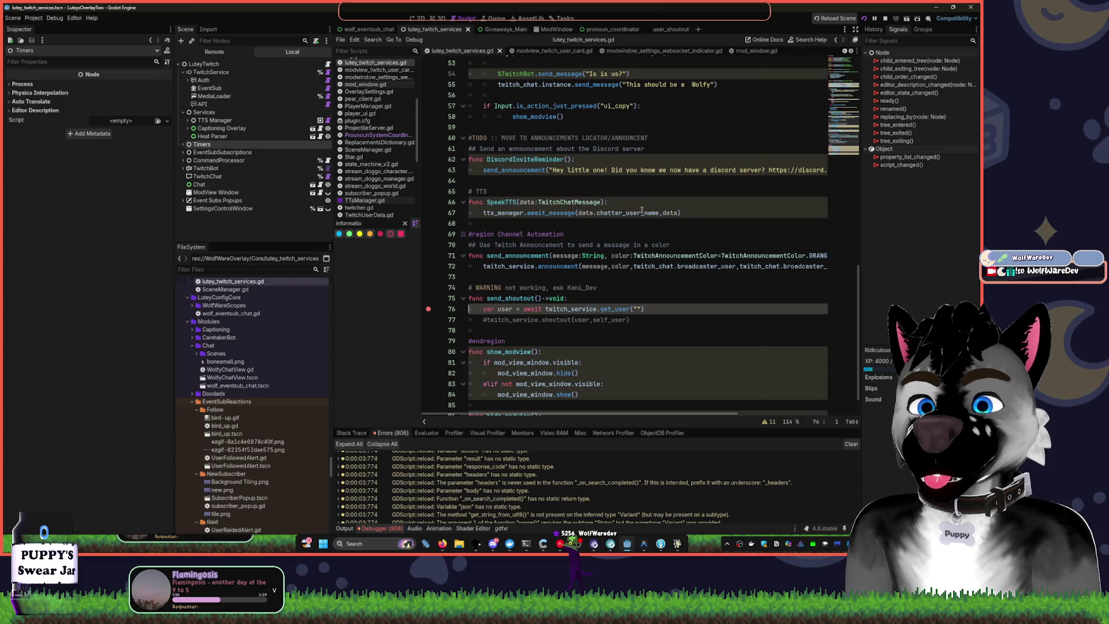
Step: Search the built-in documentation for 'shouto'
scroll(642, 211, "up", 3)
scroll(624, 403, "down", 4)
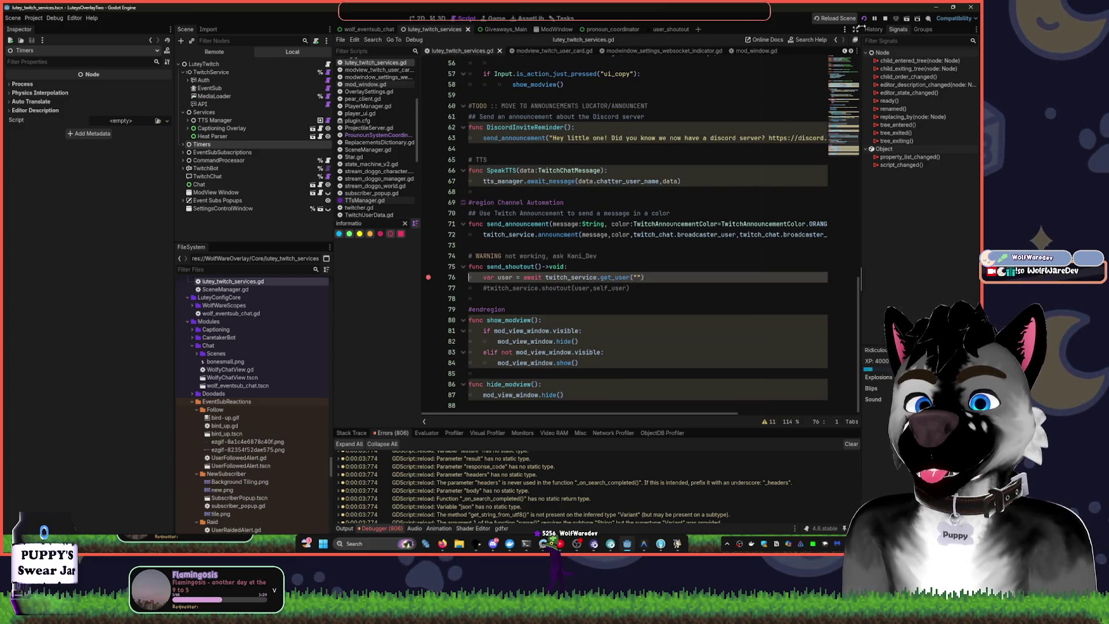
scroll(734, 159, "up", 8)
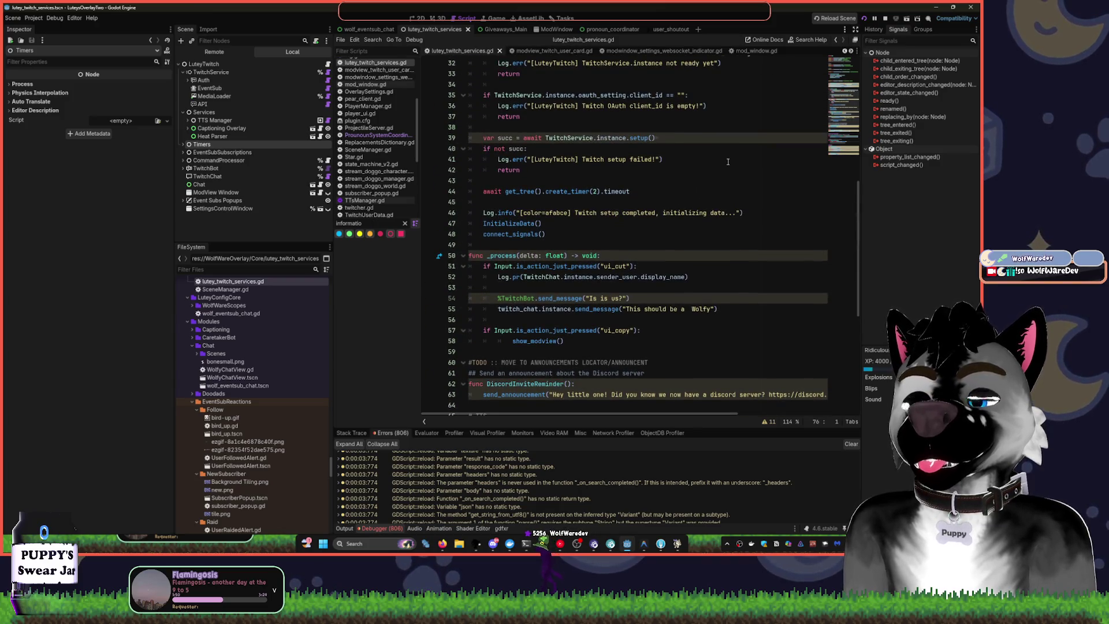
scroll(728, 162, "down", 8)
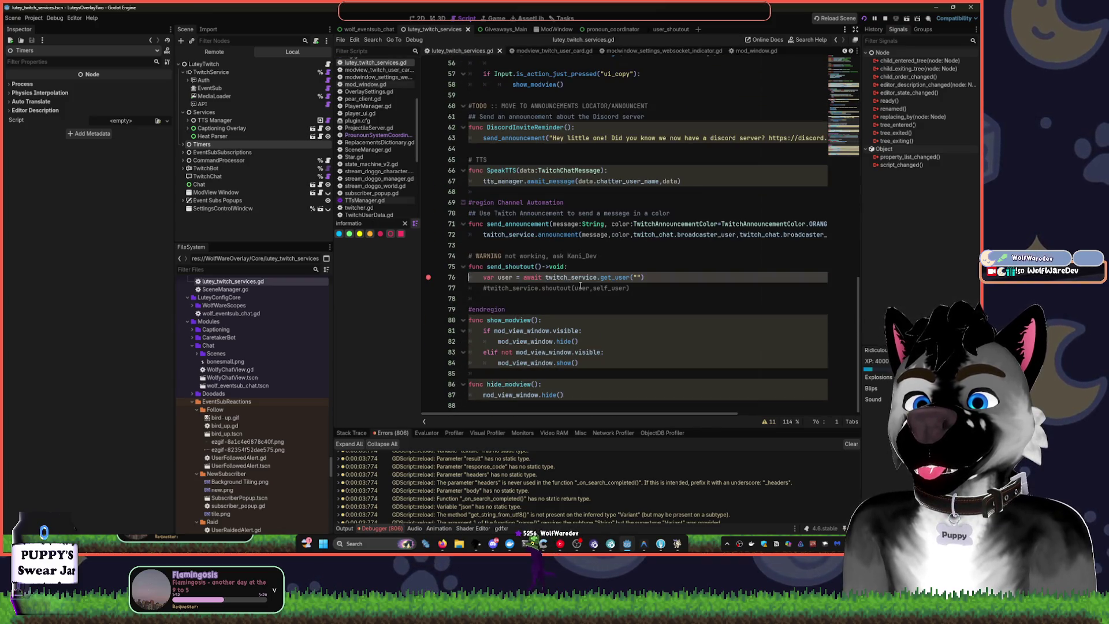
key("F1")
type("shouto")
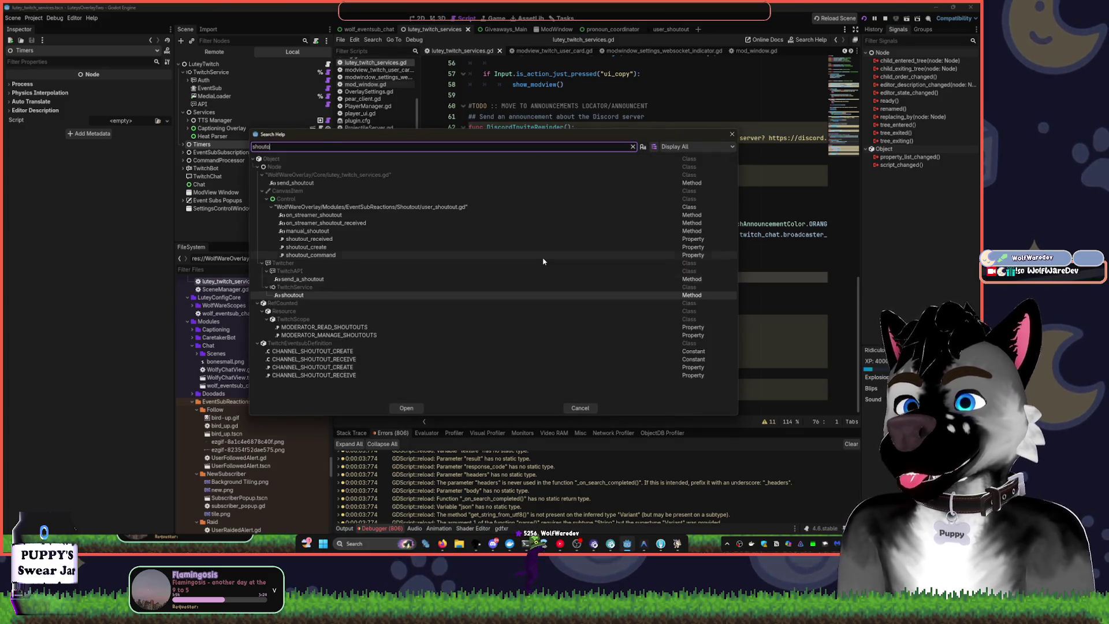
type("ut")
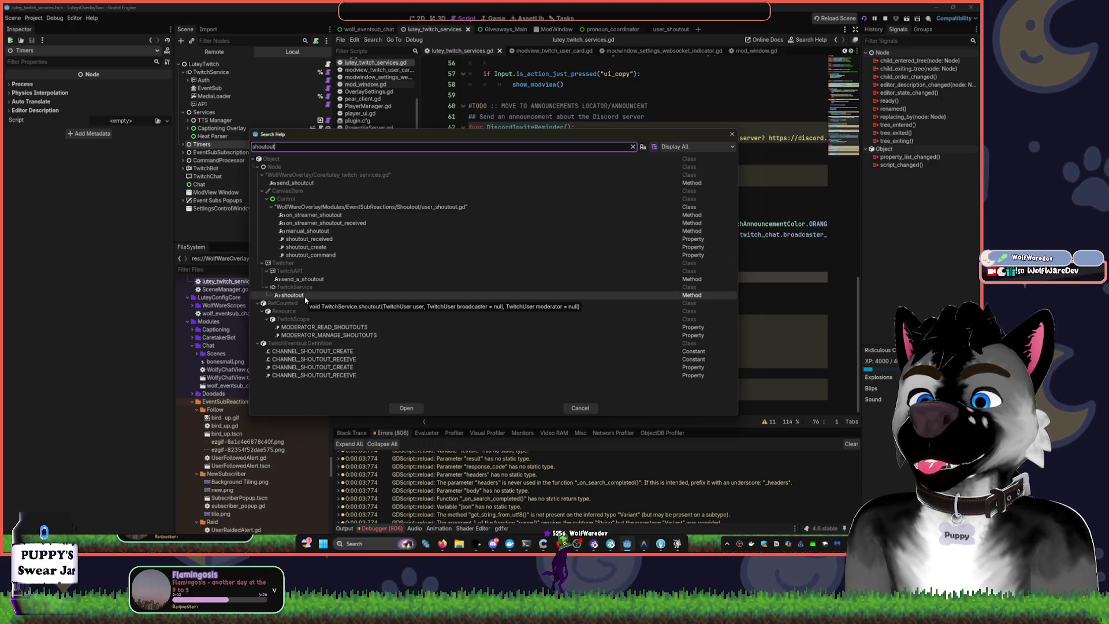
left_click(731, 135)
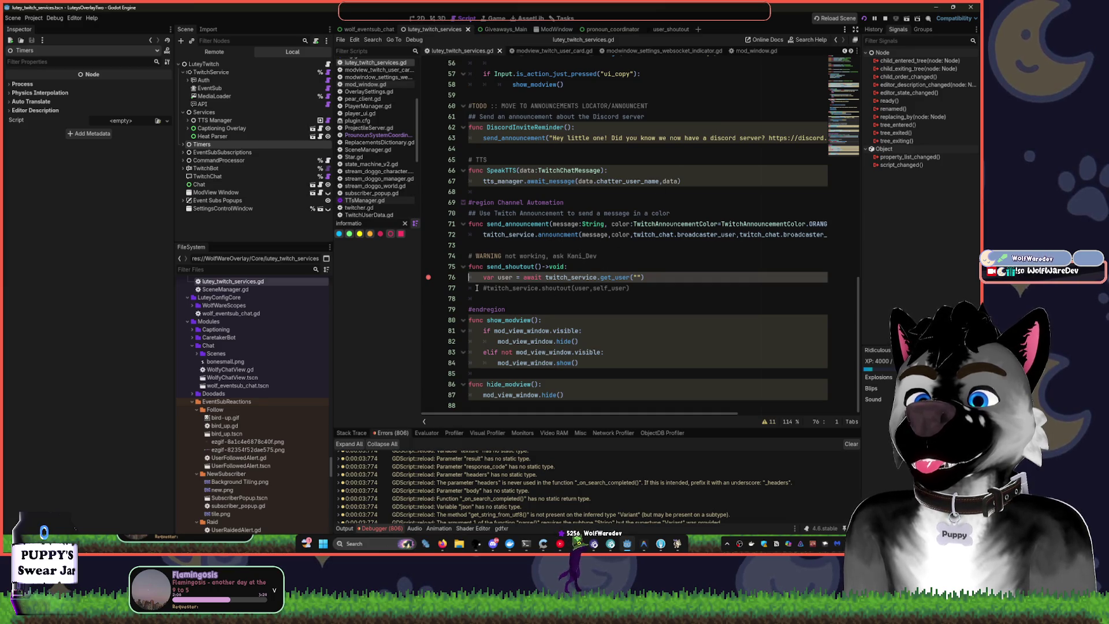
scroll(656, 180, "up", 6)
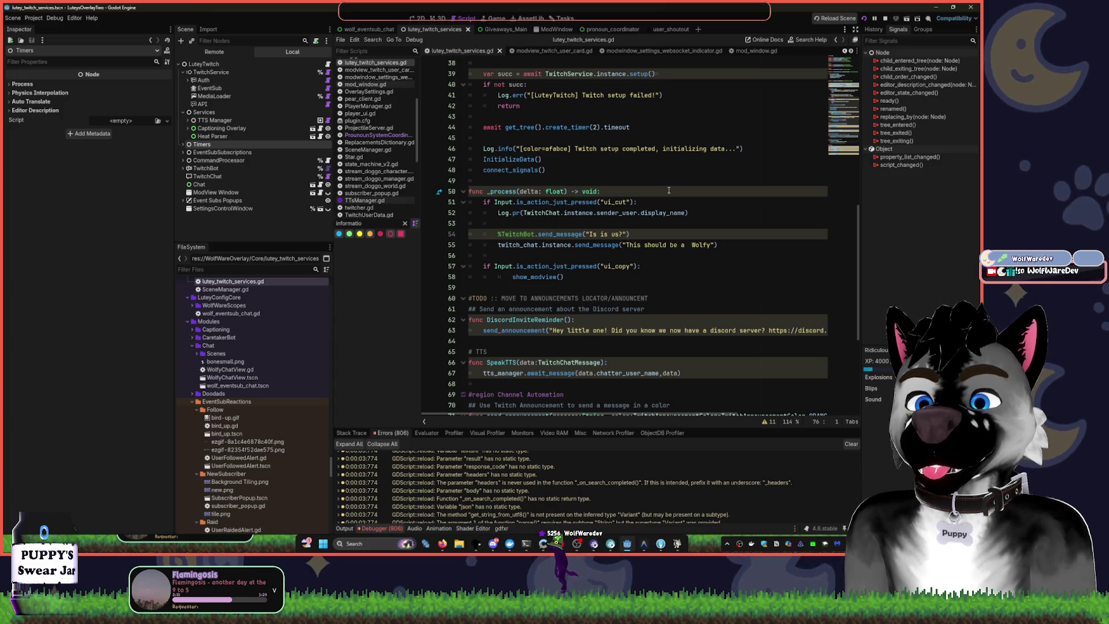
scroll(669, 190, "down", 6)
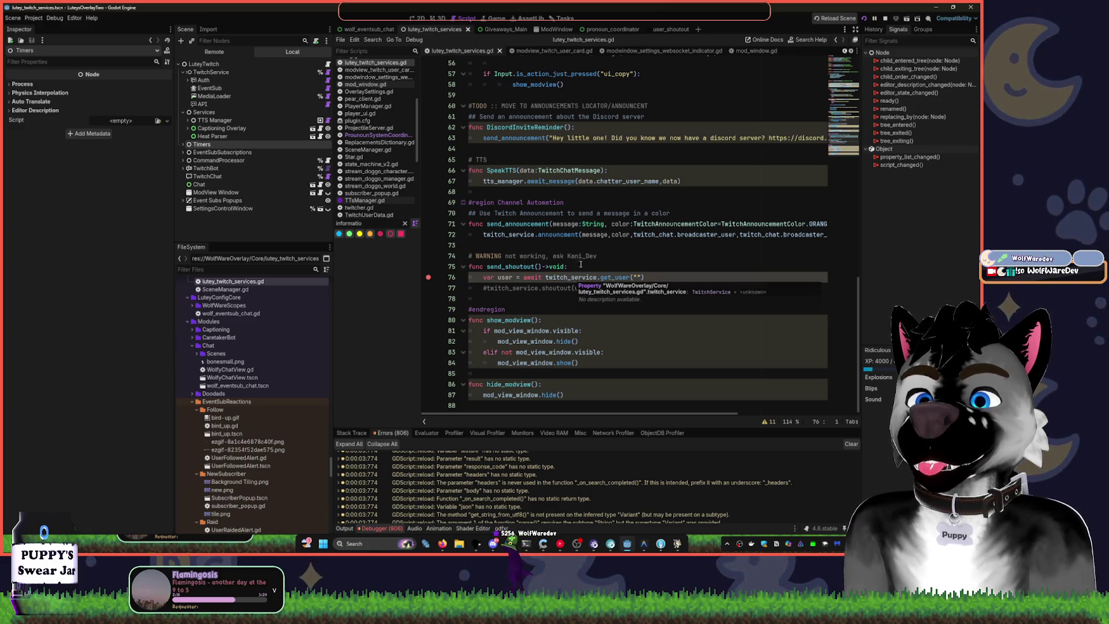
Step: In PronounSystemCoordinator.gd, give line 7's user variable an empty string value and save
left_click(606, 30)
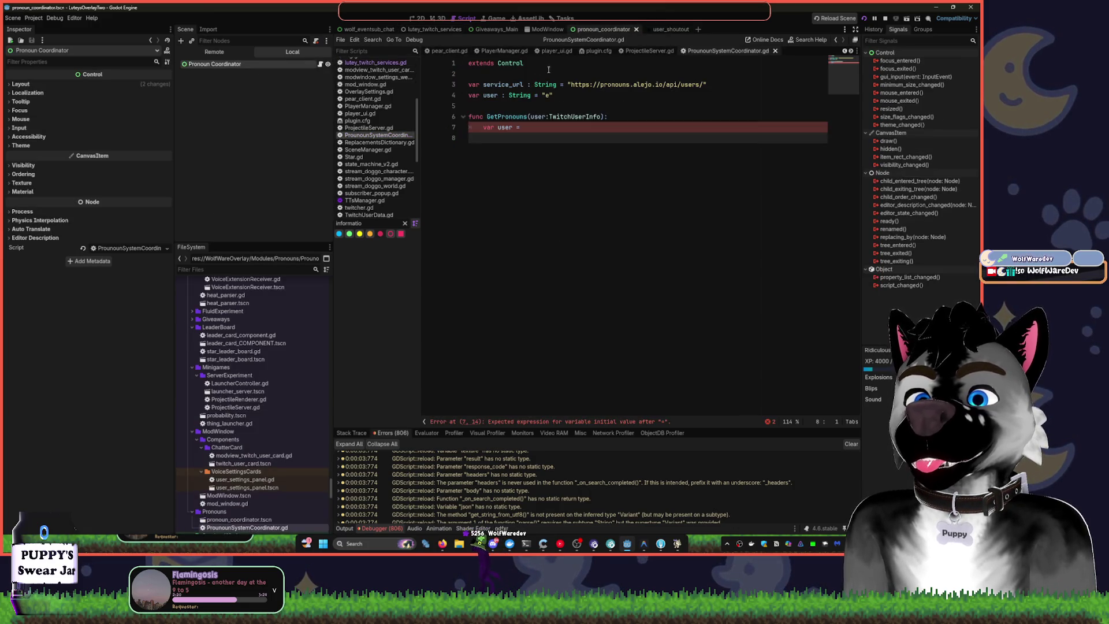
left_click(508, 127)
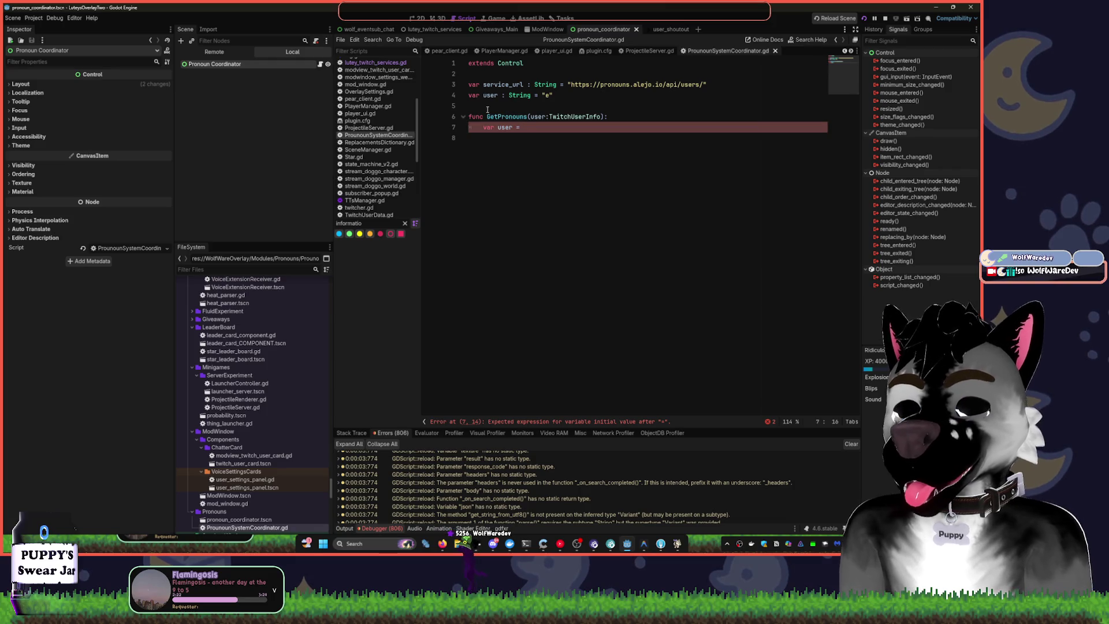
type("\"")
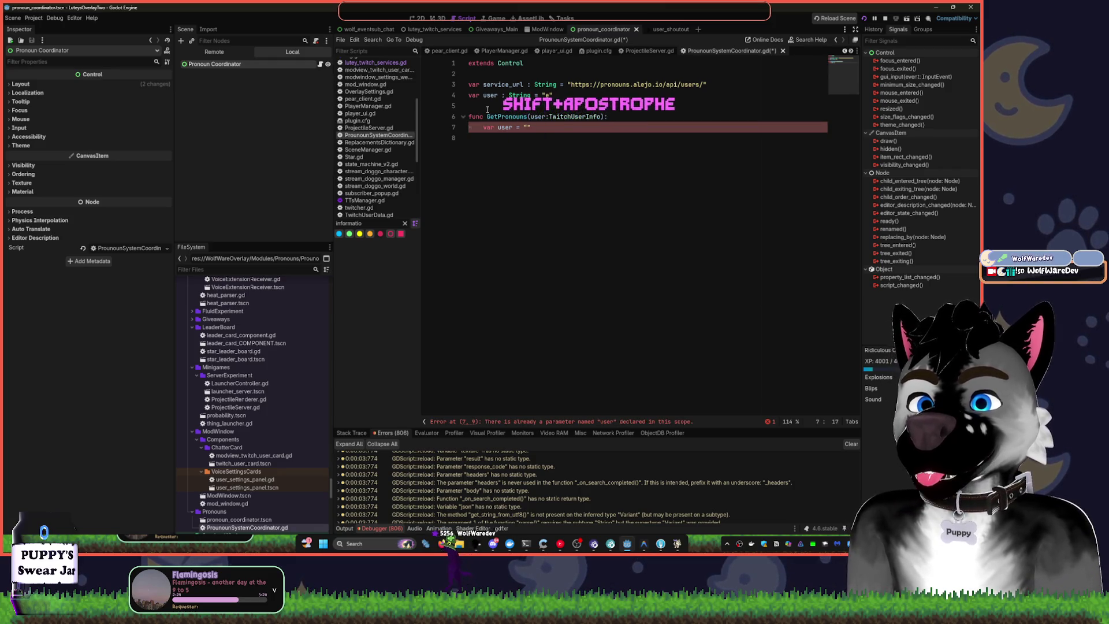
left_click(656, 139)
key("ctrl+s")
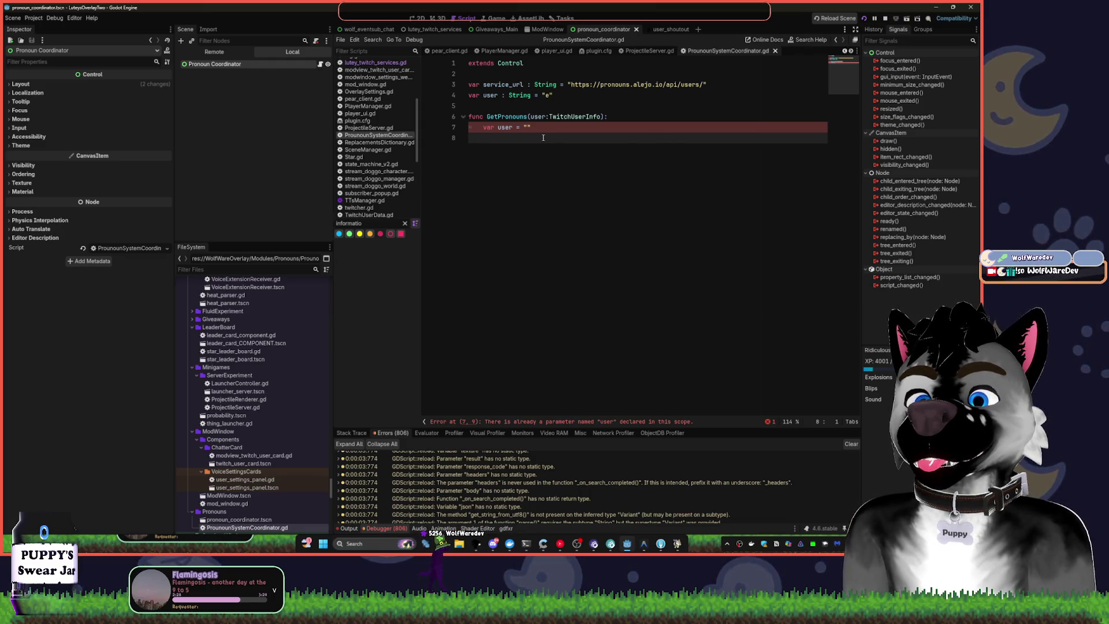
Step: Replace the clashing var user line in GetPronouns with pass
left_click(503, 128)
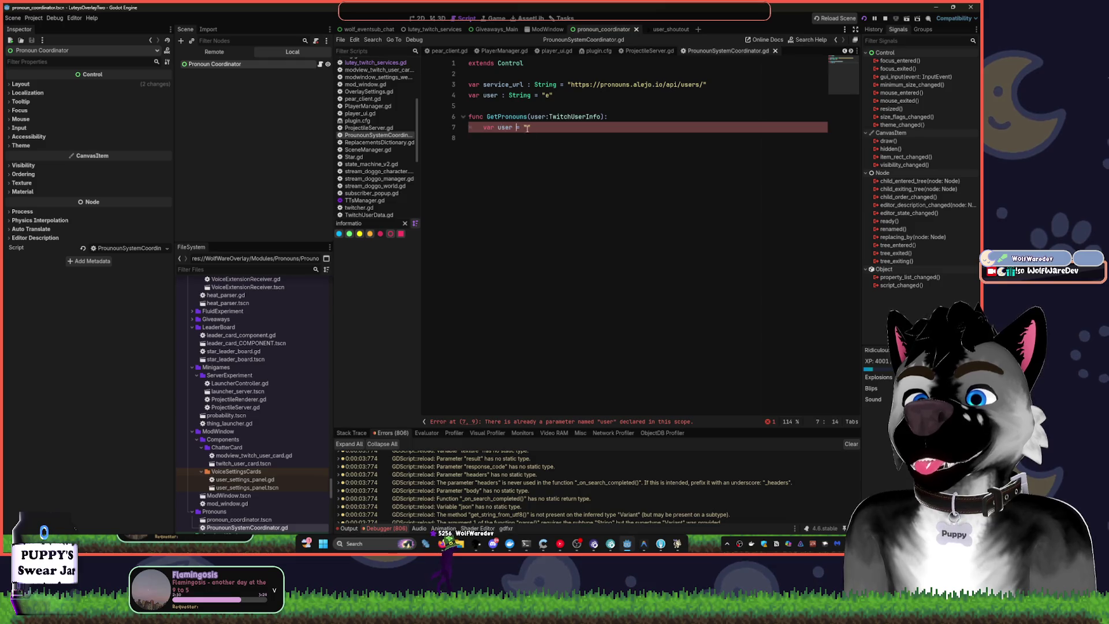
key("Left")
key("Left")
key("Left")
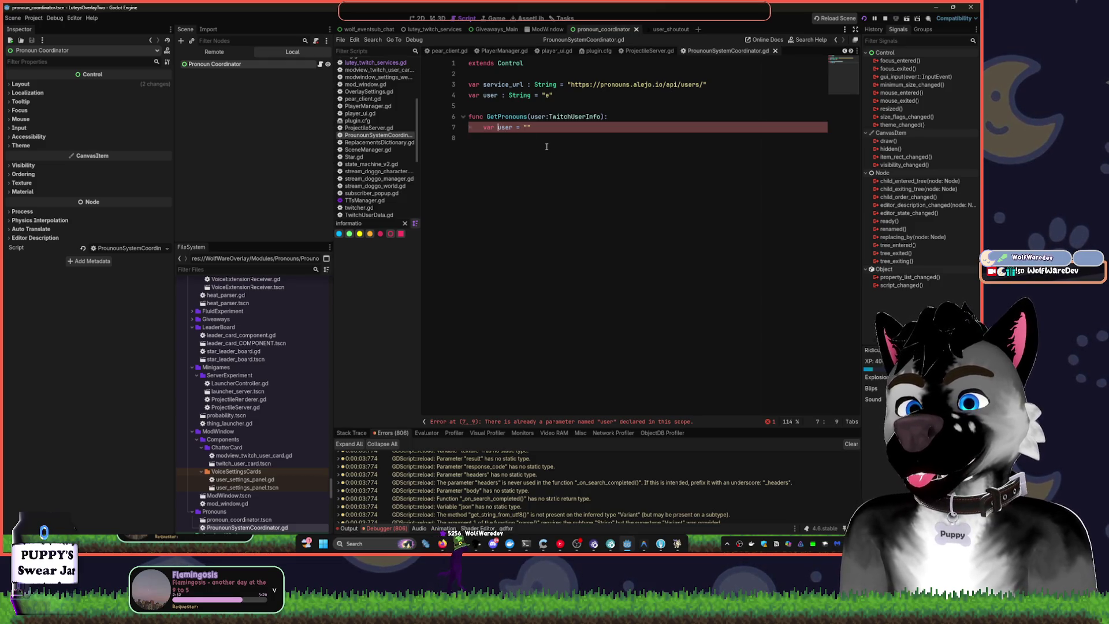
key("shift+End")
type("pass")
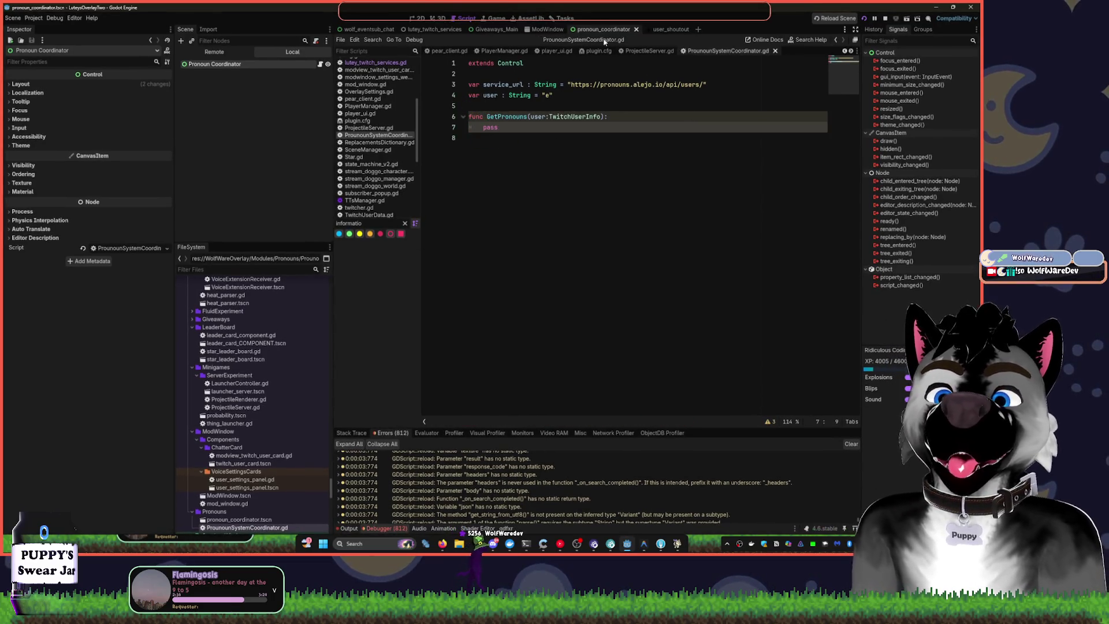
Step: Close the pronoun_coordinator and ModWindow scenes and switch to the user_shoutout scene
middle_click(596, 30)
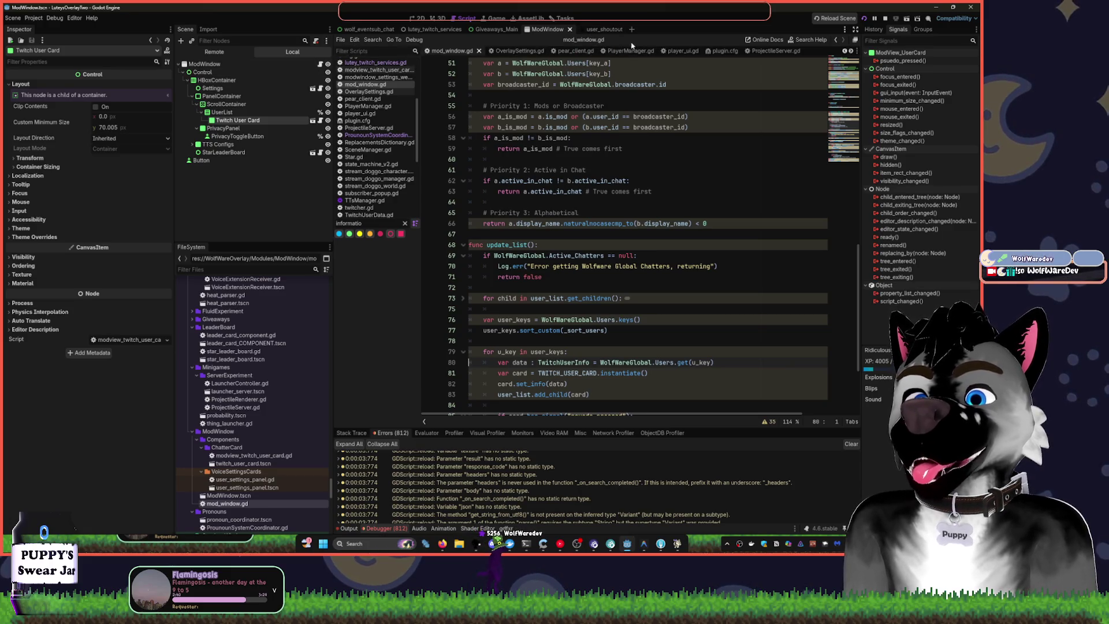
middle_click(548, 31)
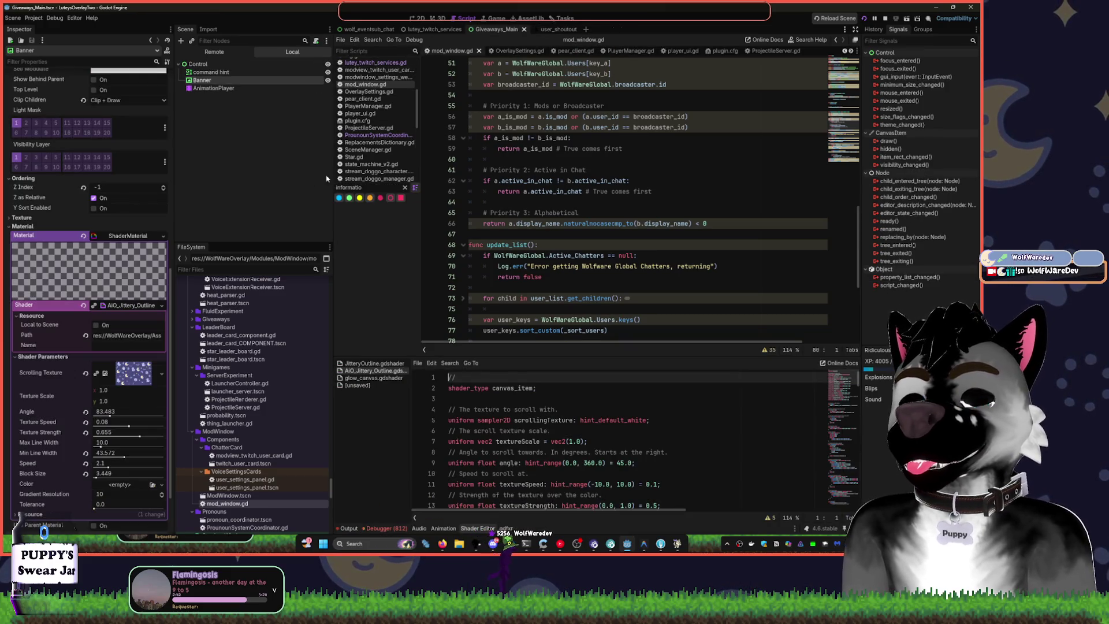
left_click(559, 30)
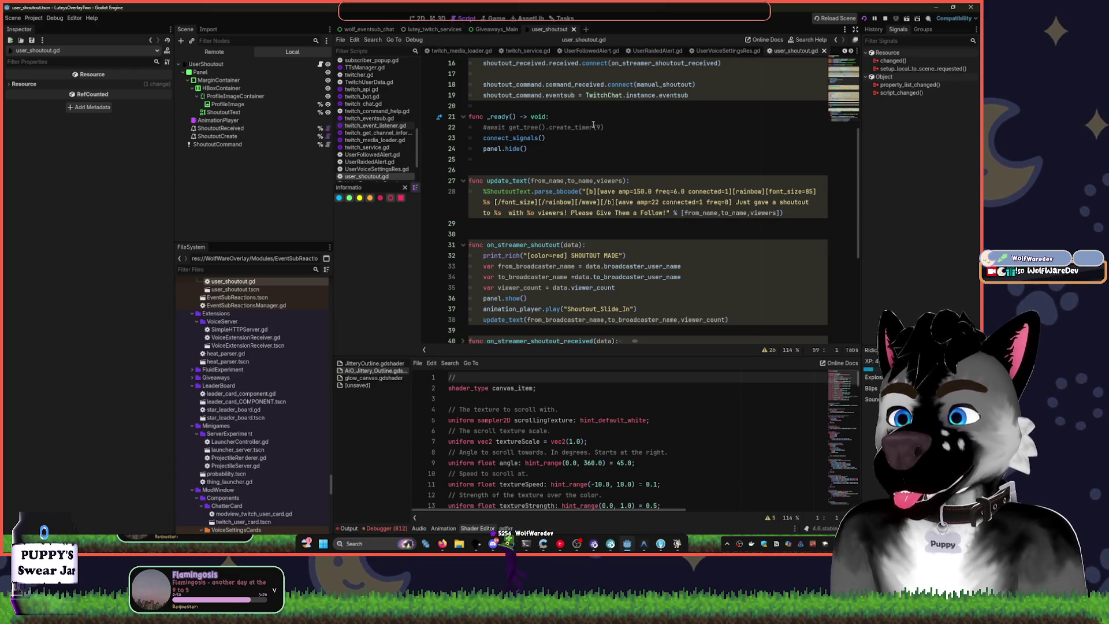
Step: Select target_user.id in manual_shoutout's get_channel_info call and jump to that definition in WolfWareGlobal.gd
scroll(642, 202, "down", 1)
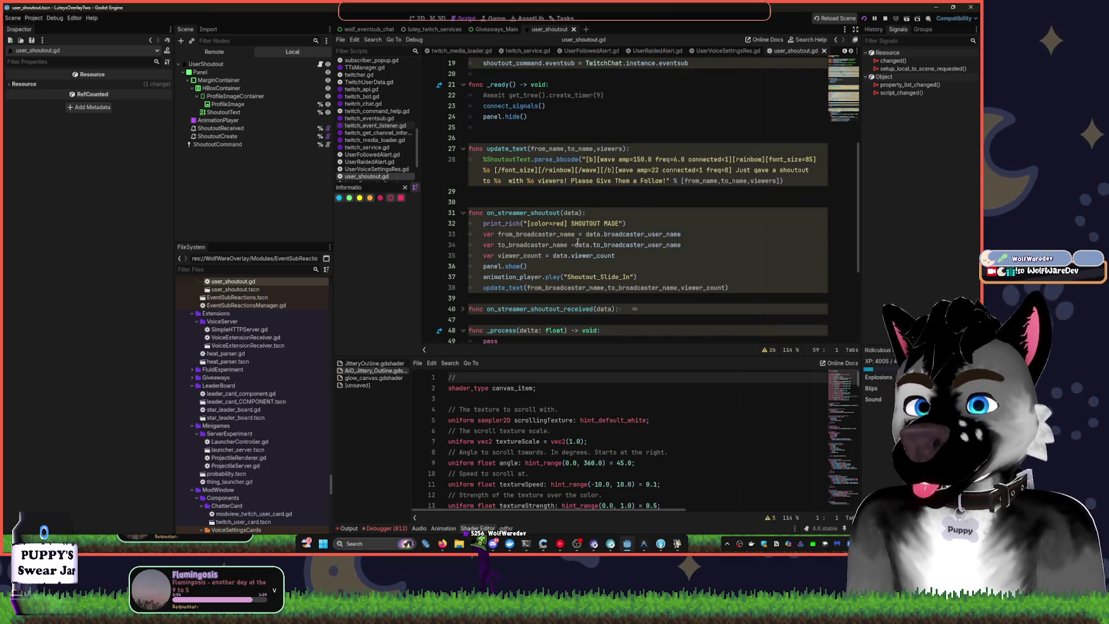
left_click(577, 244)
scroll(691, 208, "down", 4)
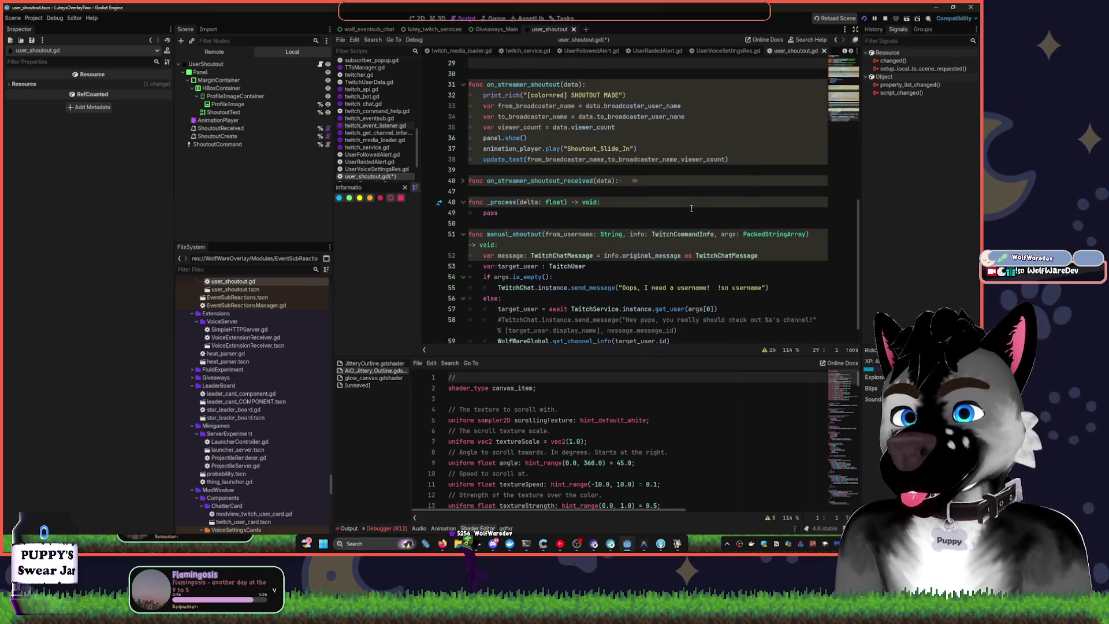
scroll(690, 205, "down", 1)
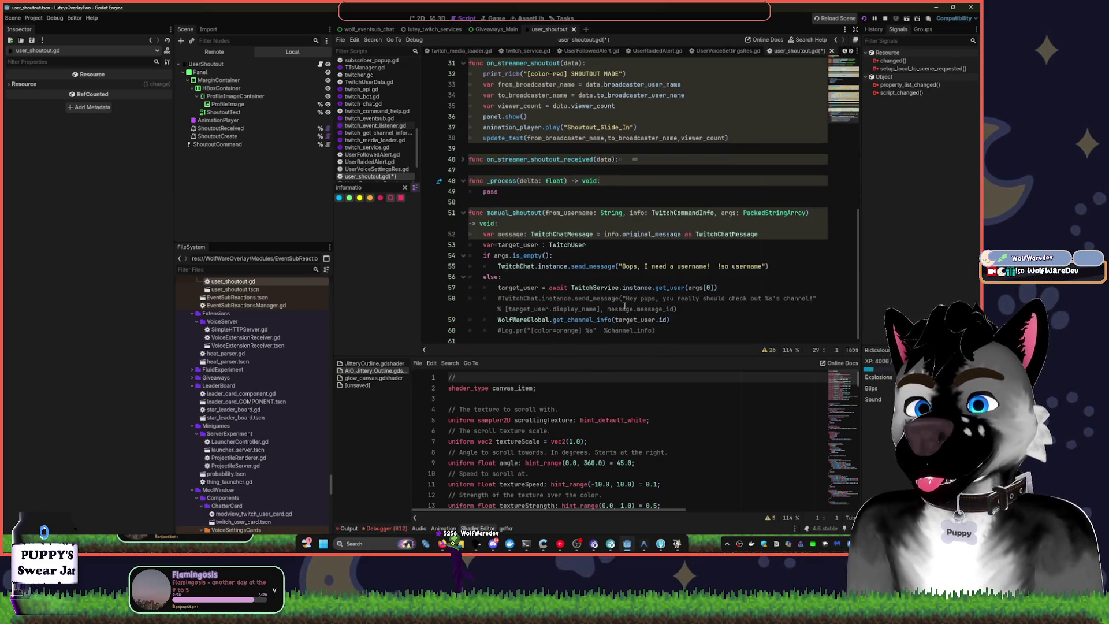
left_click_drag(712, 289, 688, 287)
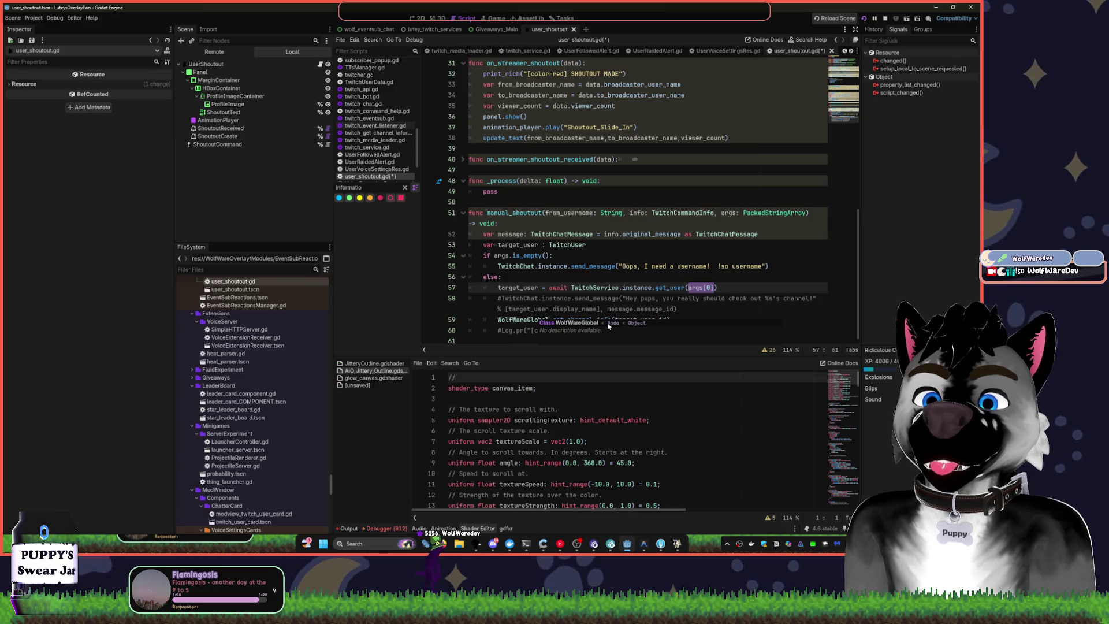
left_click(616, 319)
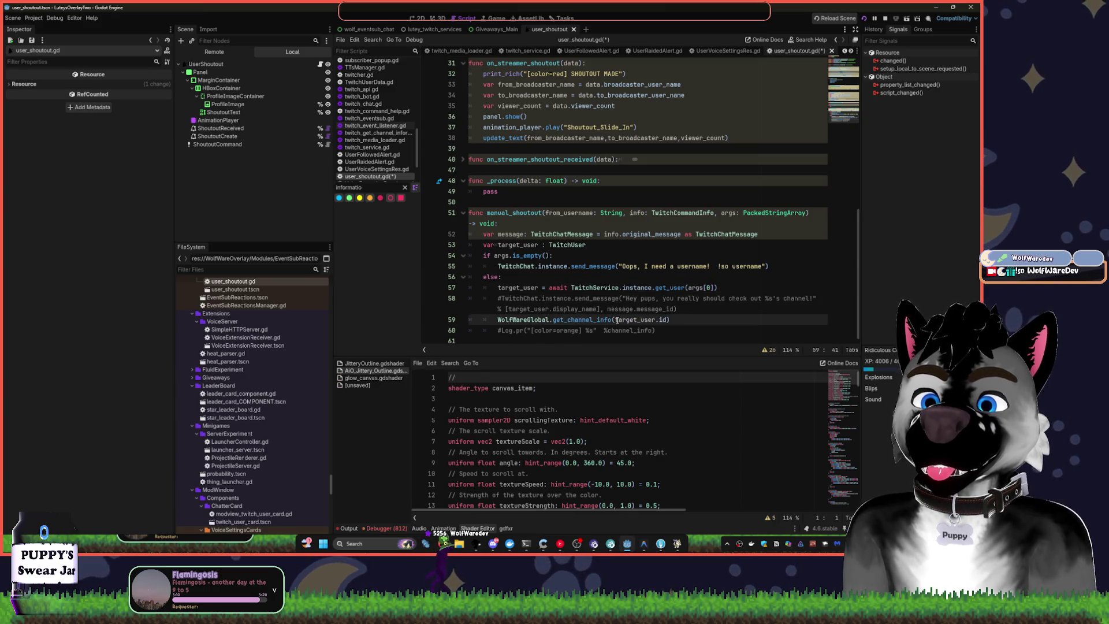
left_click_drag(616, 320, 668, 320)
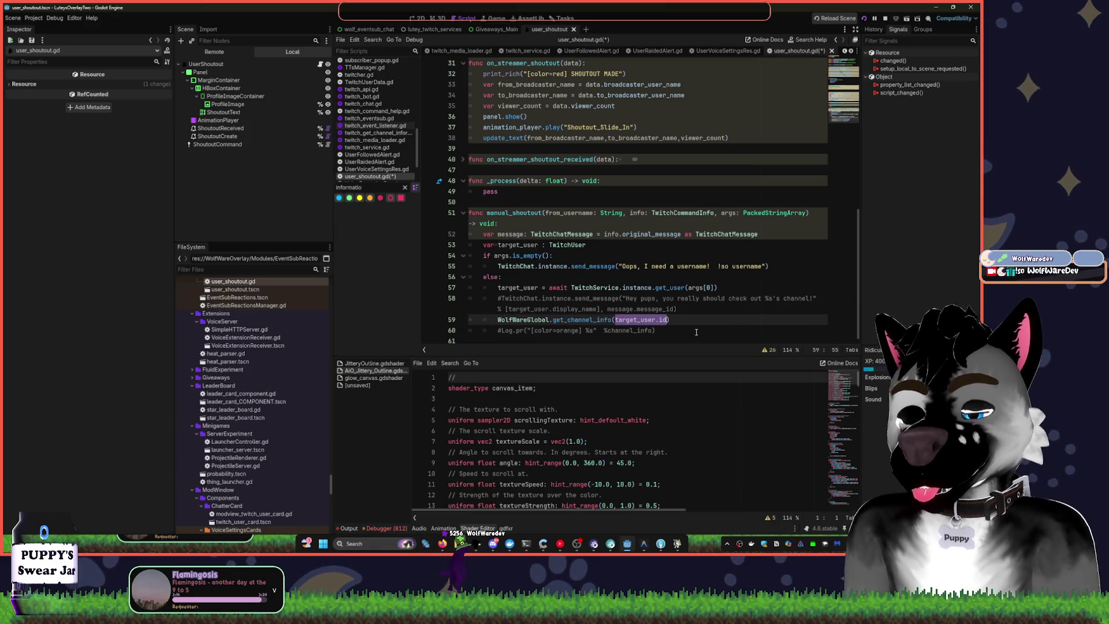
left_click(570, 322, "ctrl")
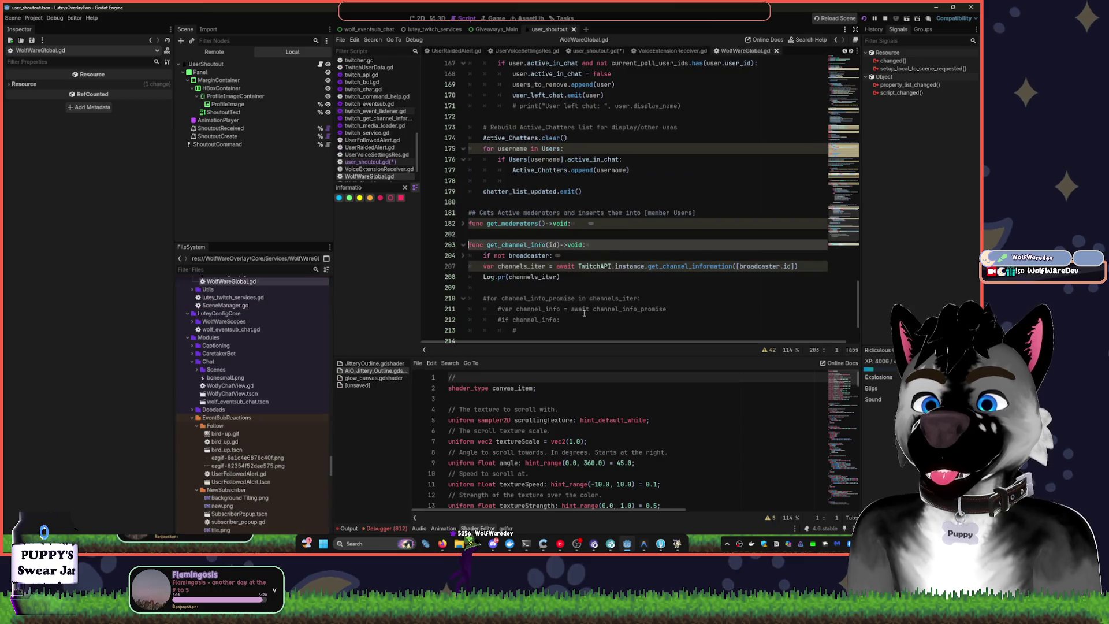
Step: Replace broadcaster.id on line 207 with the pasted broadcaster ID in quotes, and save the script
left_click_drag(739, 267, 793, 266)
type("742419339")
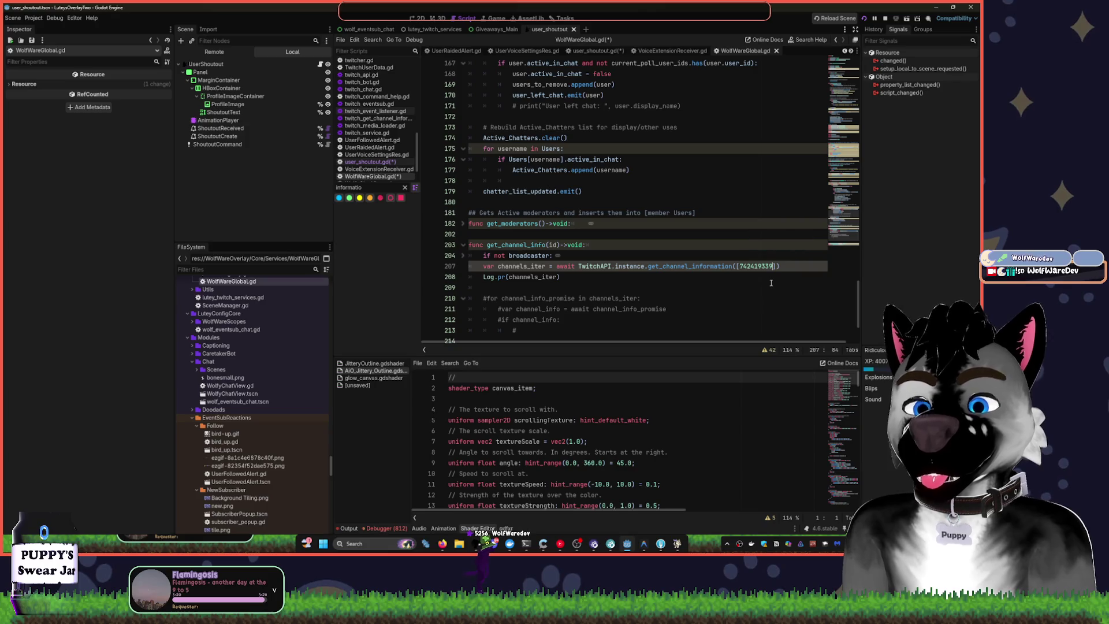
type("\"")
key("Left")
key("Left")
key("Left")
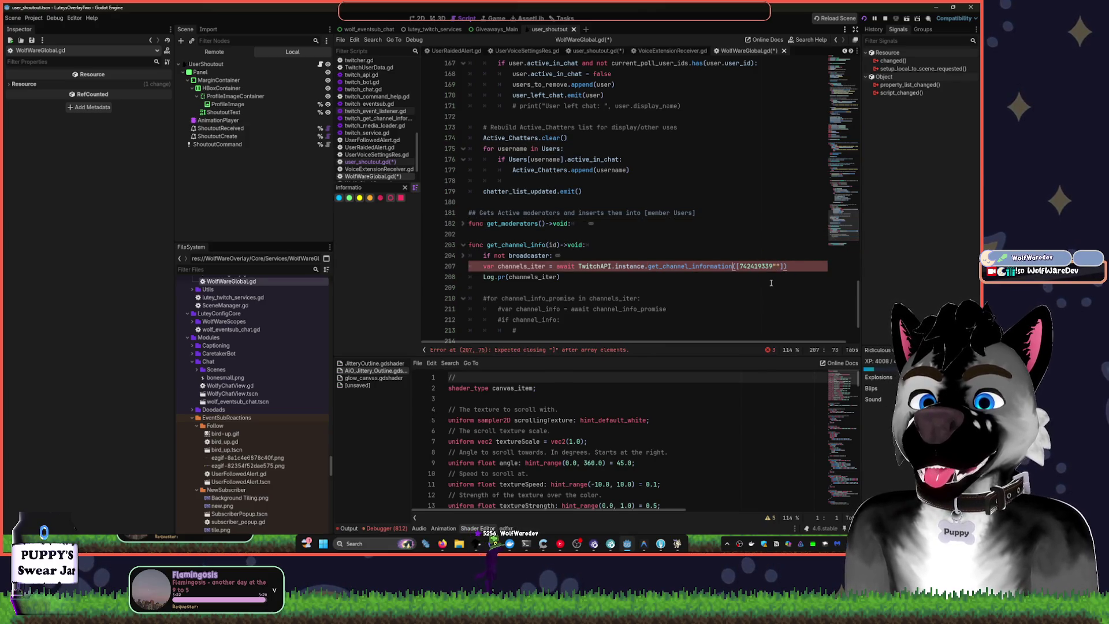
type("\"")
key("Delete")
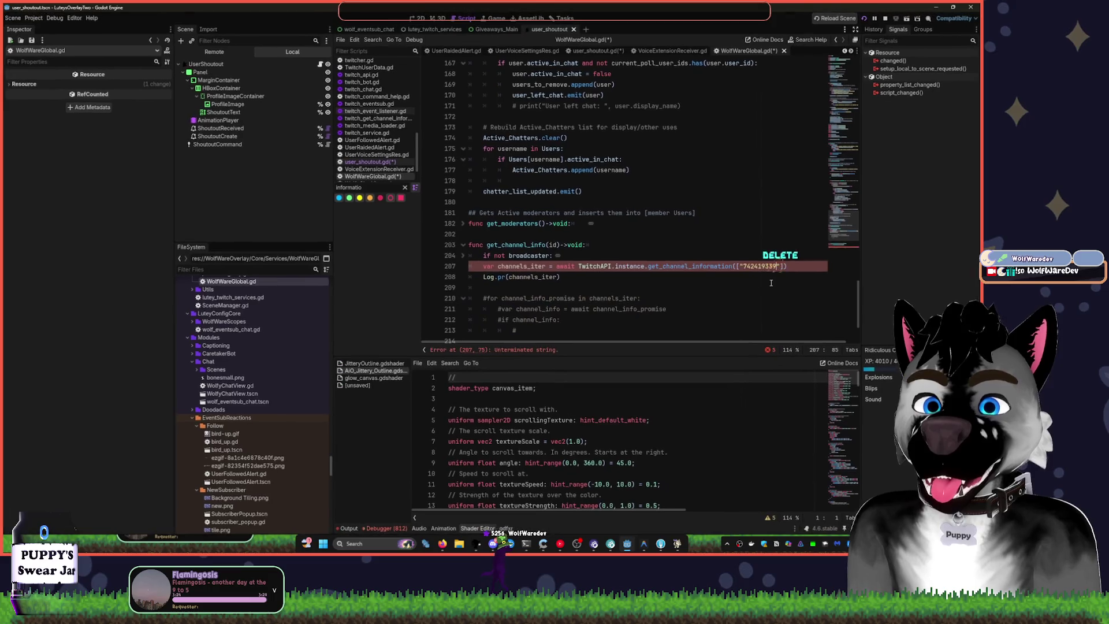
key("Left")
key("Left")
key("Left")
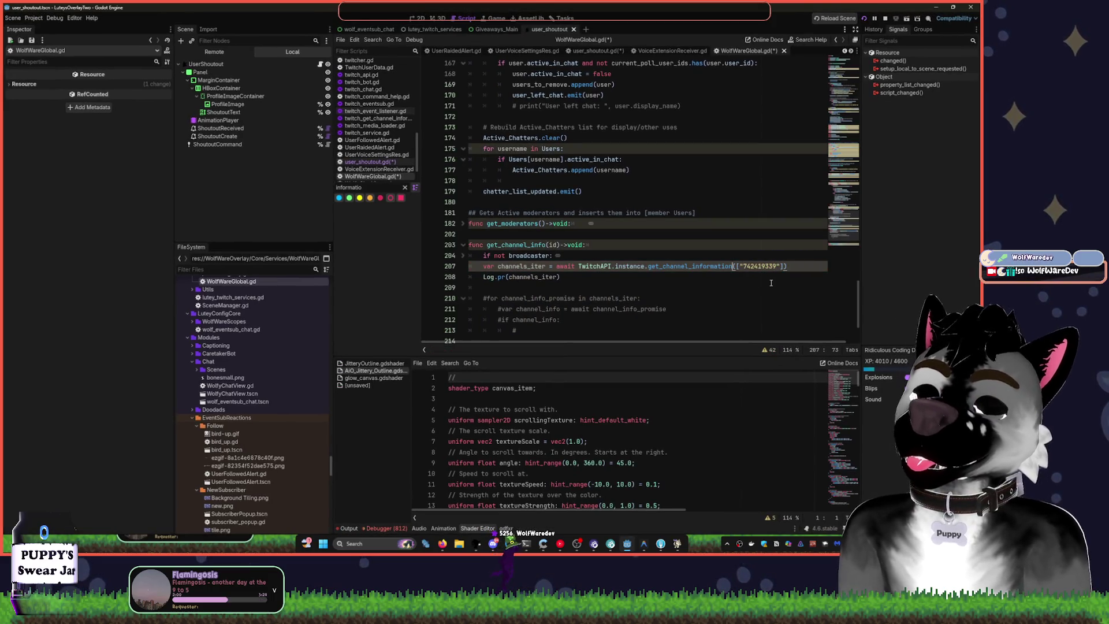
key("ctrl+s")
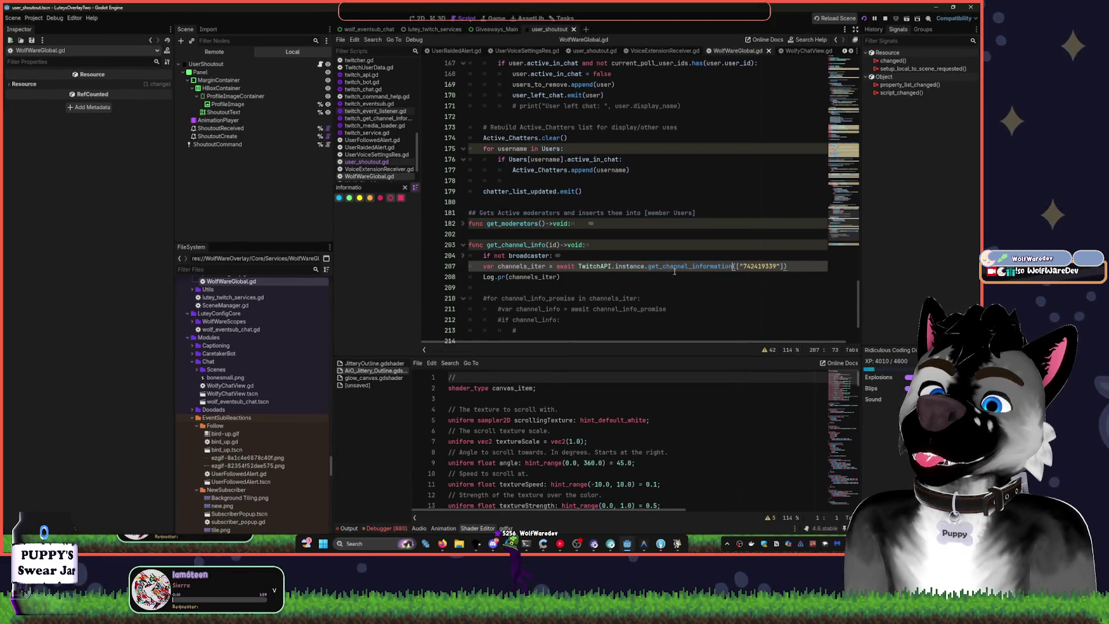
Step: Check the get_channel_information definition in twitch_api.gd, come back, and stop the running project
left_click(680, 267, "ctrl")
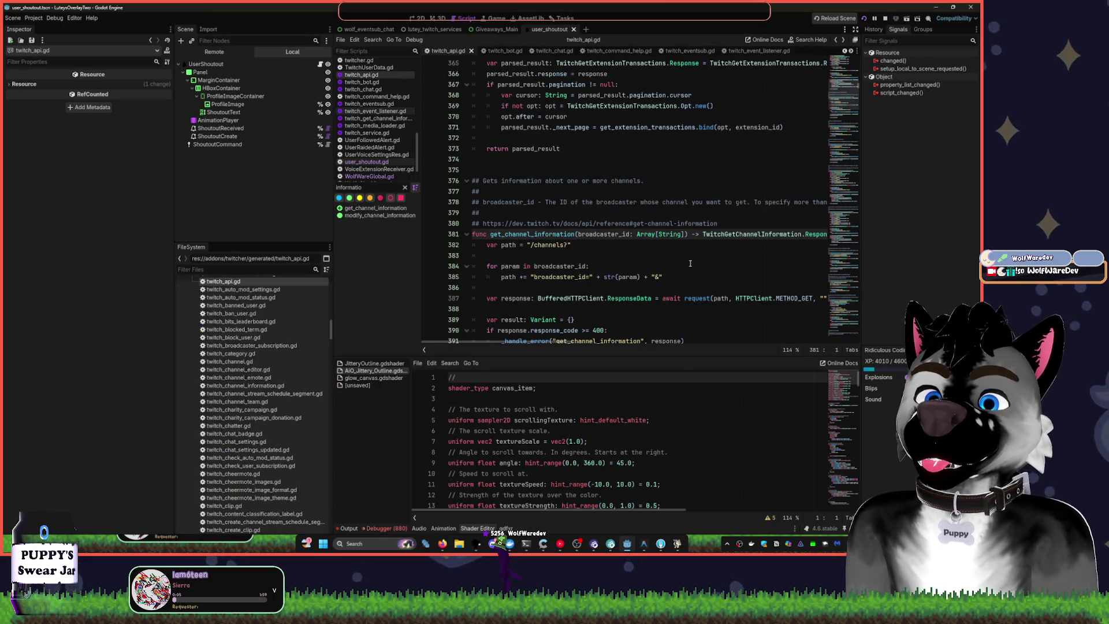
key("alt+Left")
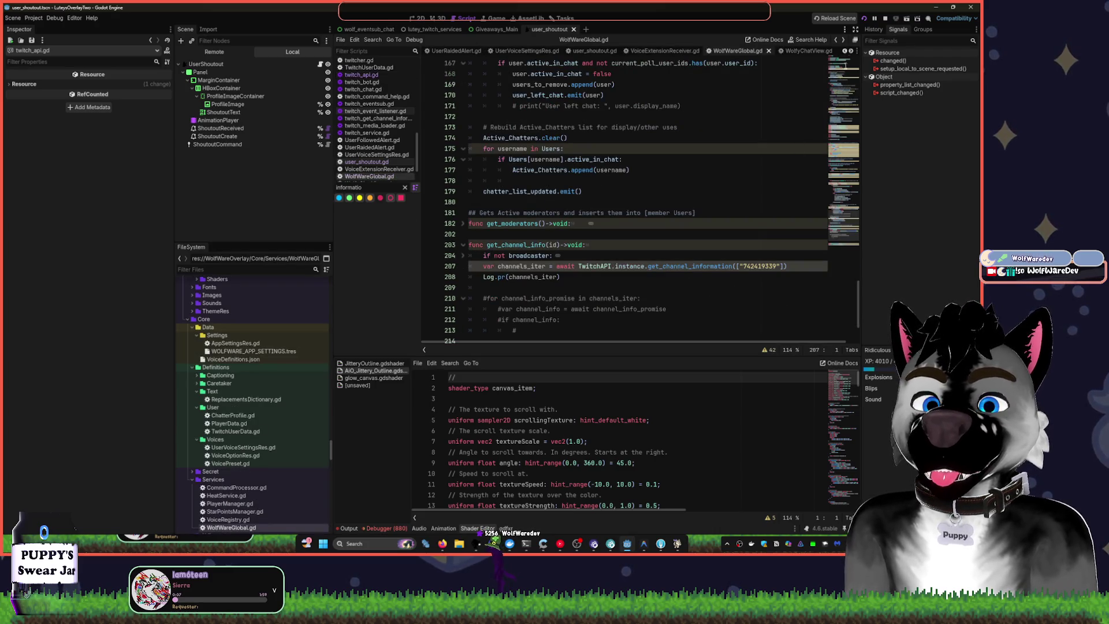
left_click(885, 19)
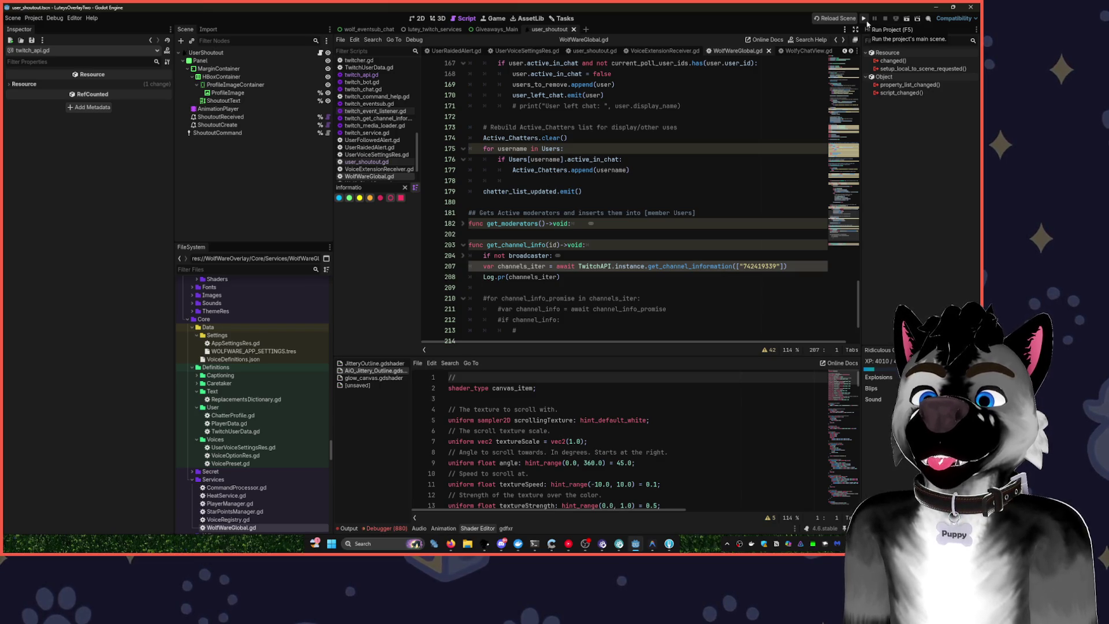
Step: Rerun the project and add a breakpoint on line 208, the Log.pr(channels_iter) line
left_click(867, 22)
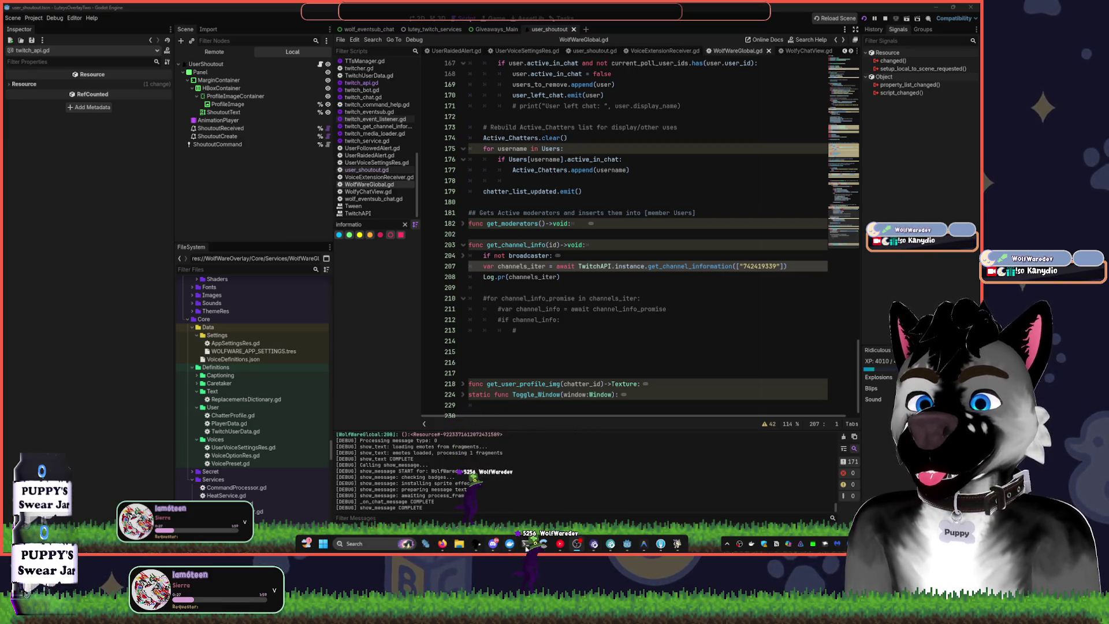
left_click(631, 549)
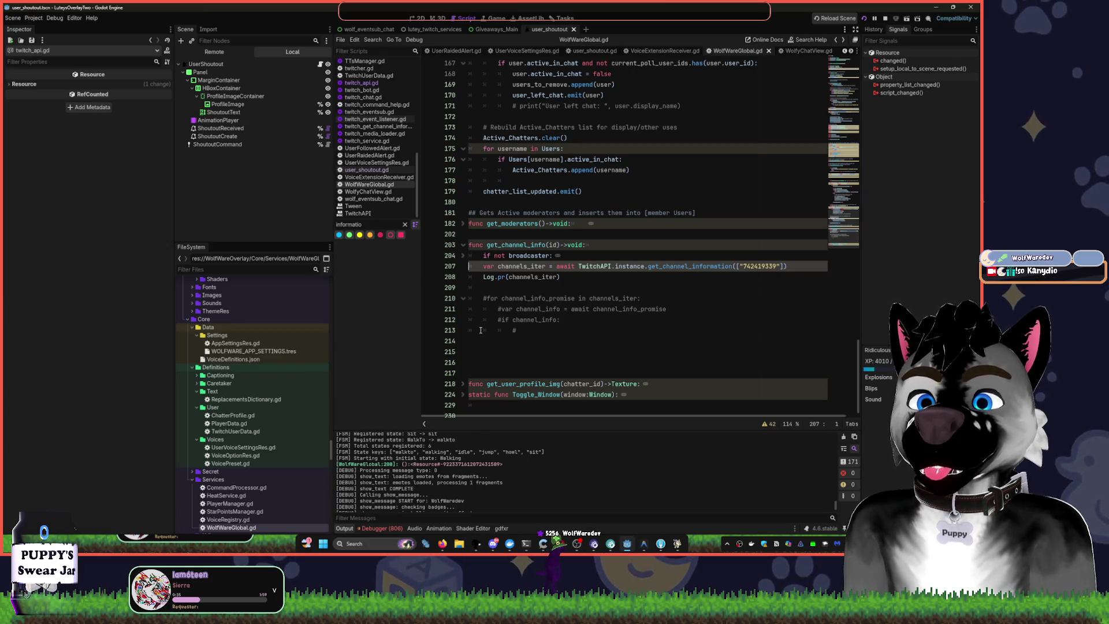
left_click(427, 278)
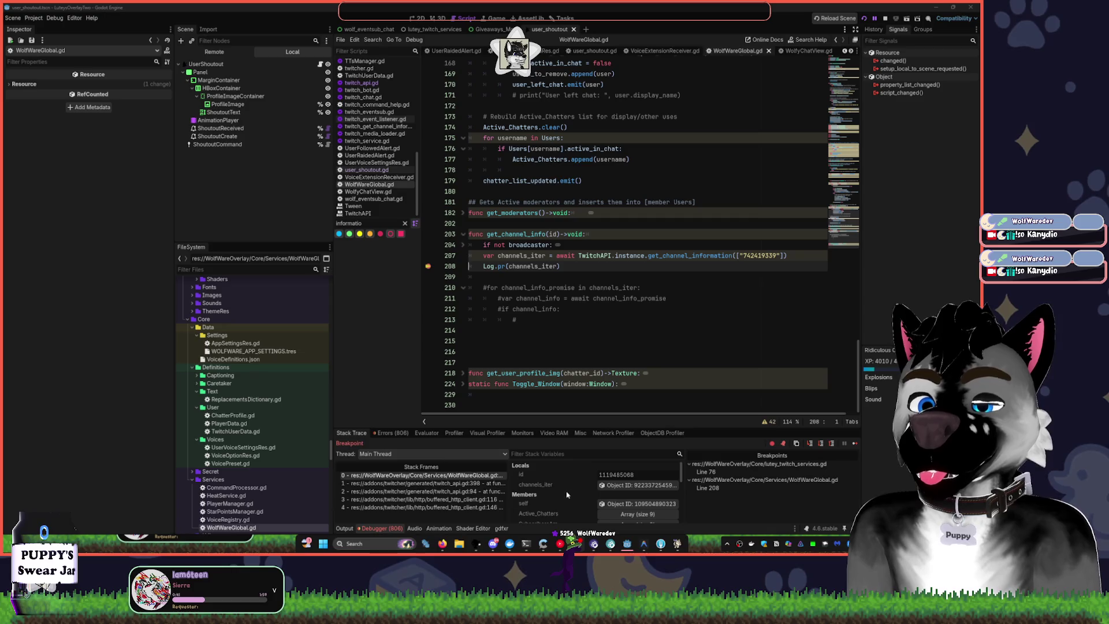
Step: Inspect channels_iter and its Response (code 200), then go to get_channel_information in twitch_api.gd
left_click(607, 486)
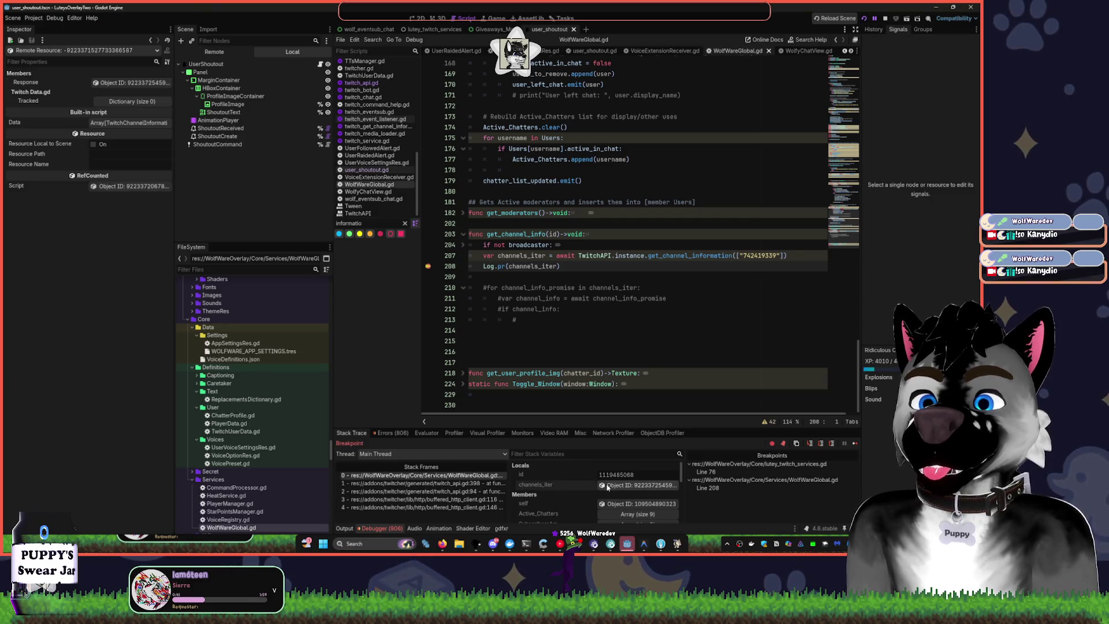
left_click(132, 83)
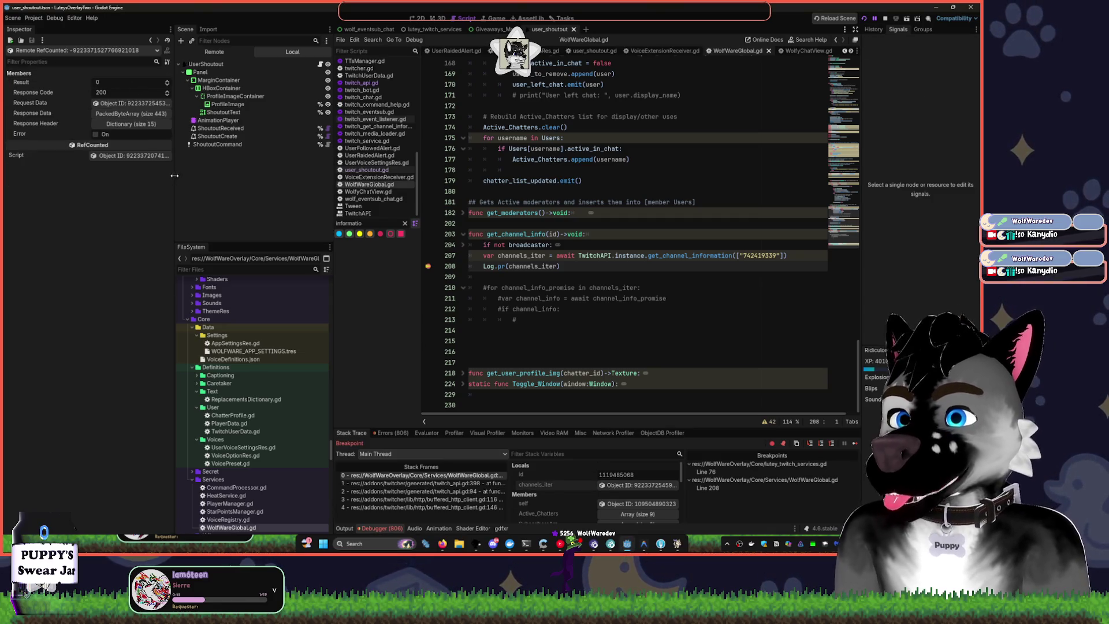
left_click_drag(178, 169, 238, 170)
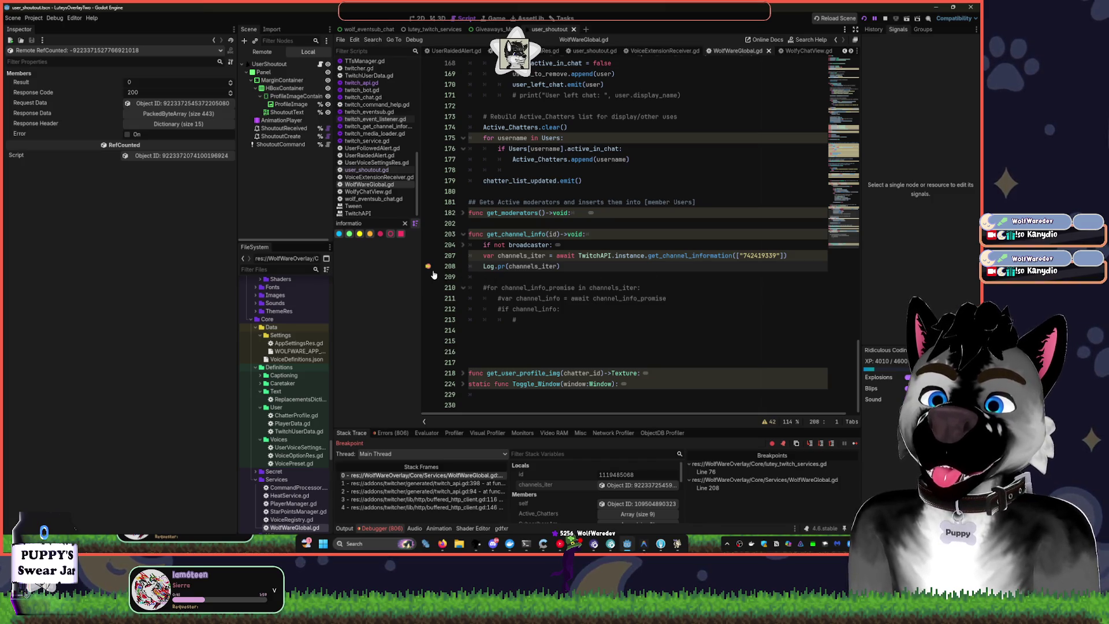
left_click(696, 256, "ctrl")
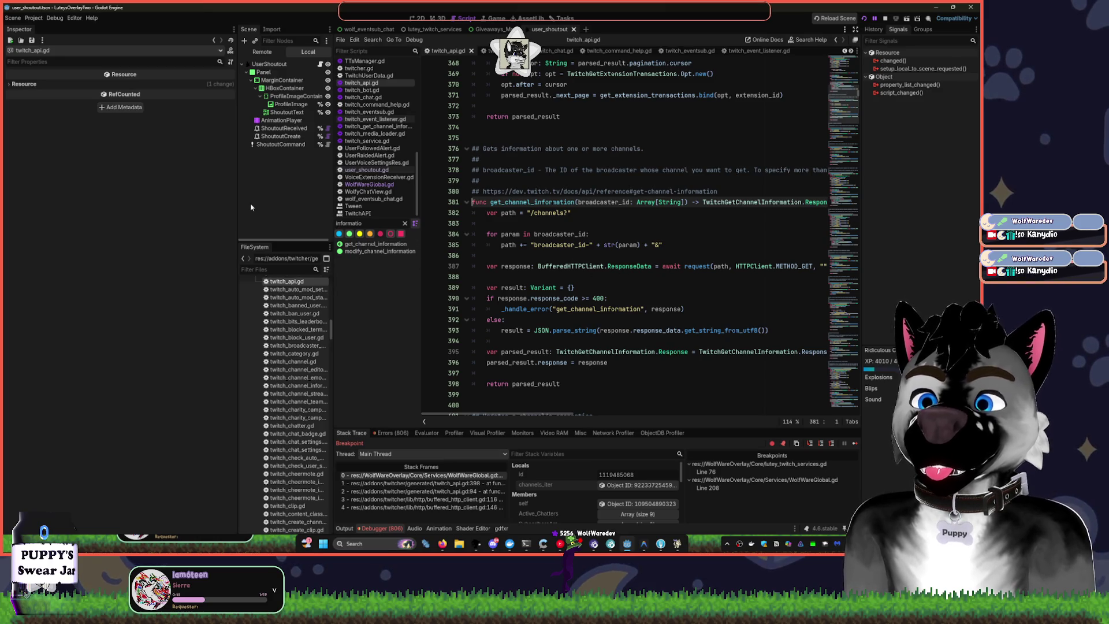
Step: Add a breakpoint at line 398, return parsed_result, and resume so execution pauses there
left_click_drag(235, 196, 139, 195)
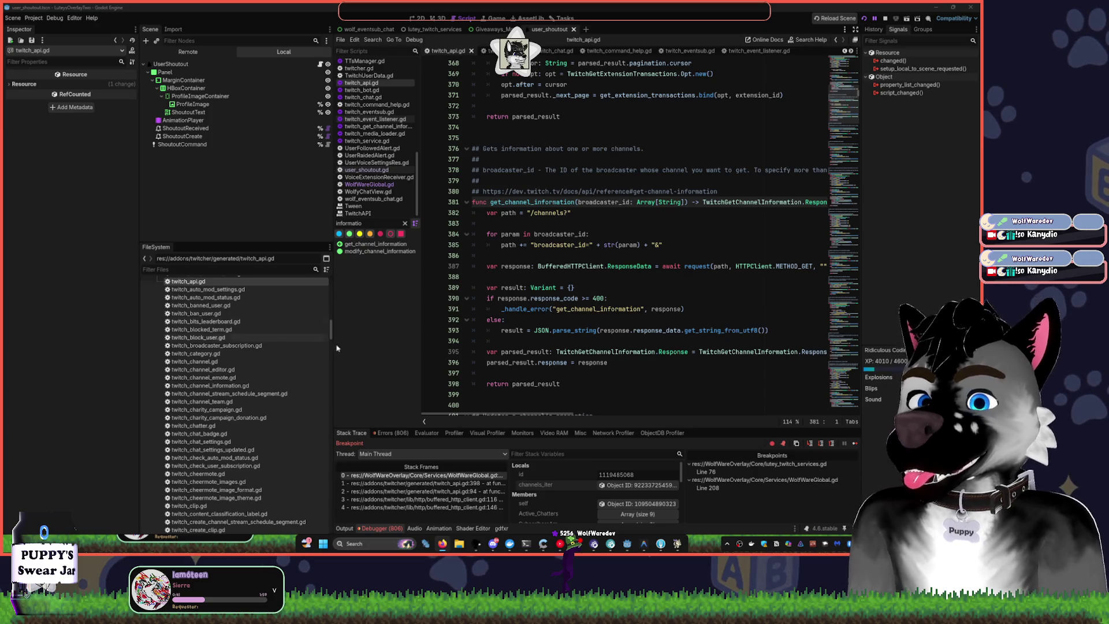
left_click(426, 385)
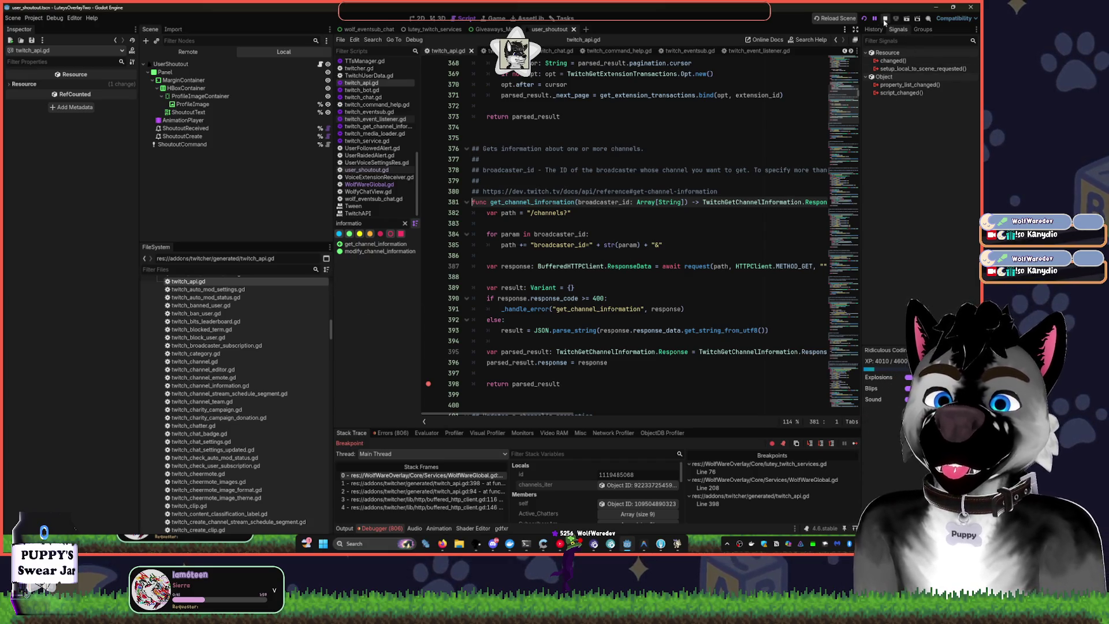
scroll(582, 473, "down", 10)
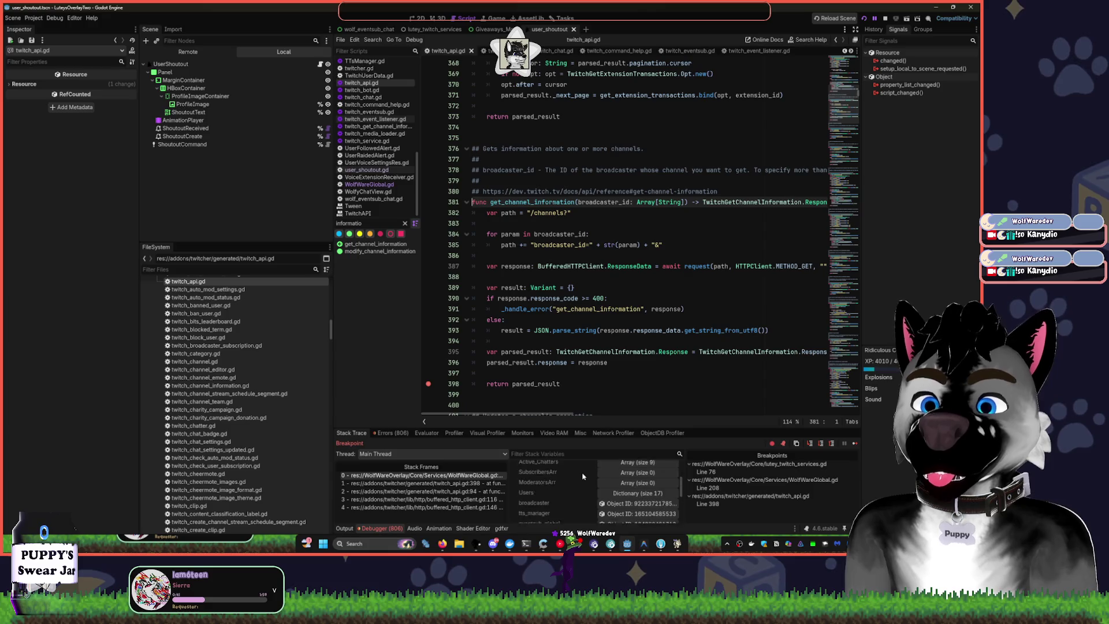
scroll(582, 480, "down", 5)
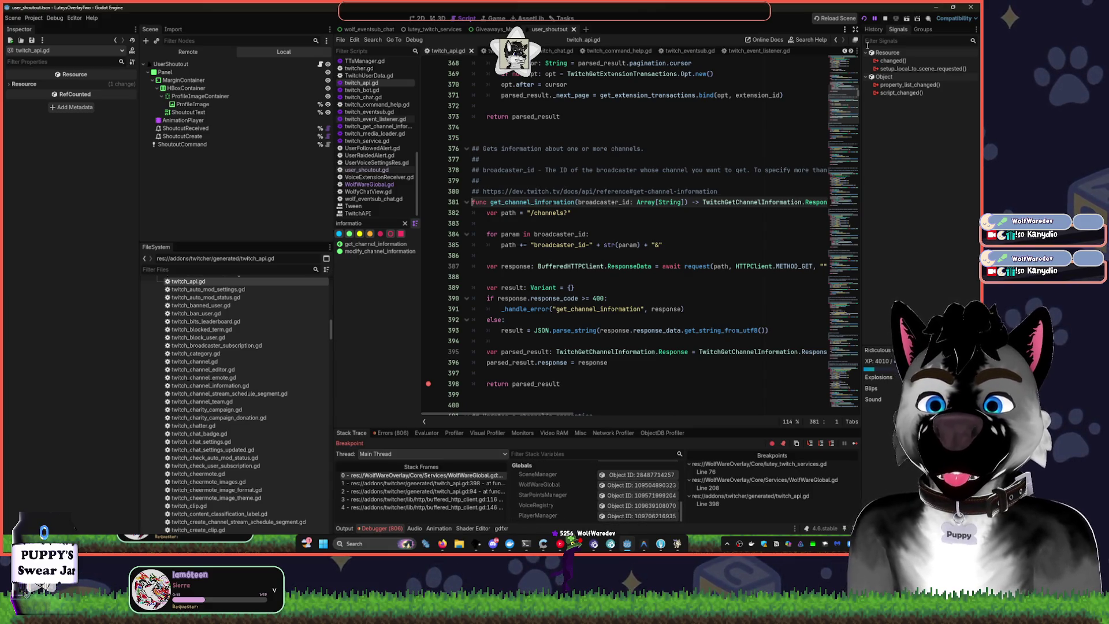
key("F12")
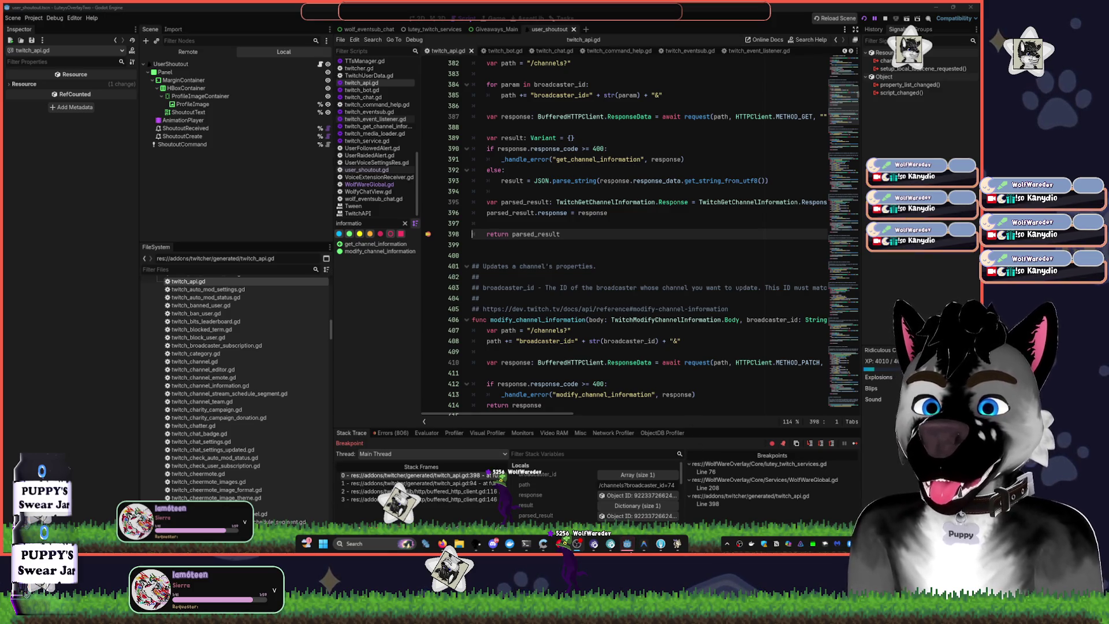
Step: Check the broadcaster_id array and the request path in the paused stack variables
mouse_move(627, 545)
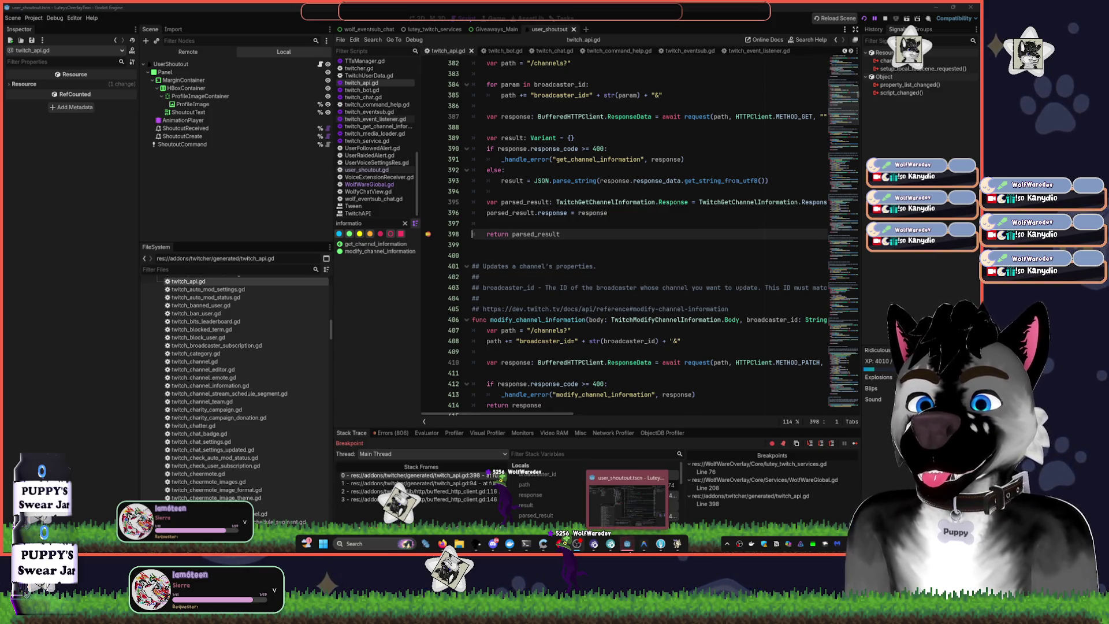
left_click(629, 546)
left_click(631, 547)
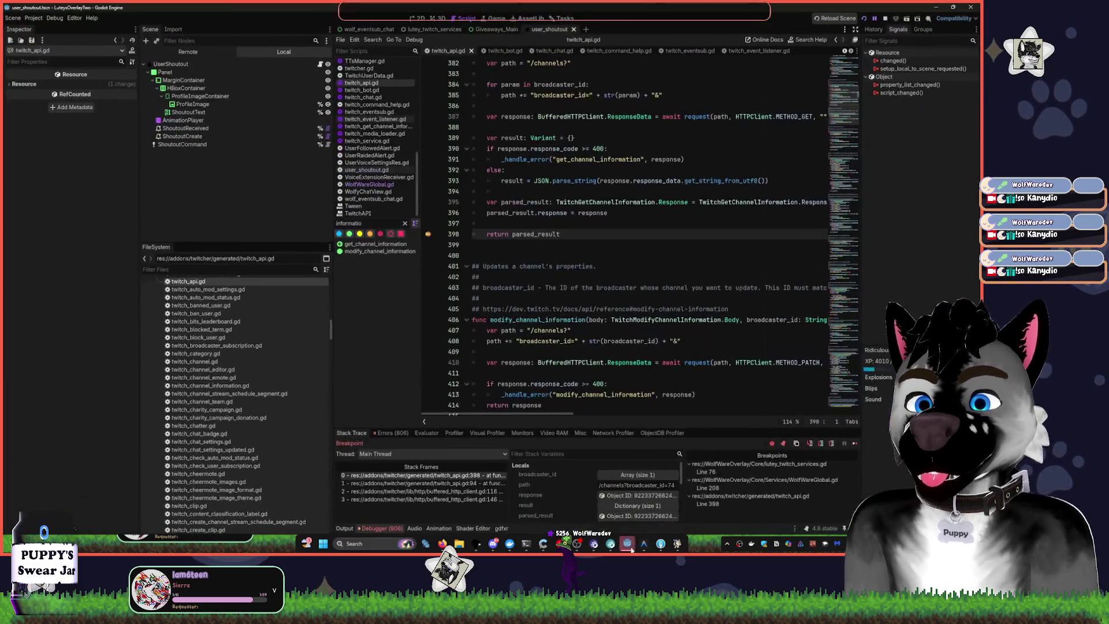
left_click(638, 475)
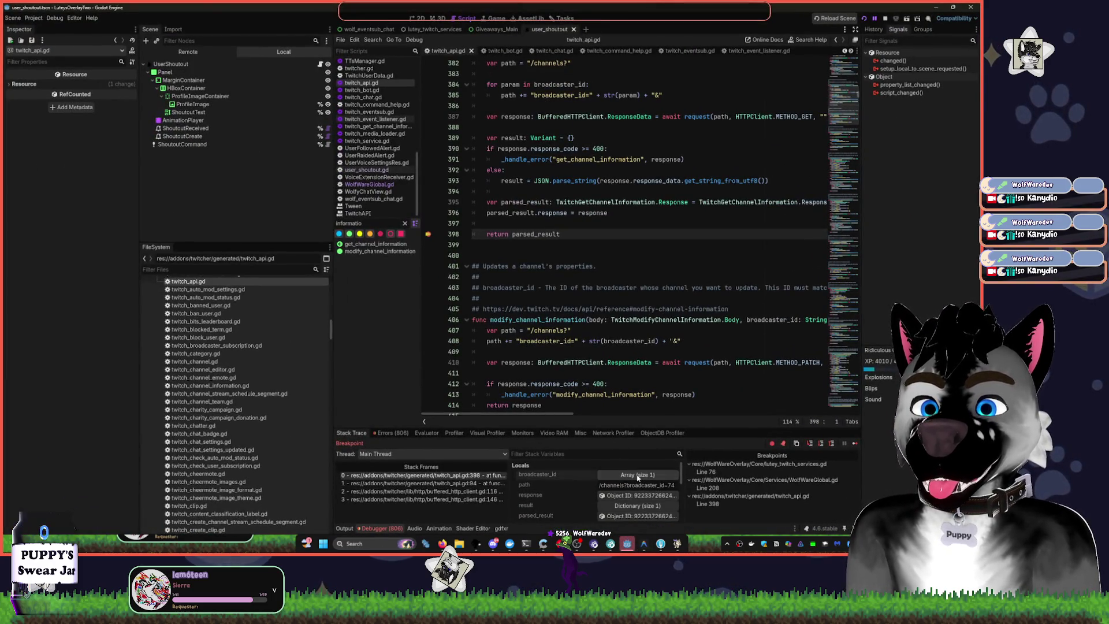
left_click(636, 475)
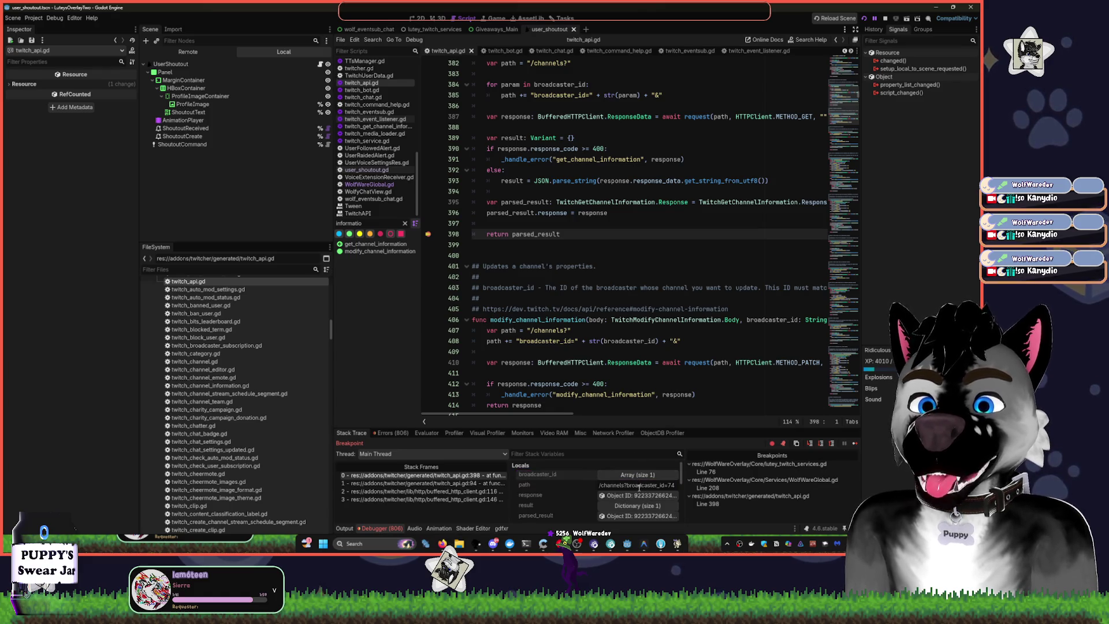
left_click_drag(621, 486, 709, 484)
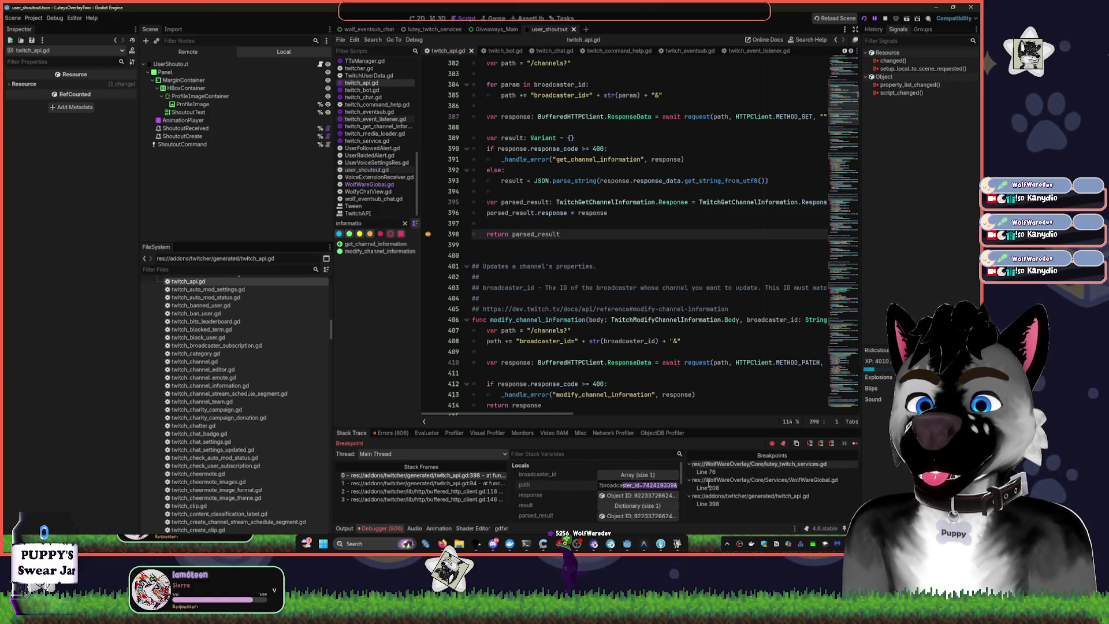
Step: Inspect the response's result data array and parsed_result, then continue to the line 208 breakpoint
left_click(647, 496)
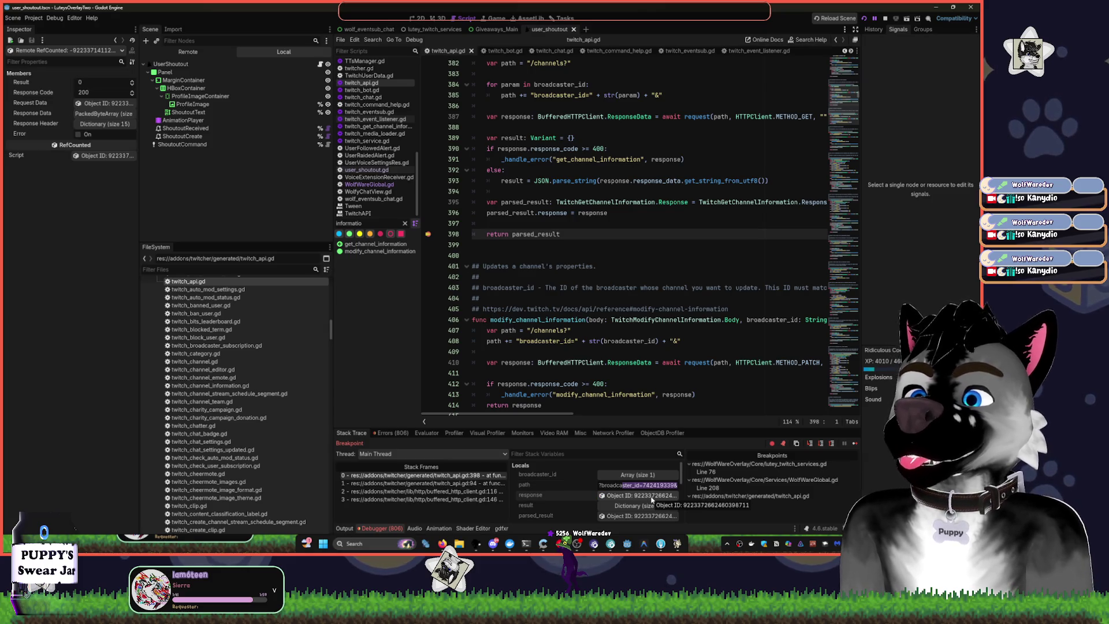
left_click(646, 507)
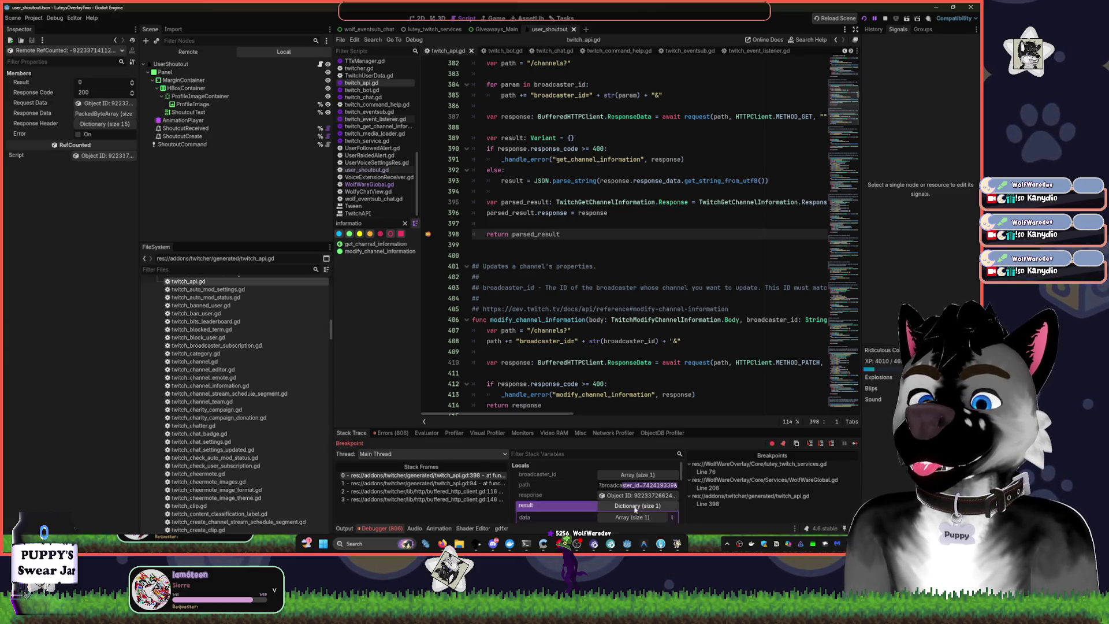
left_click(633, 516)
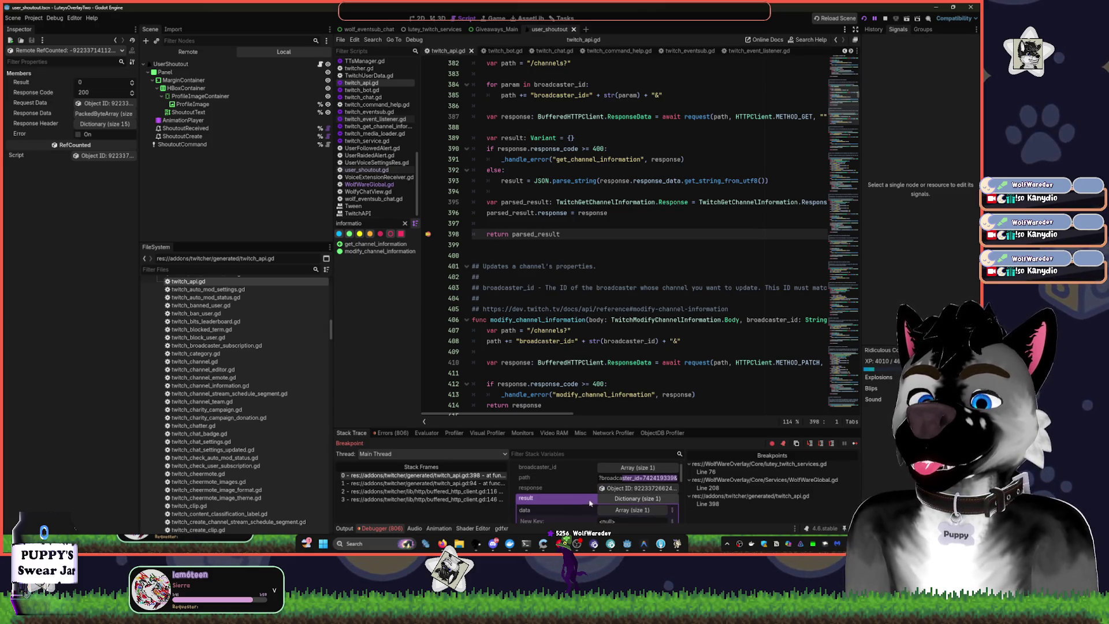
left_click(631, 515)
scroll(601, 491, "down", 1)
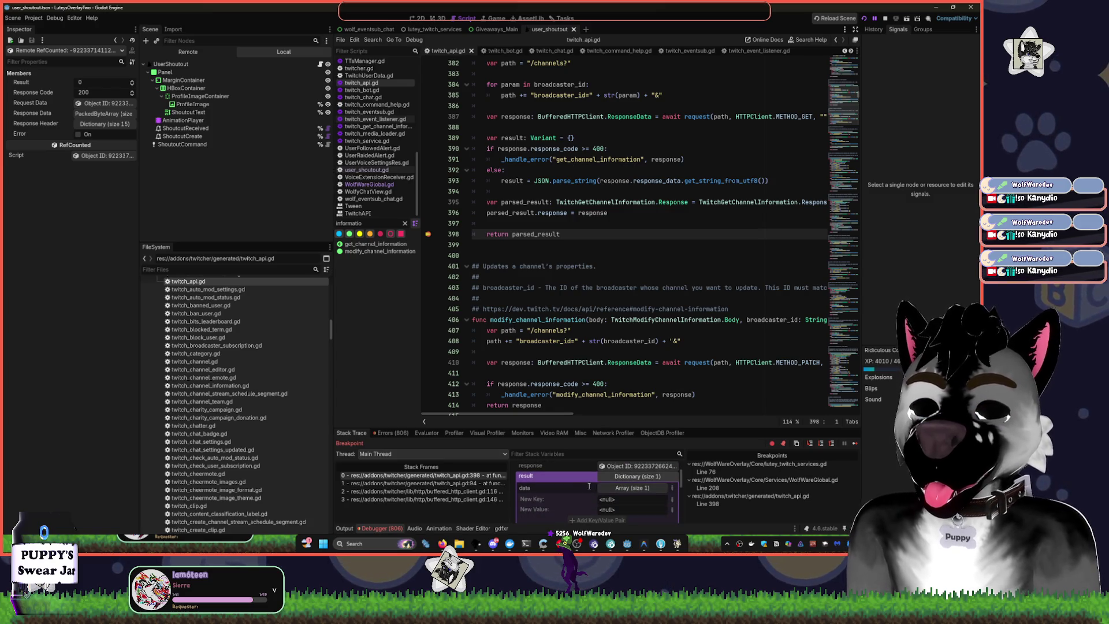
scroll(613, 486, "down", 3)
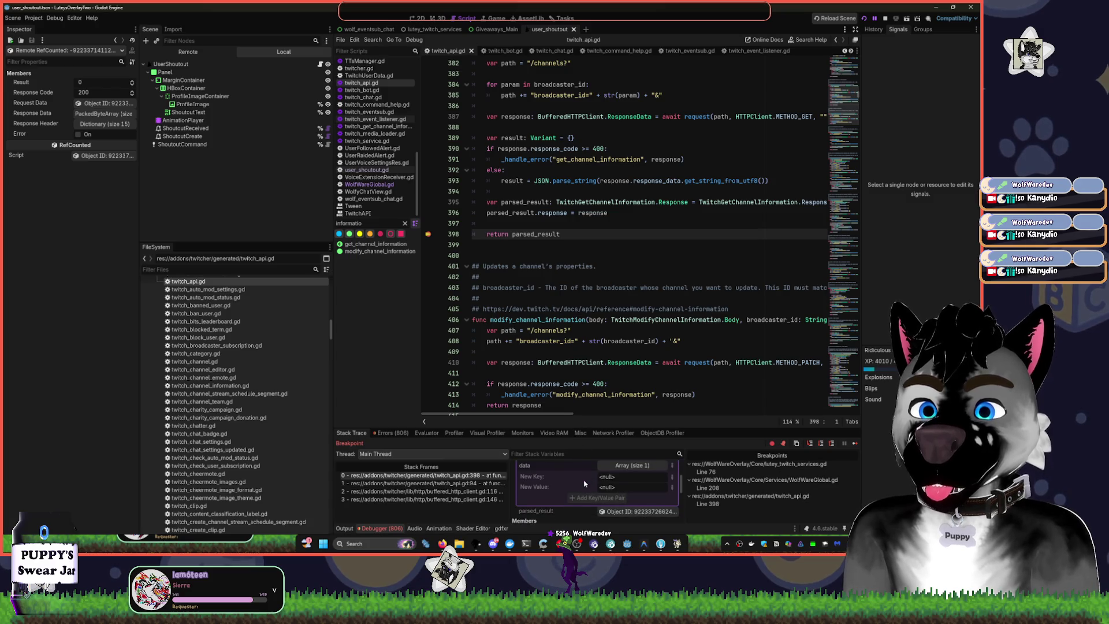
left_click(631, 505)
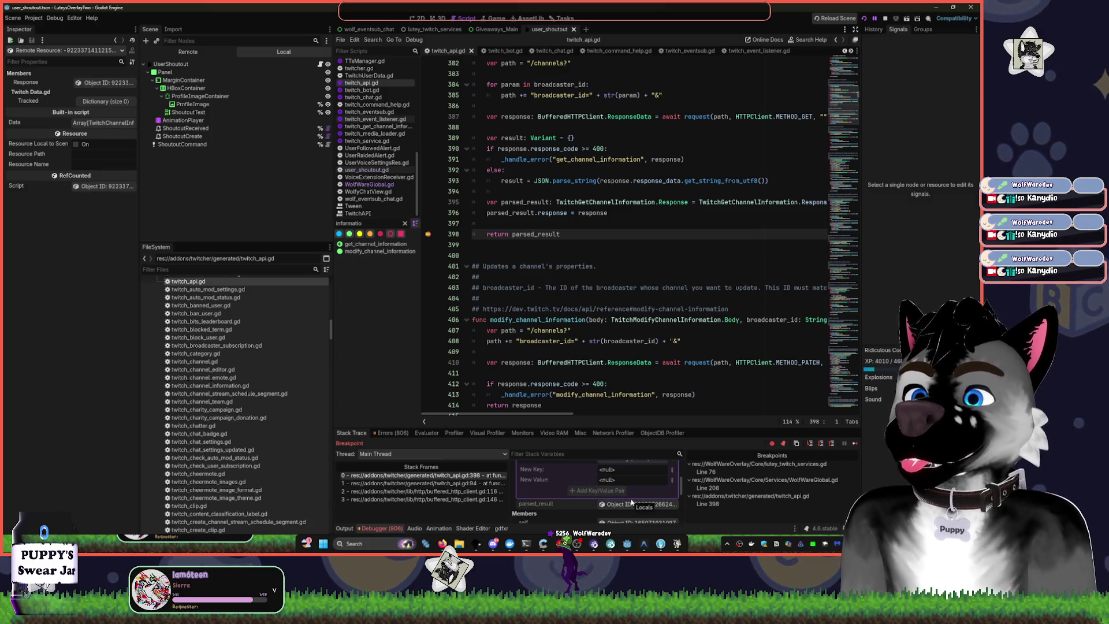
key("F12")
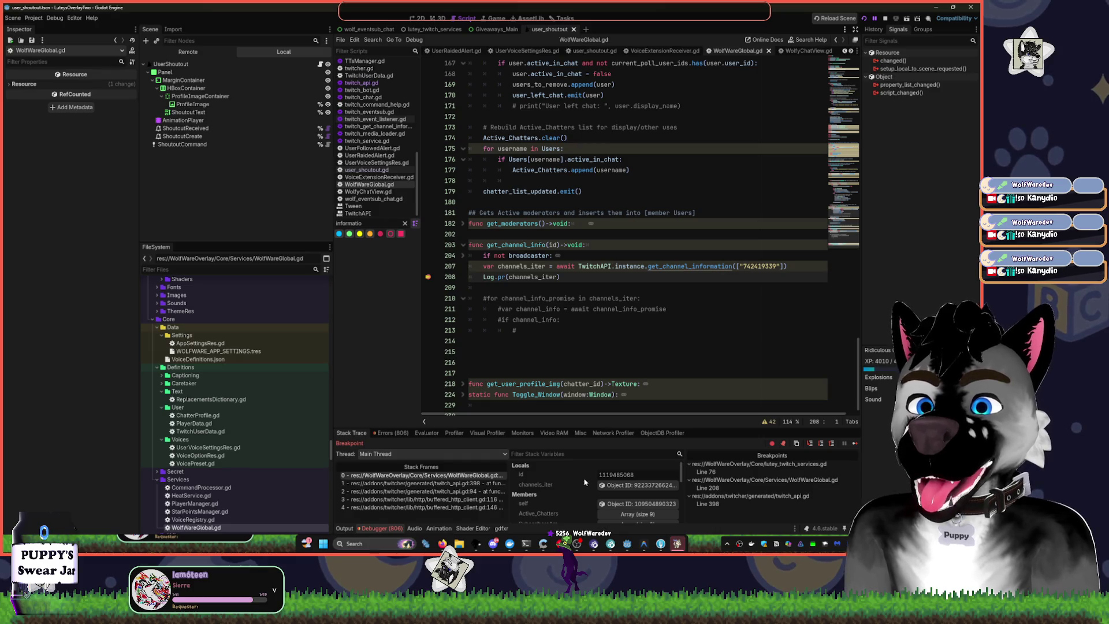
Step: Inspect channels_iter at line 208, resume the game, and bring the Antigravity editor forward
left_click(594, 480)
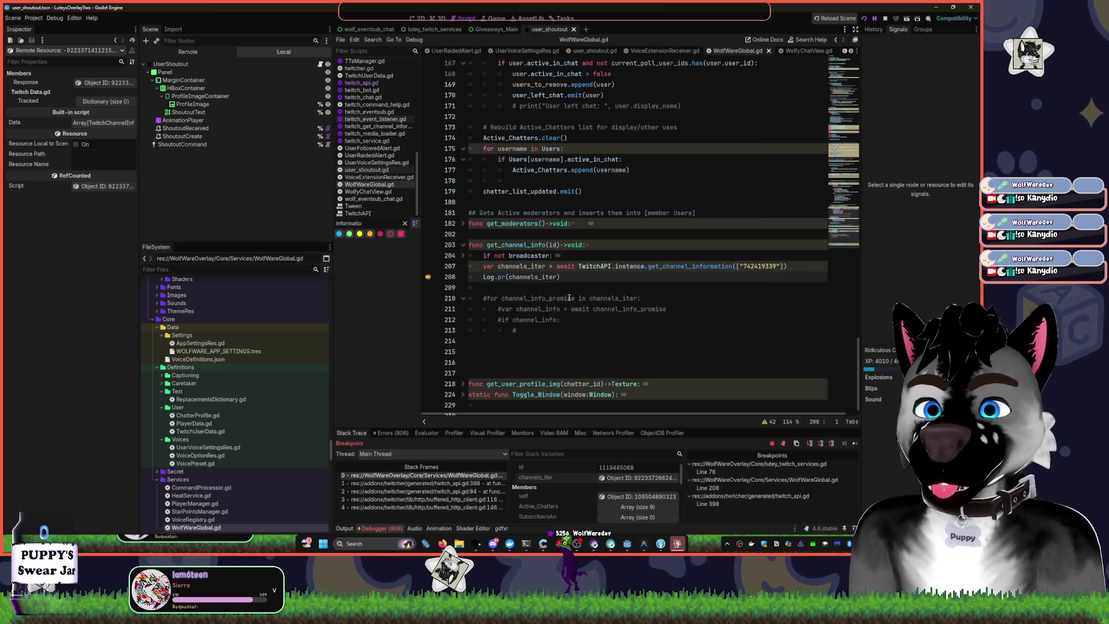
scroll(648, 506, "down", 5)
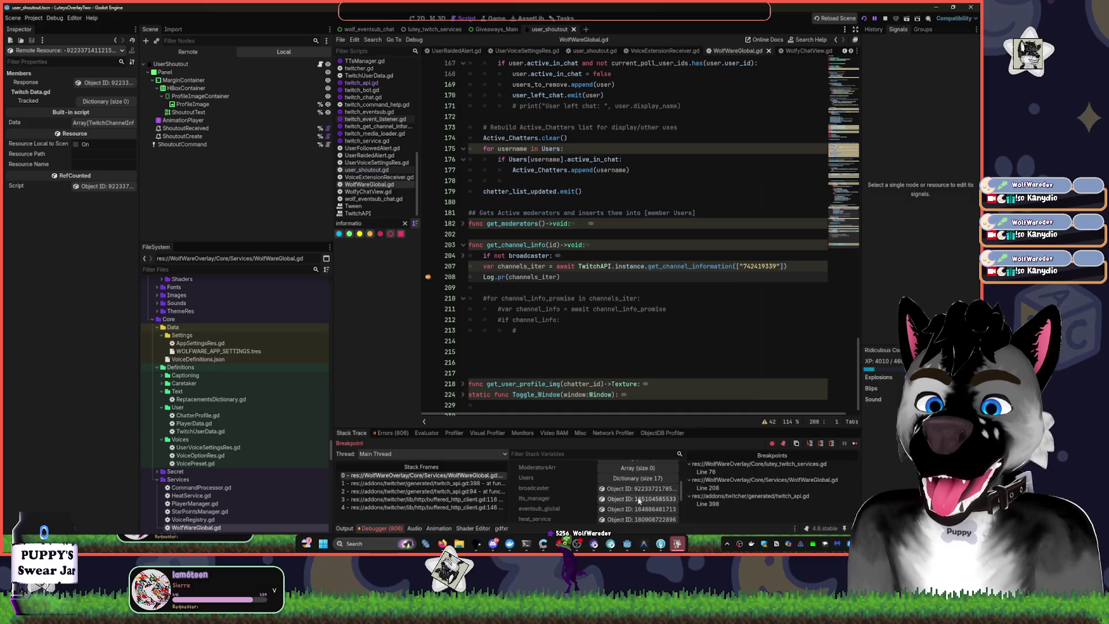
scroll(631, 496, "up", 6)
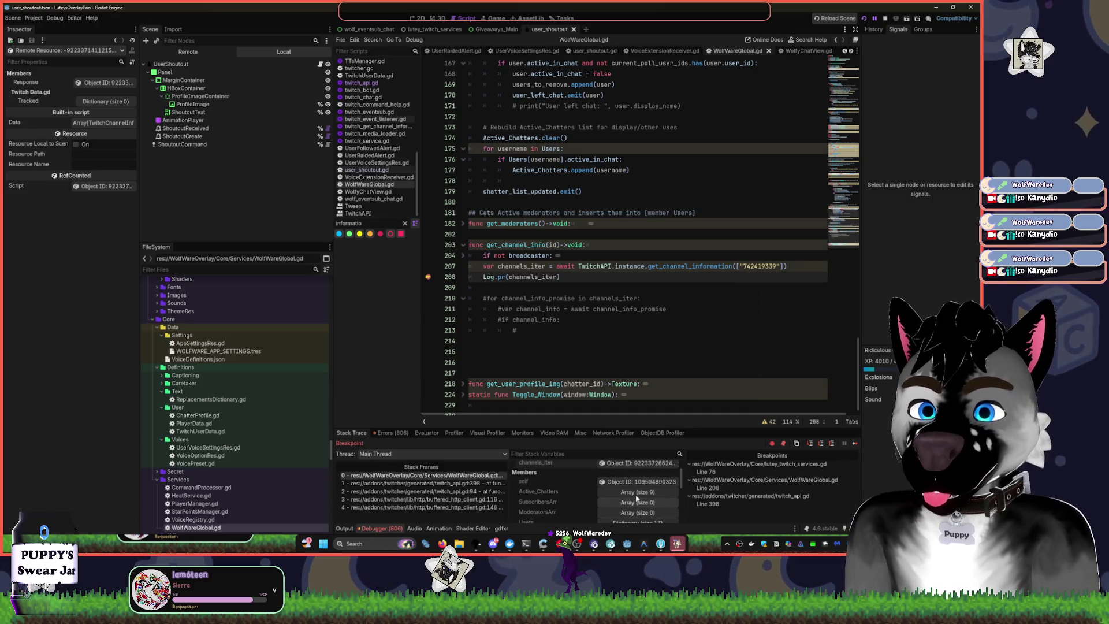
scroll(633, 476, "up", 1)
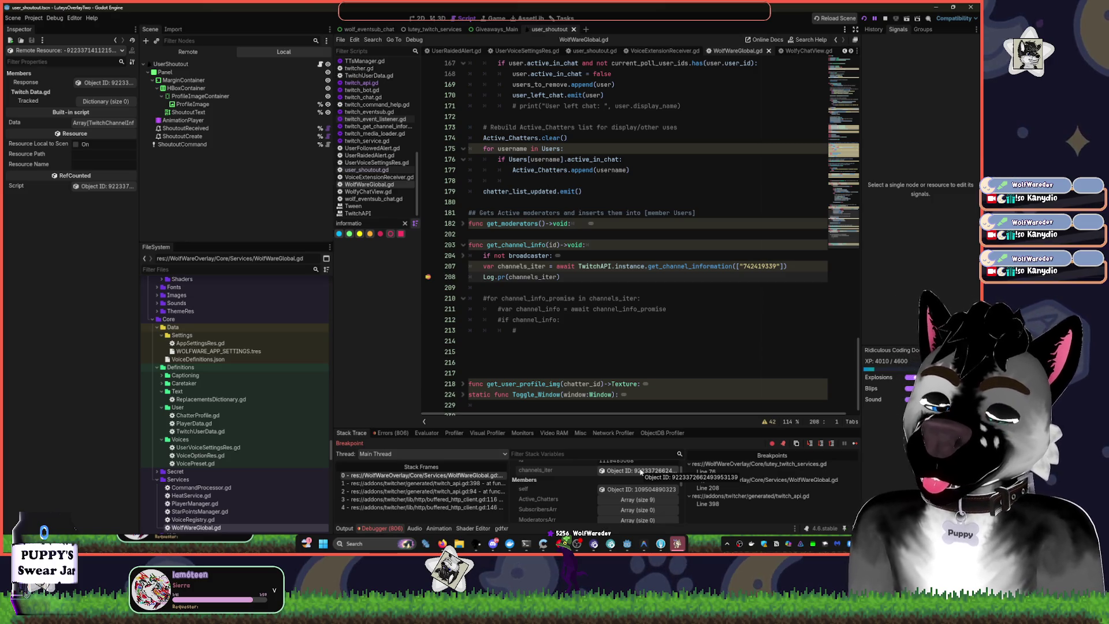
key("F12")
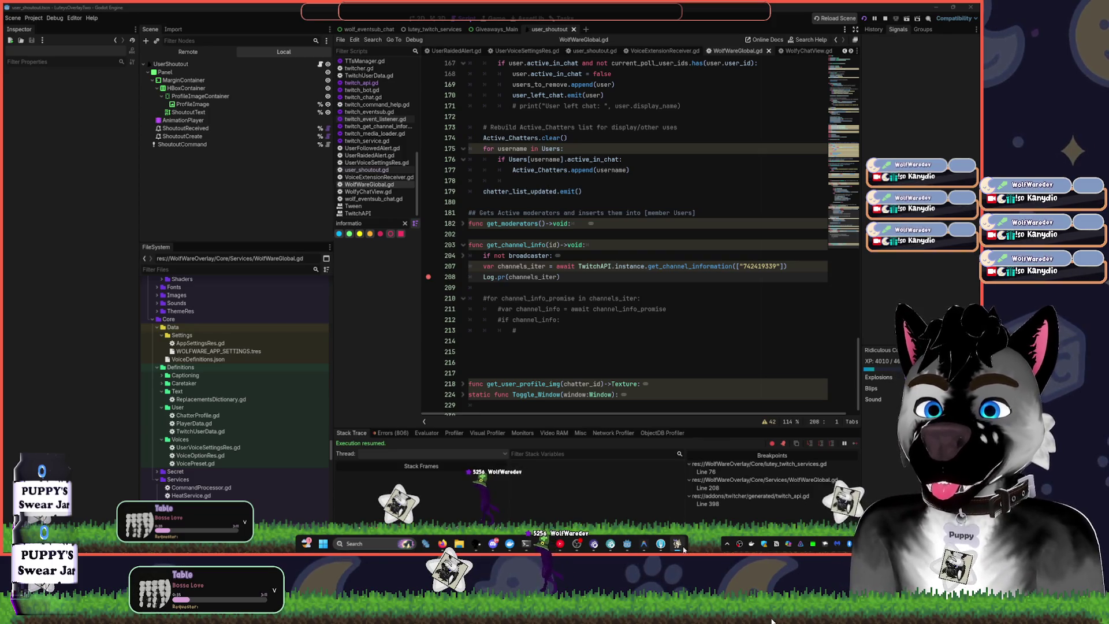
mouse_move(644, 549)
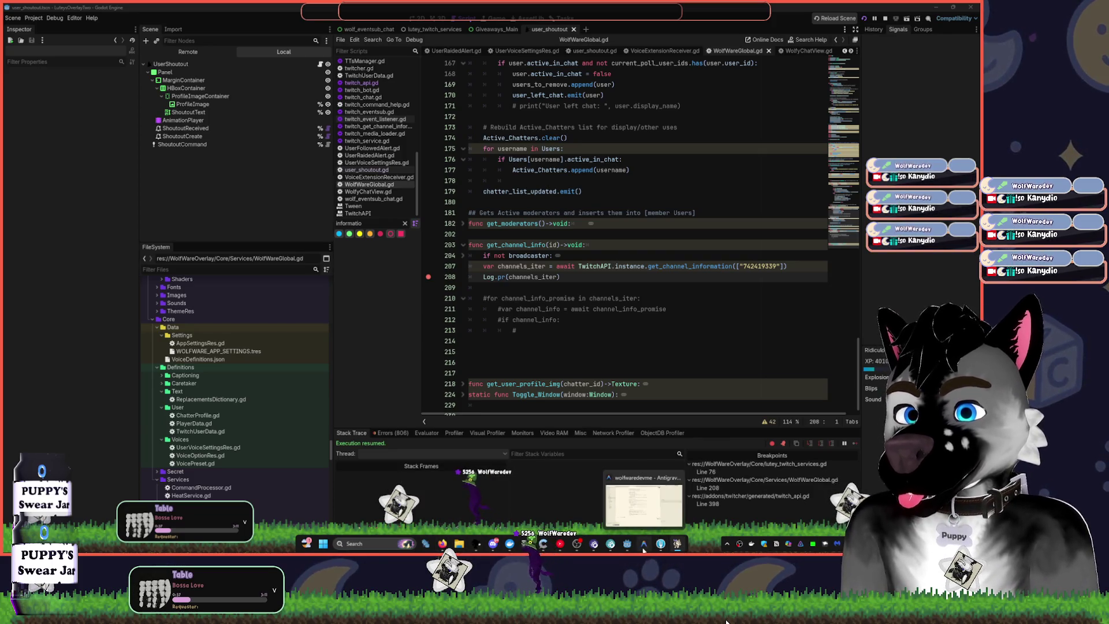
left_click(643, 503)
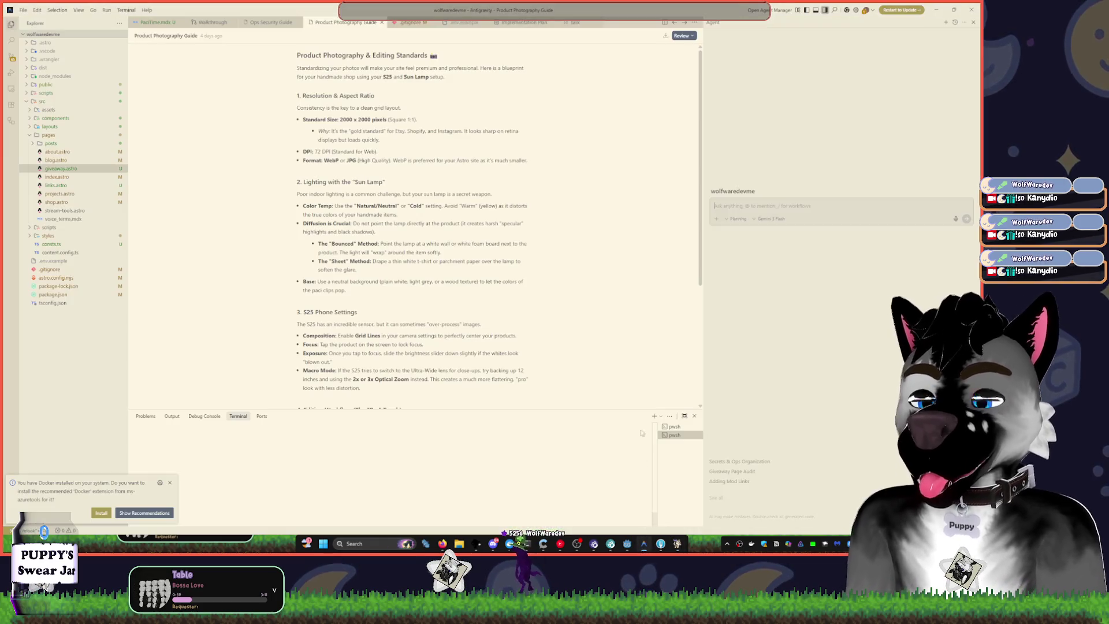
Step: Switch from Antigravity back to the Godot editor with Alt+Tab
key("alt+Tab")
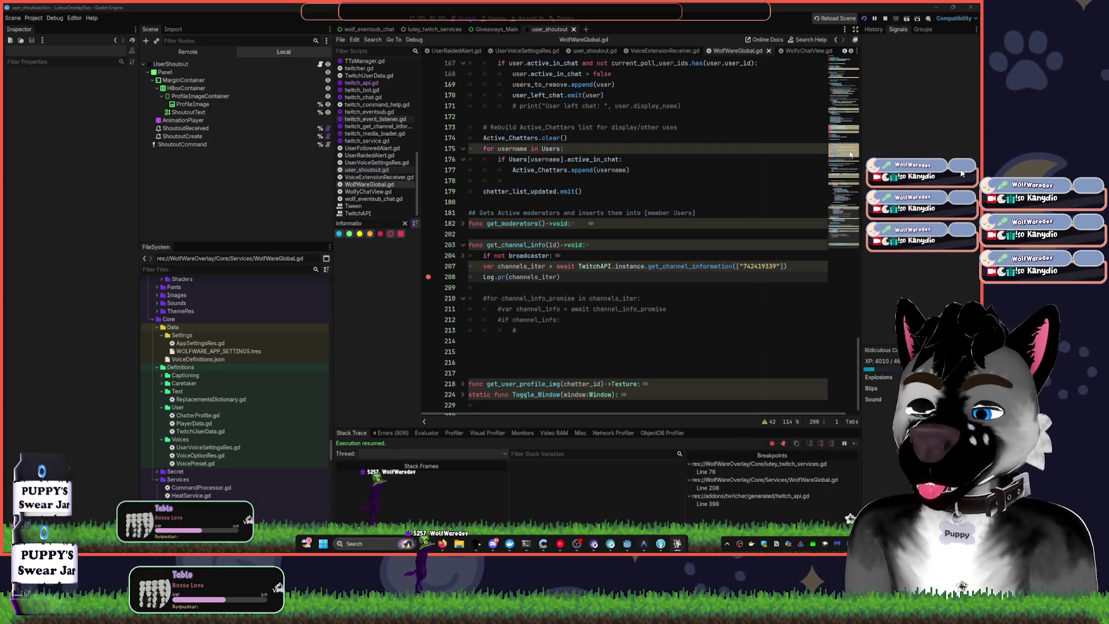
Step: Stop the game, change line 207's quoted channel ID into a str() call, and rerun the project
key("F8")
left_click(745, 267)
key("BackSpace")
key("ctrl+Right")
key("Delete")
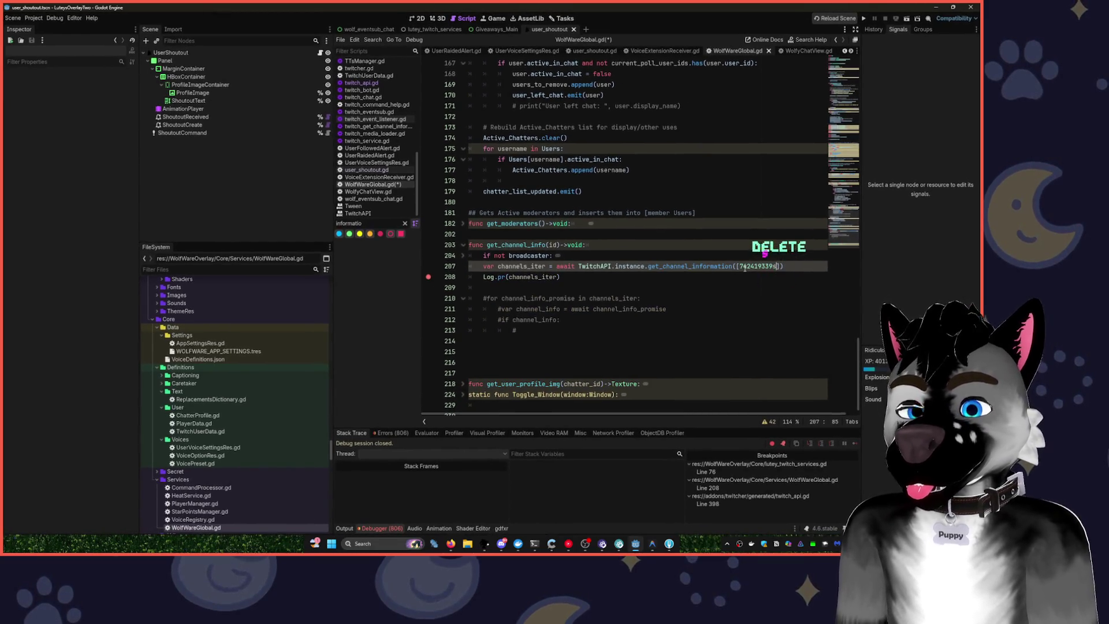
key("BackSpace")
left_click(745, 266)
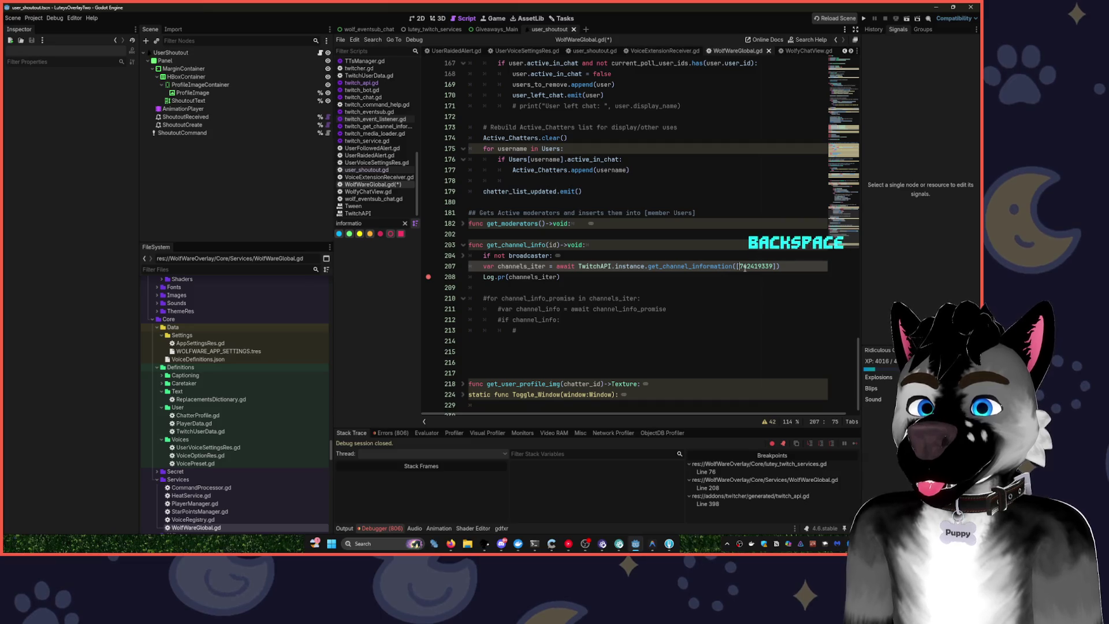
type("str(")
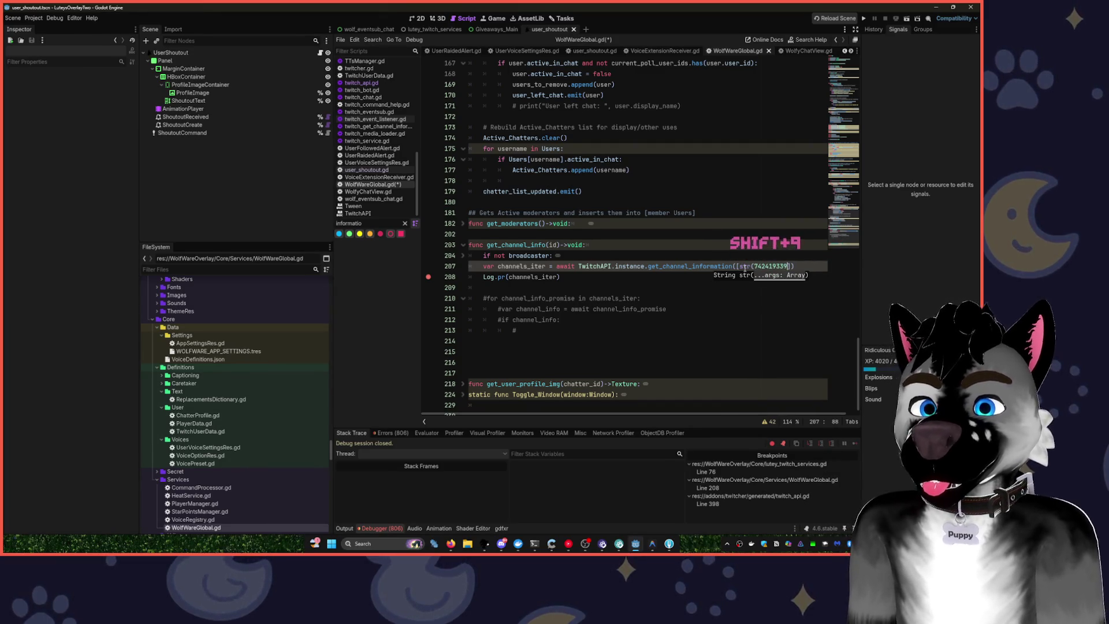
type(")")
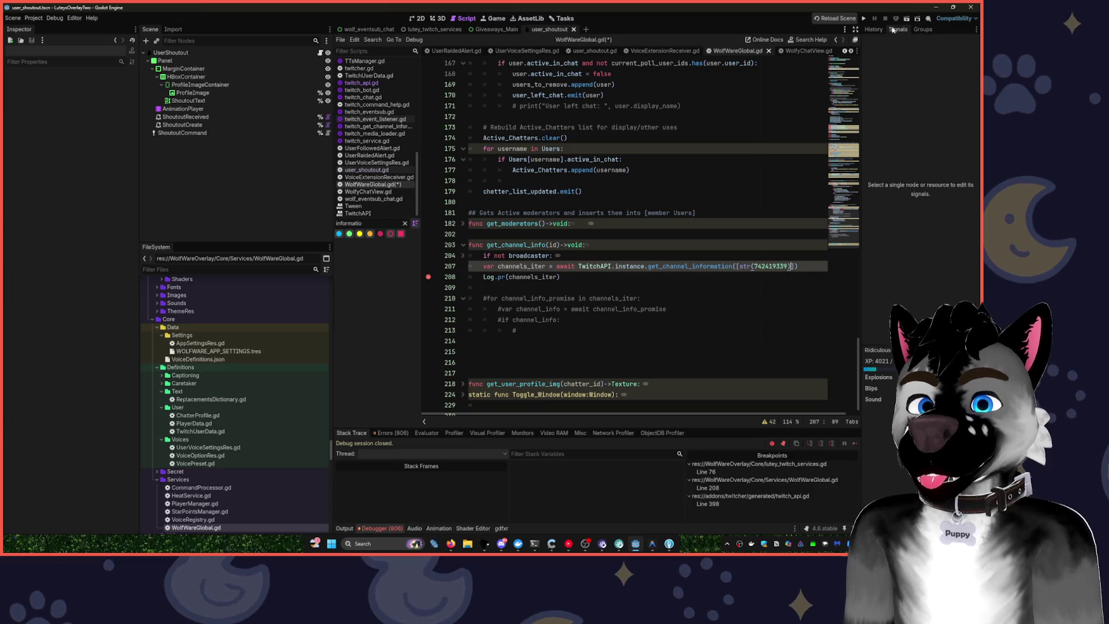
left_click(864, 19)
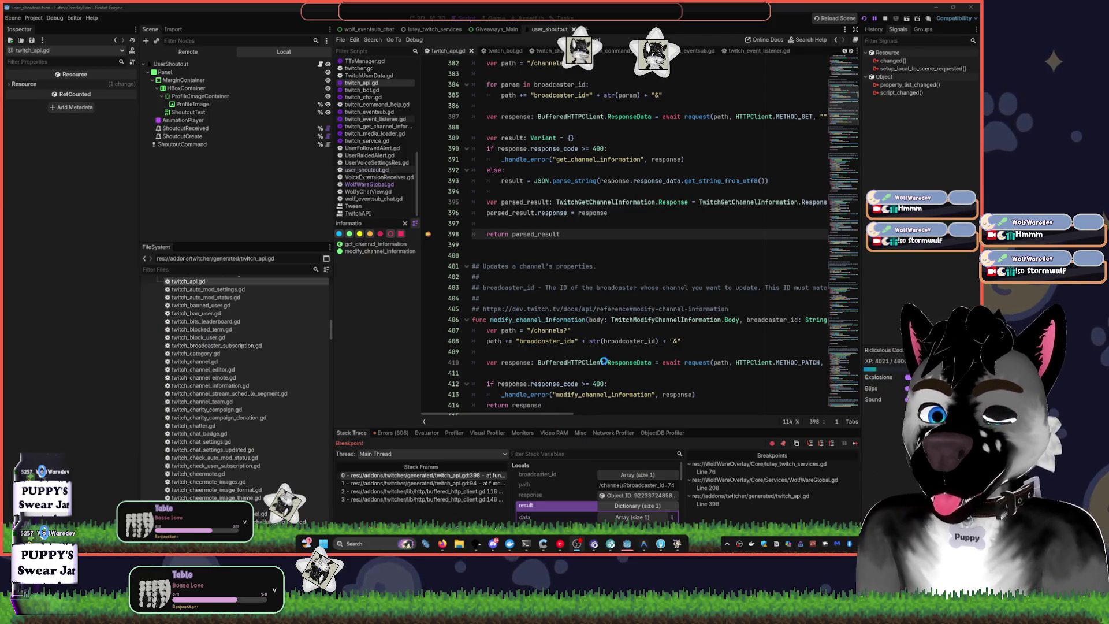
Step: Open parsed_result in the inspector at the twitch_api.gd line 398 breakpoint
scroll(589, 499, "down", 3)
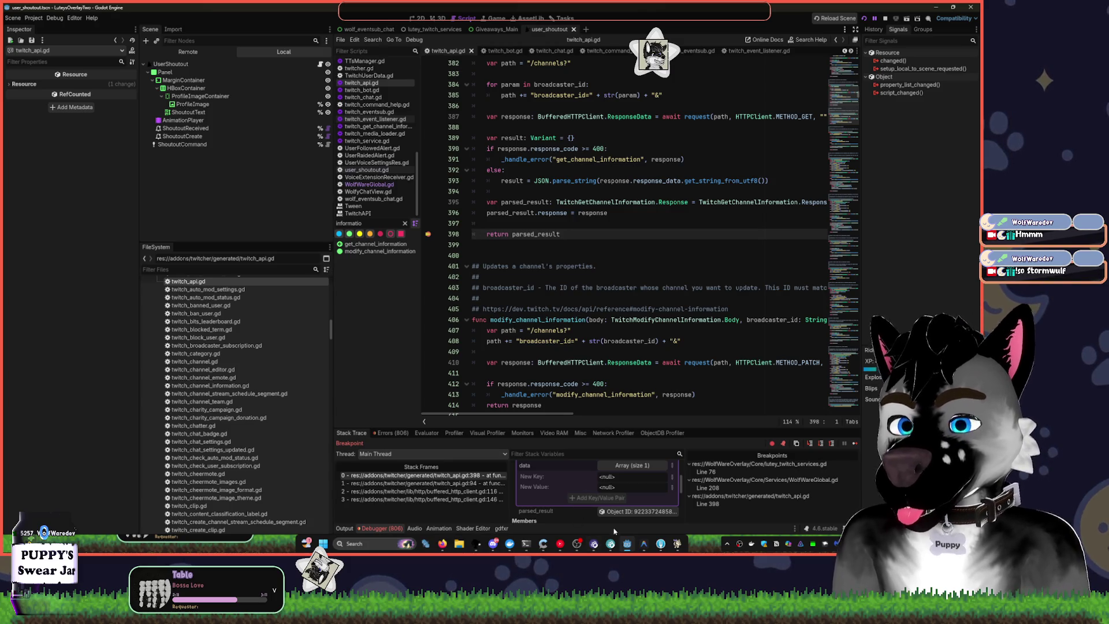
left_click(617, 512)
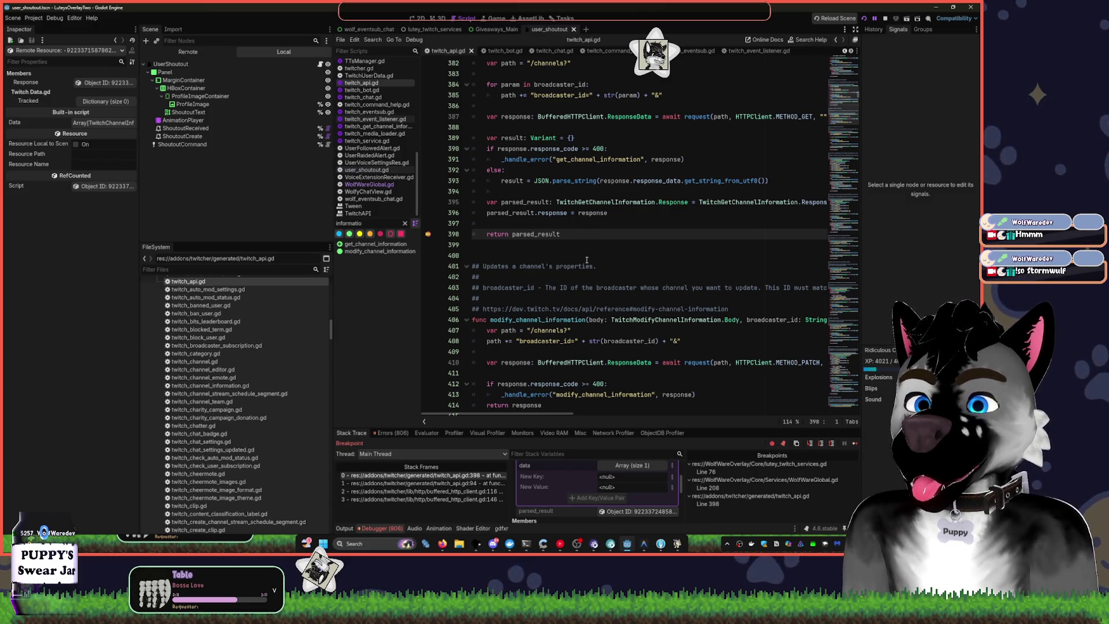
left_click(443, 543)
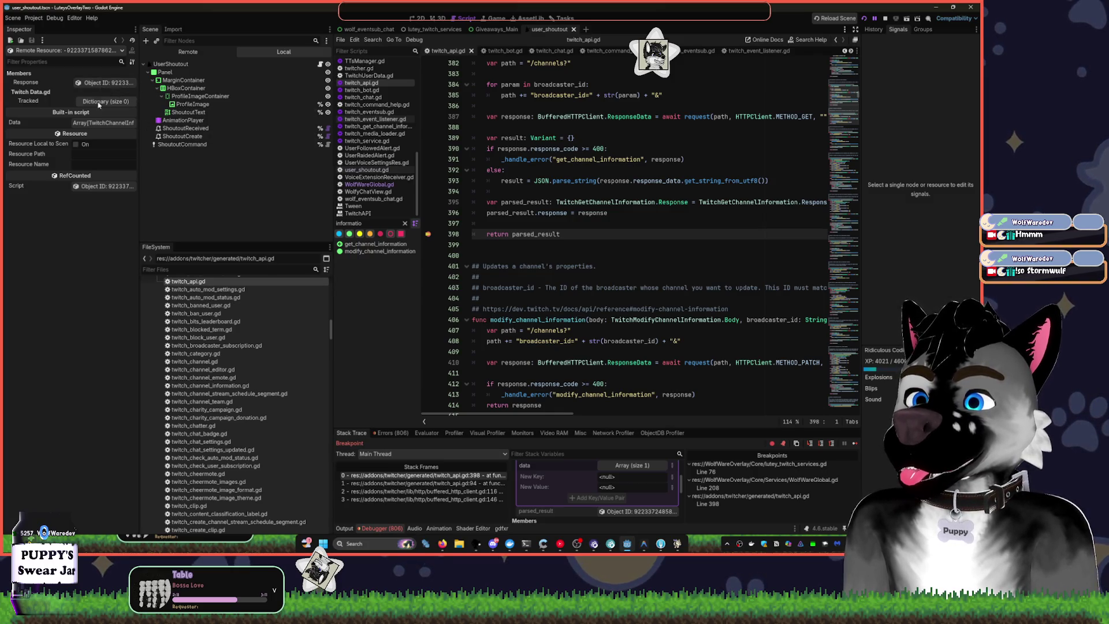
Step: Browse the TwitchChannelInformation object in parsed_result's Data array in the inspector
left_click(101, 122)
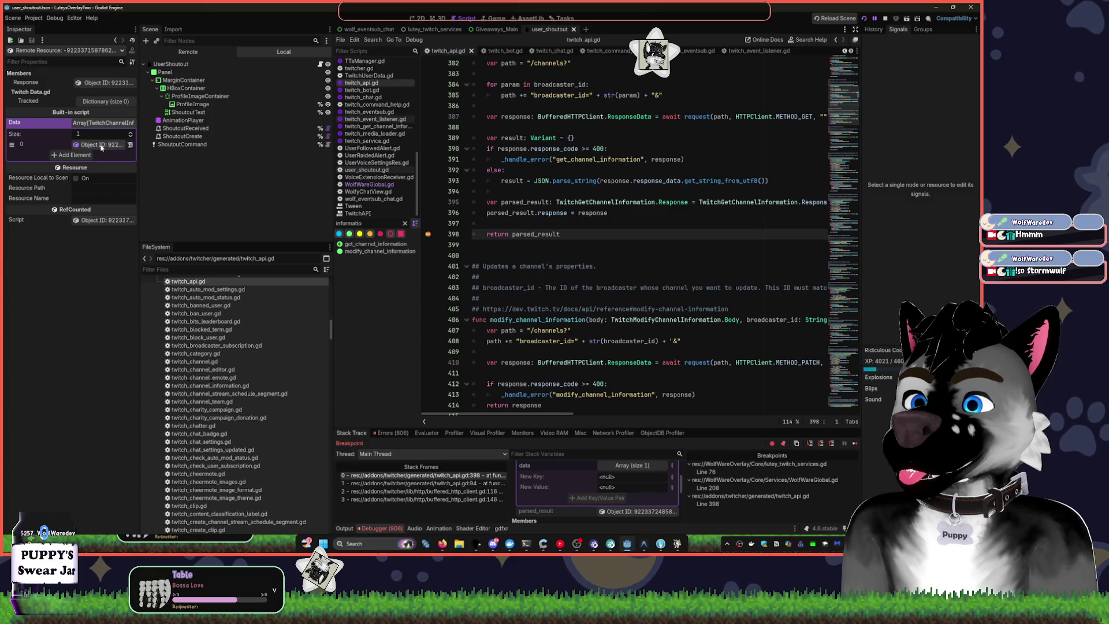
left_click(102, 145)
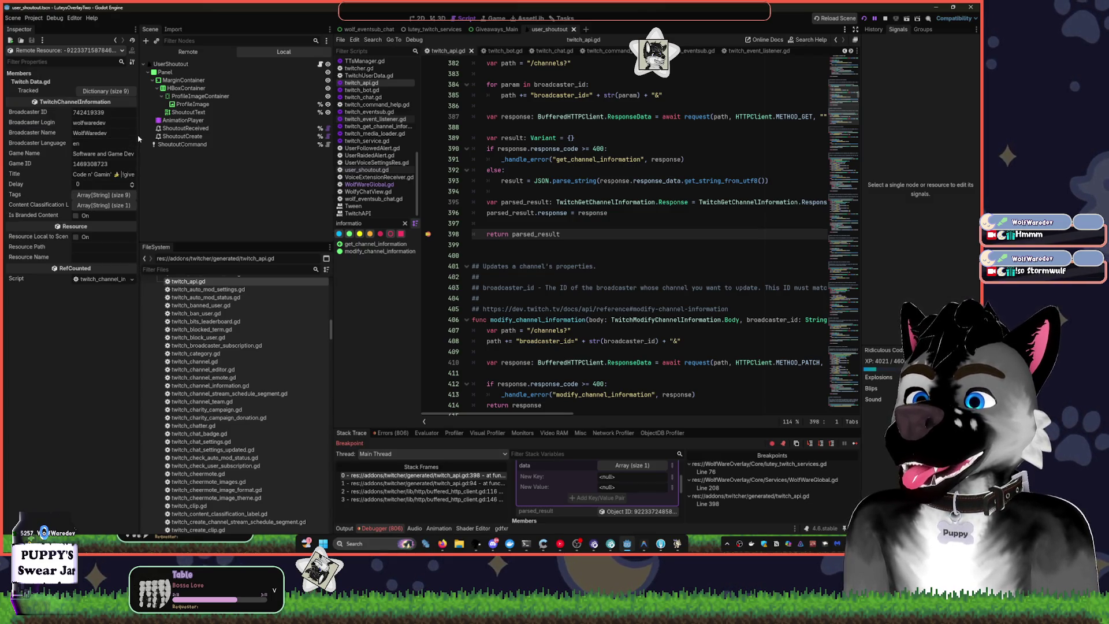
left_click_drag(138, 129, 213, 133)
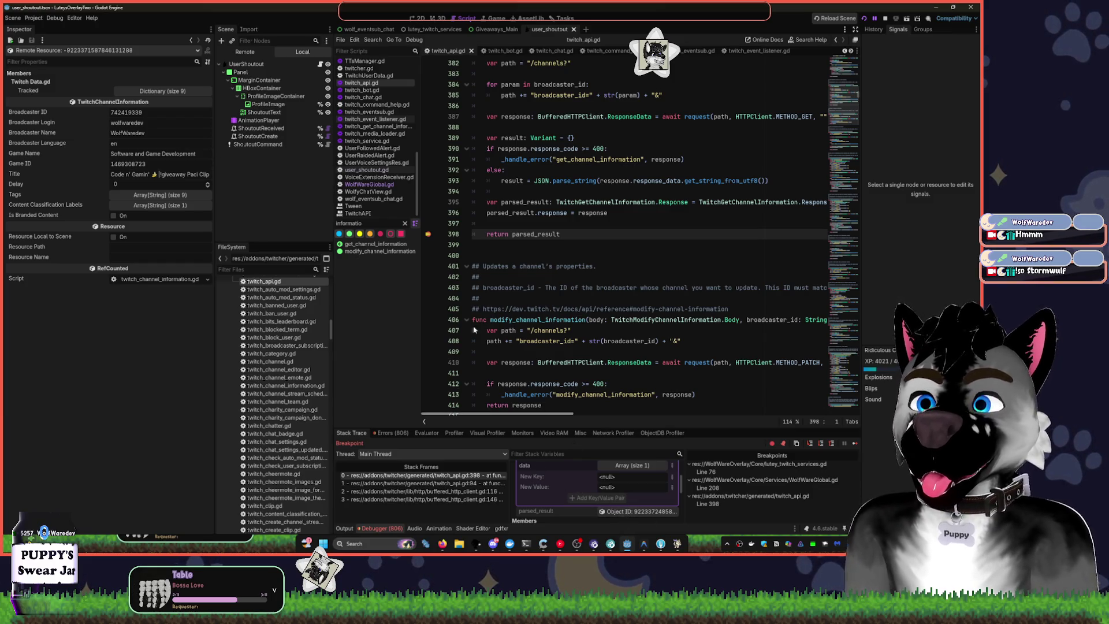
left_click(190, 41)
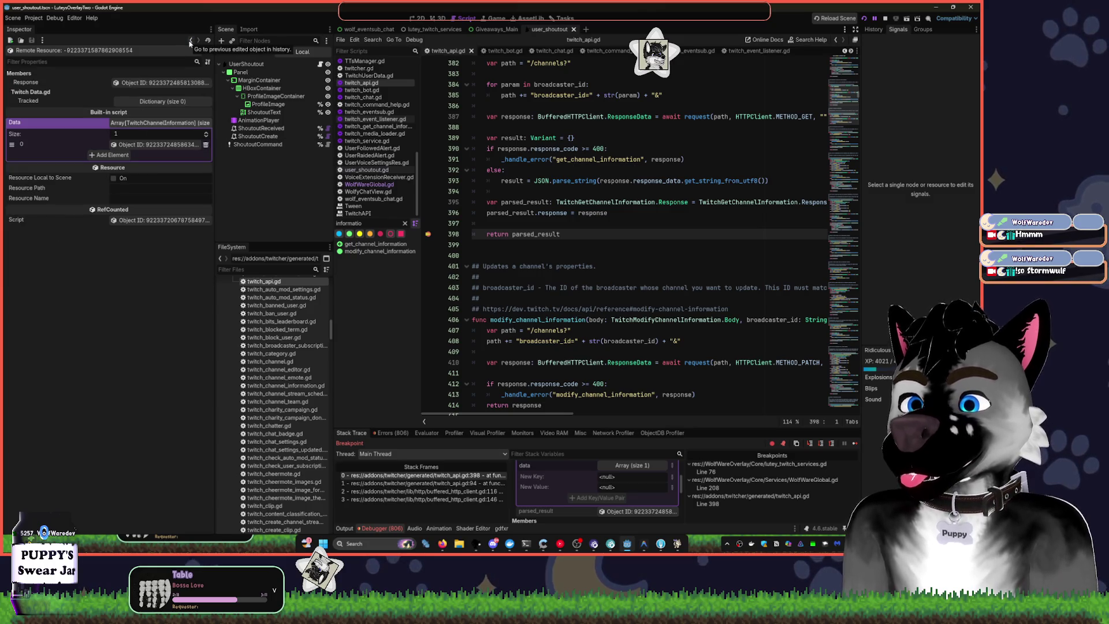
left_click(190, 42)
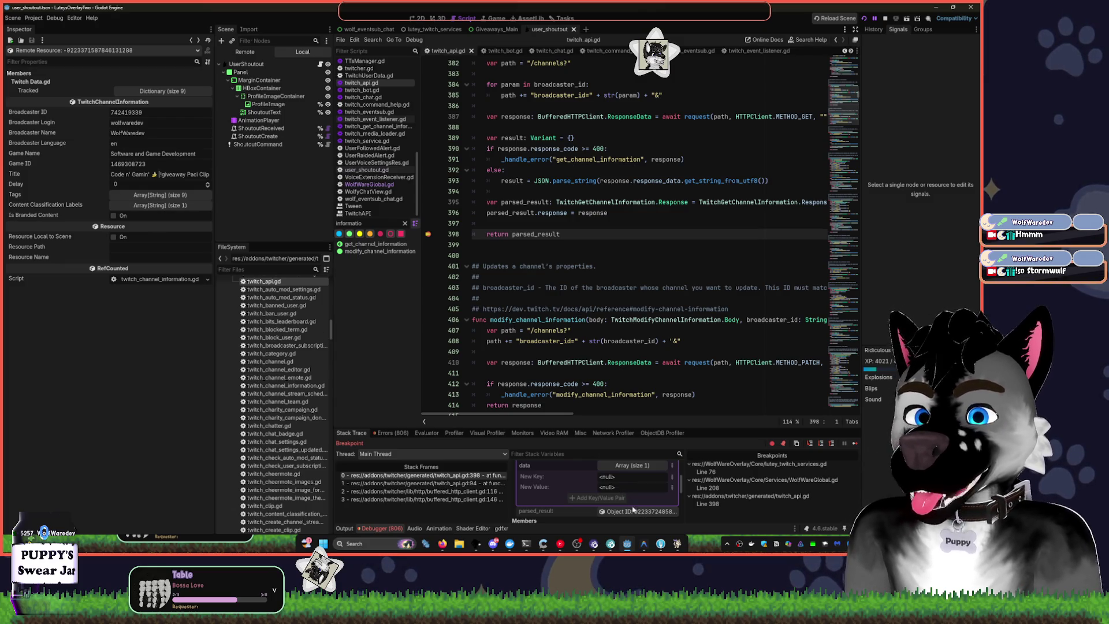
left_click(633, 511)
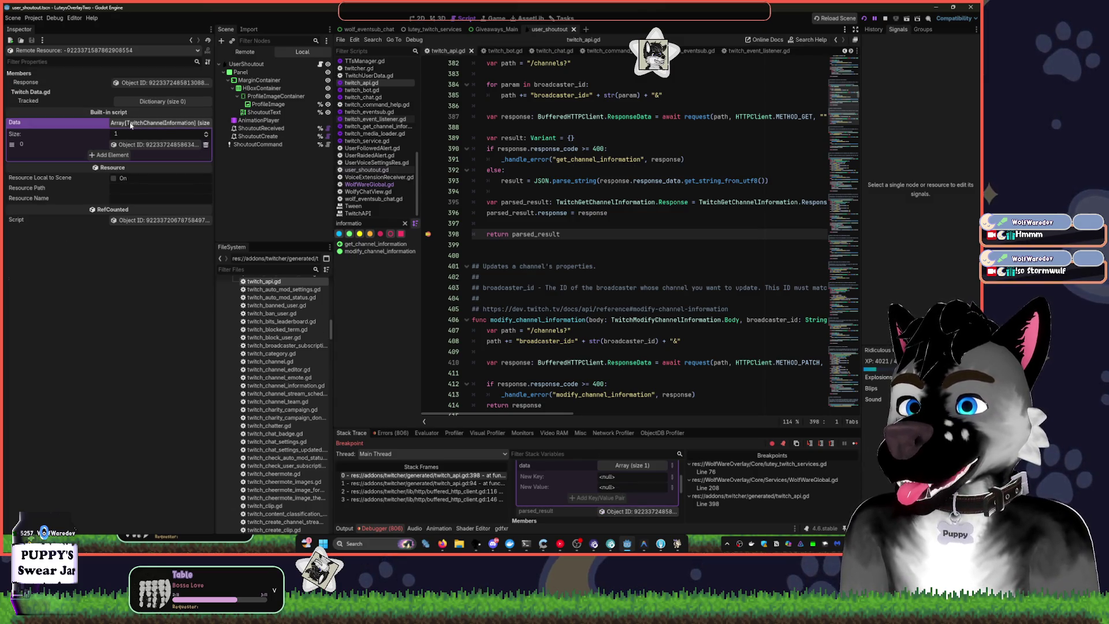
left_click(135, 122)
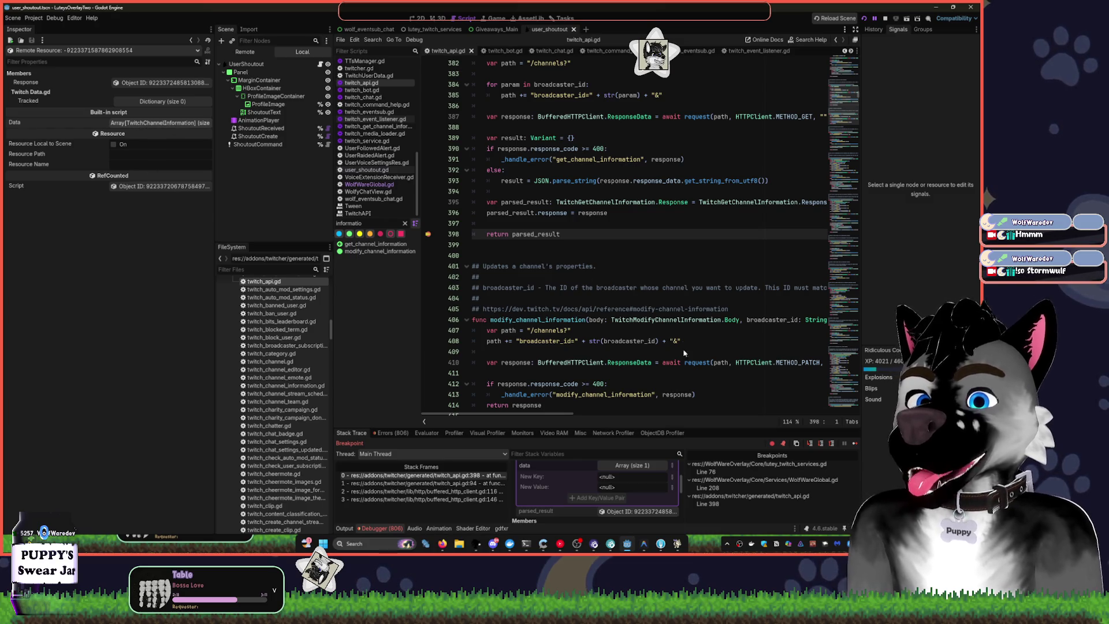
Step: Look over twitch_api.gd and user_shoutout.gd, then jump to get_channel_info in WolfWareGlobal.gd
scroll(684, 353, "down", 7)
scroll(643, 368, "down", 10)
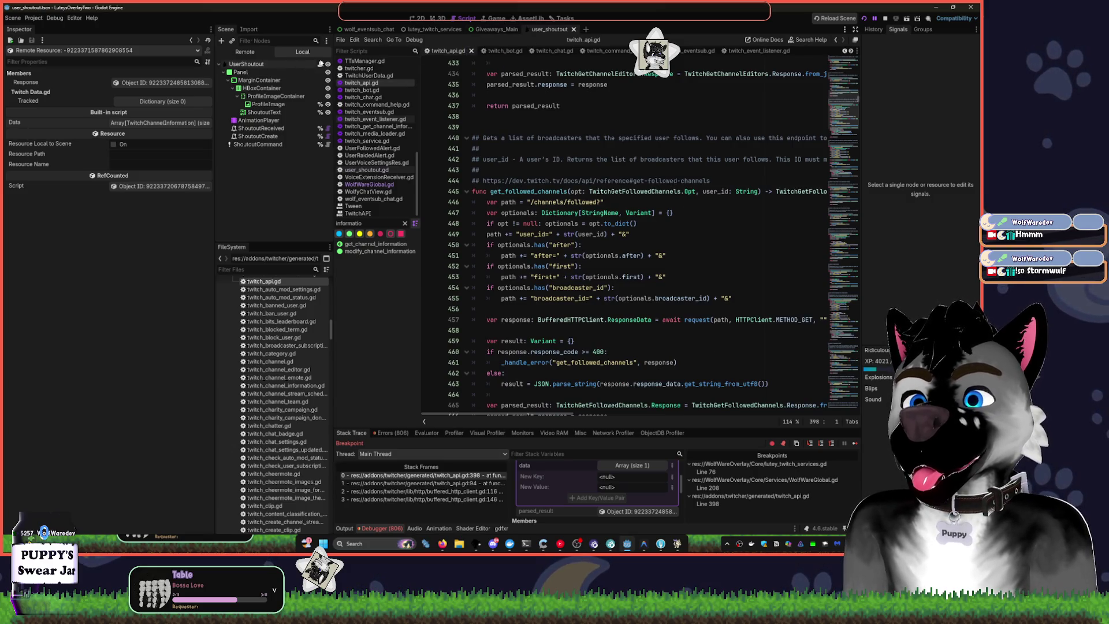
left_click(366, 170)
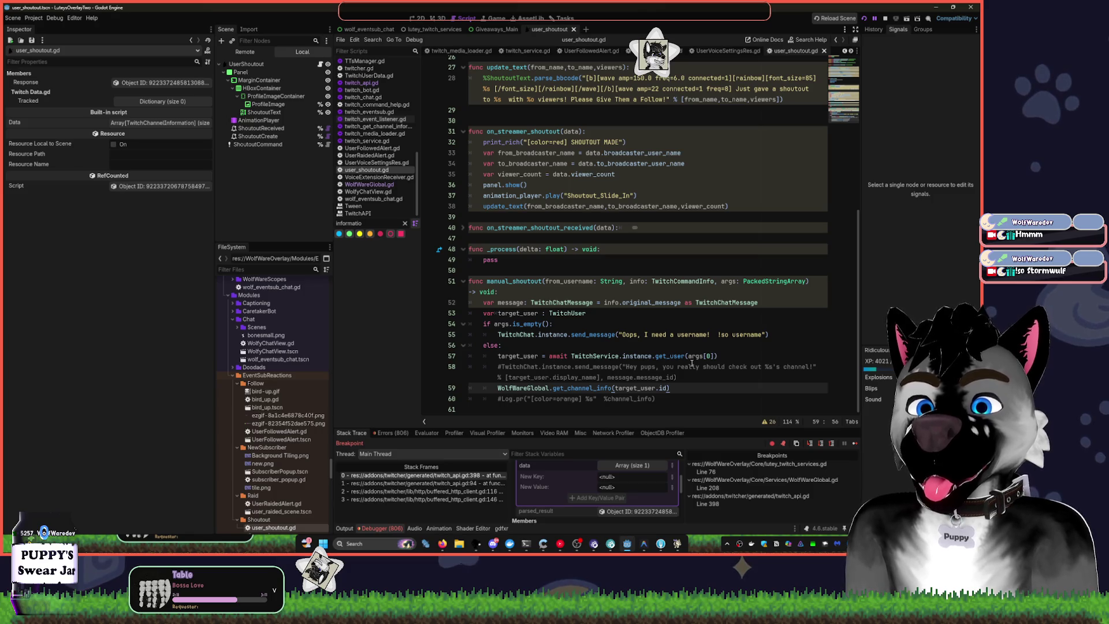
left_click(563, 391, "ctrl")
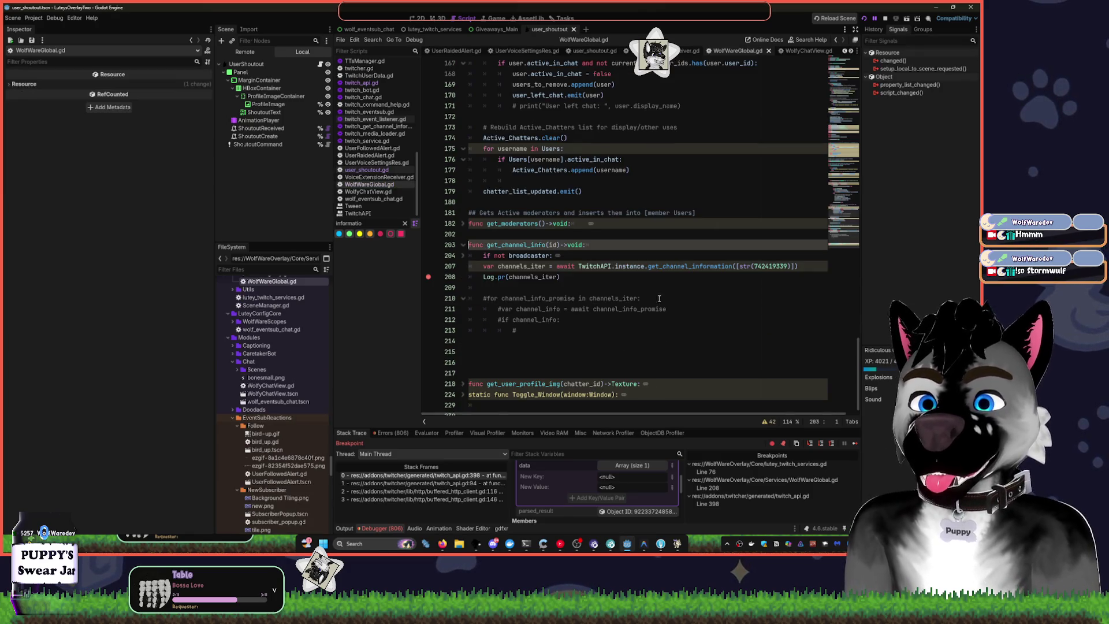
Step: Rename channels_iter on line 207 to channels with an Array[] type hint on the awaited Twitch call
left_click(548, 277)
key("Up")
key("Up")
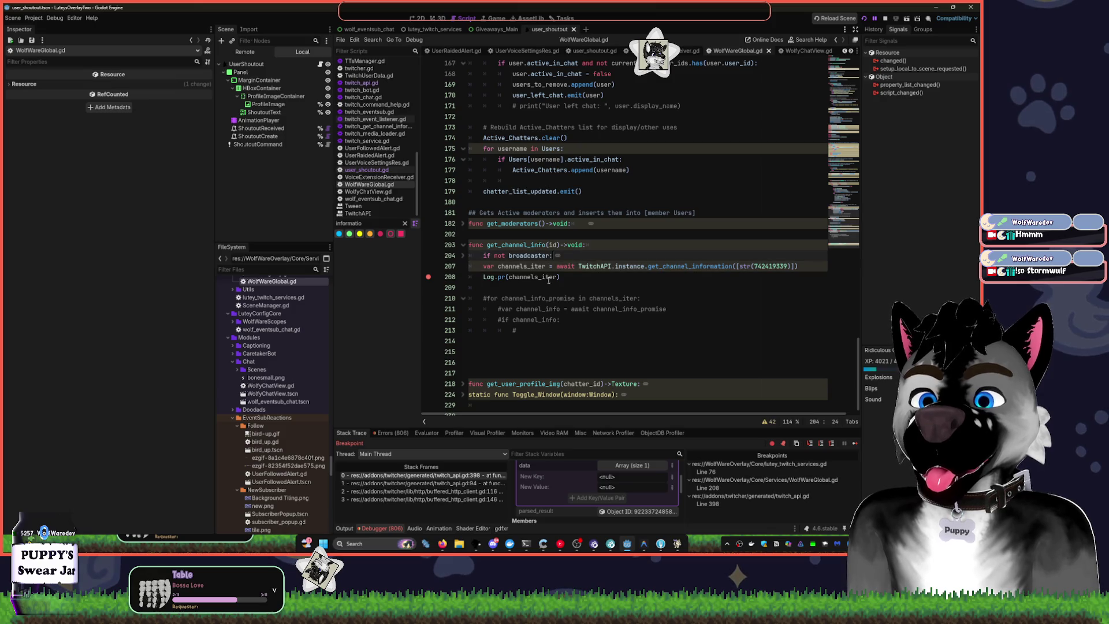
left_click(816, 268)
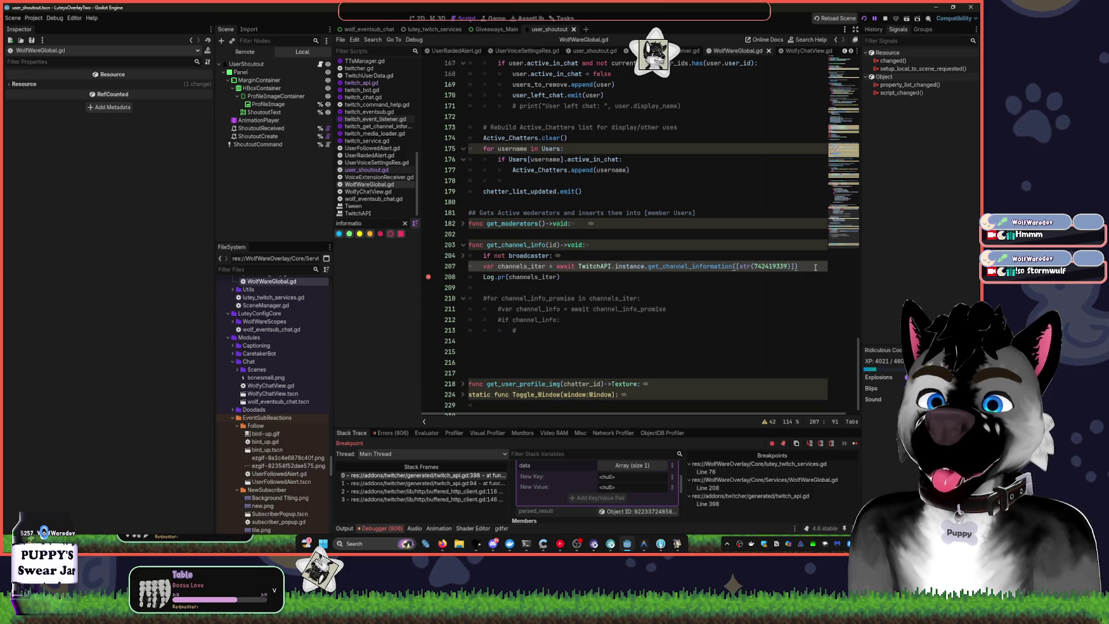
key("Right")
key("Right")
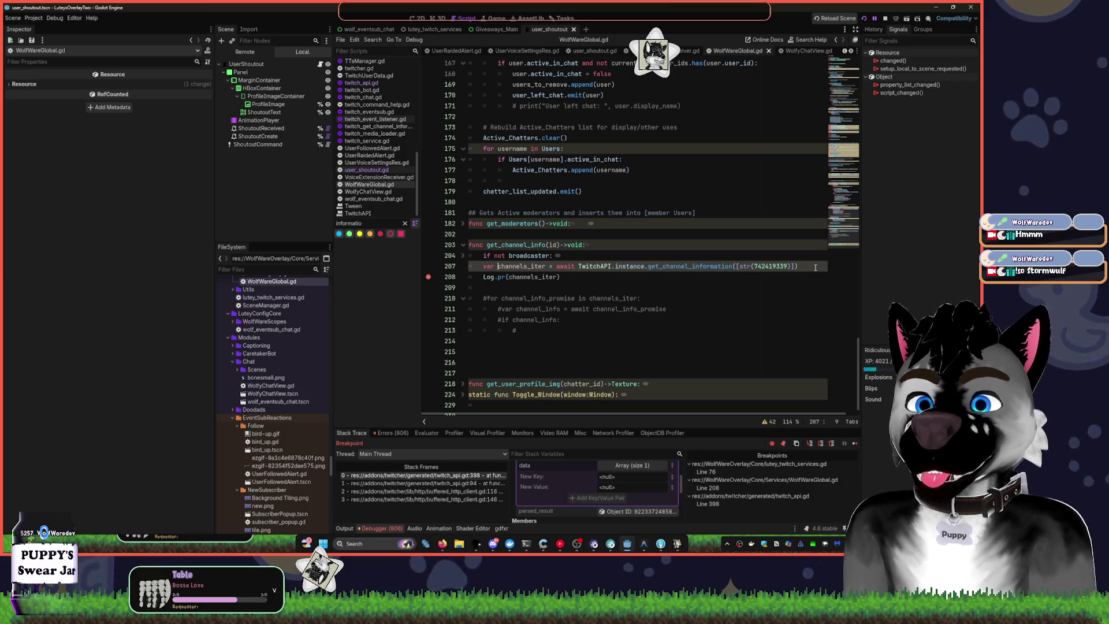
key("ctrl+Delete")
type("channels_")
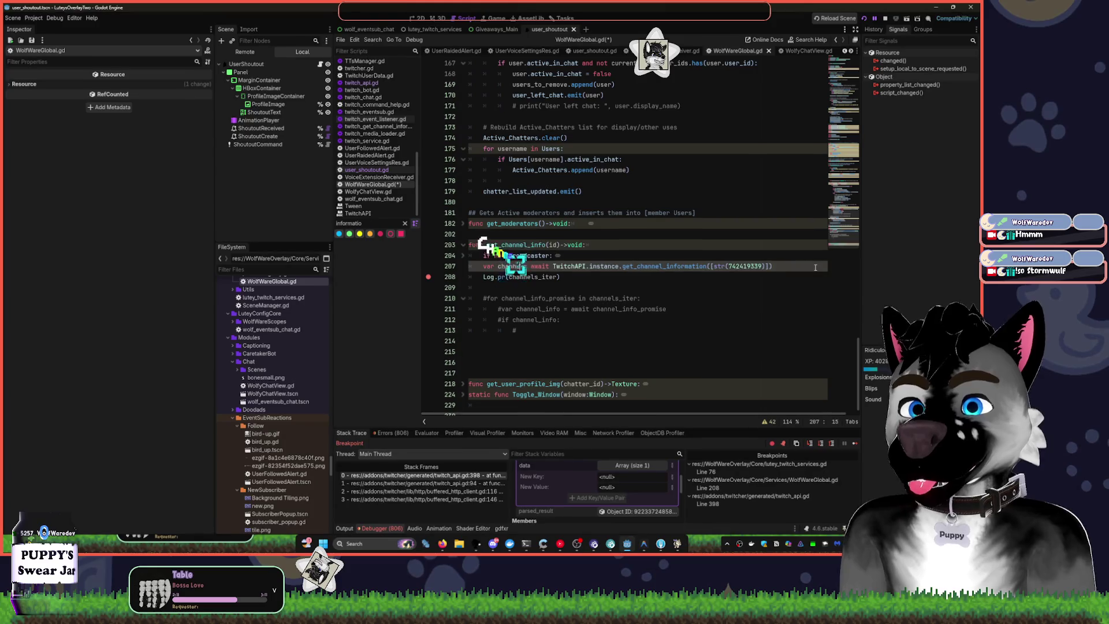
type("arr")
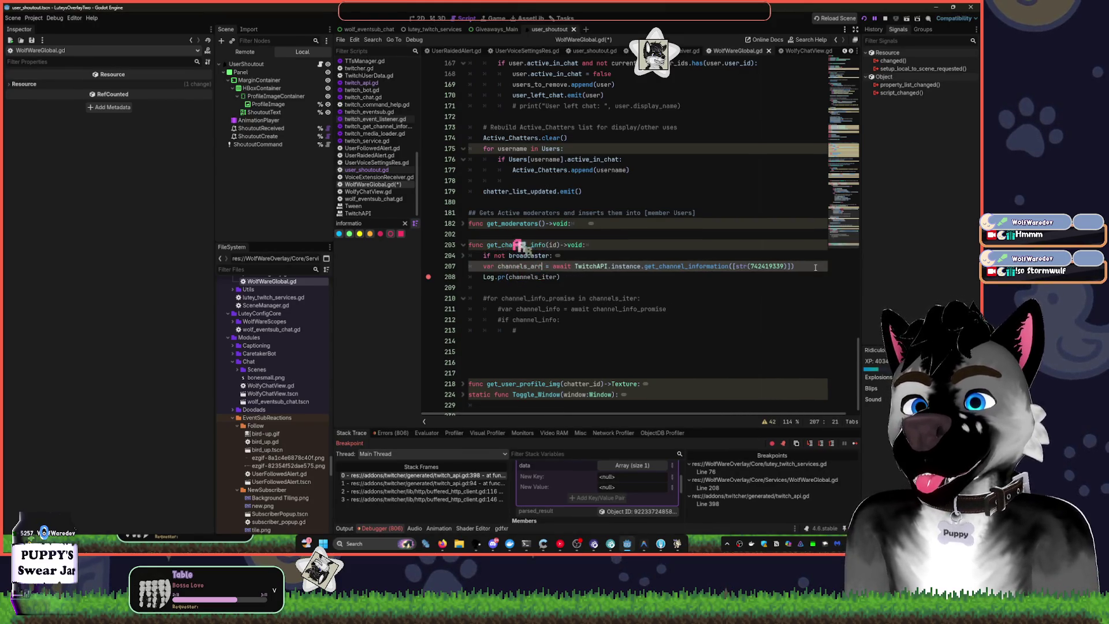
key("BackSpace")
key("BackSpace")
type(": Array[] = await ")
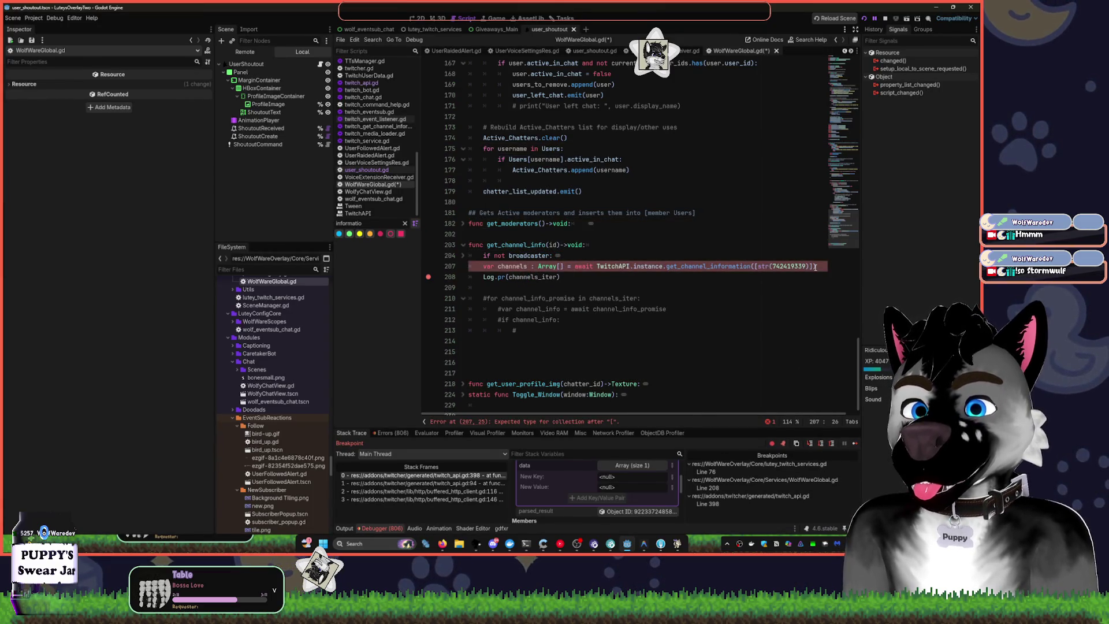
type("Twitch")
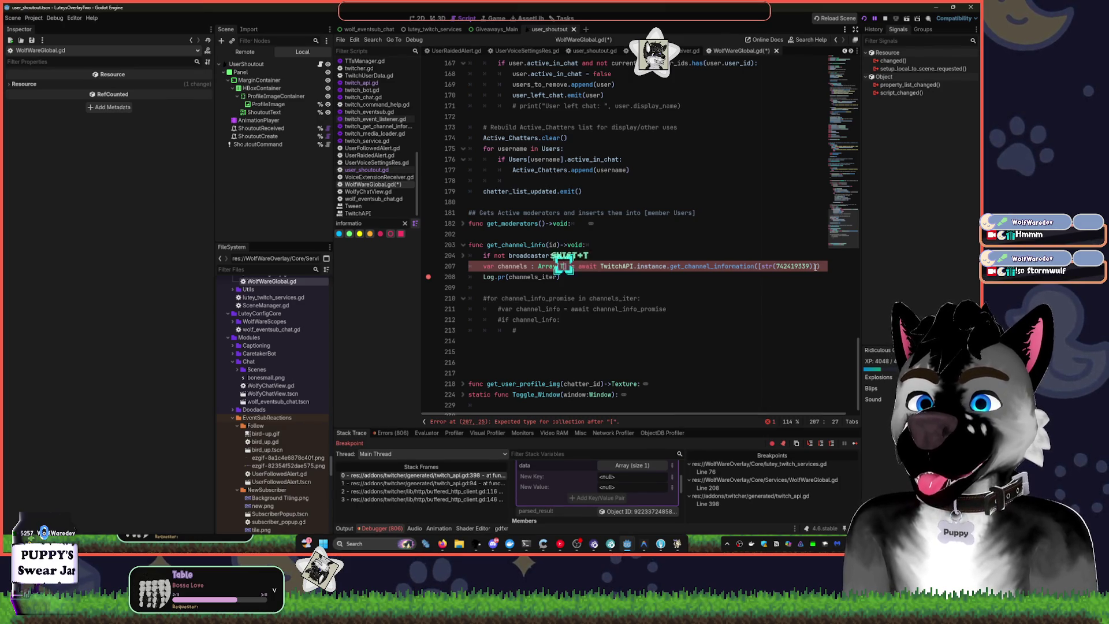
Step: Try a Twitch response class as the Array element type, then remove it
key("ctrl+BackSpace")
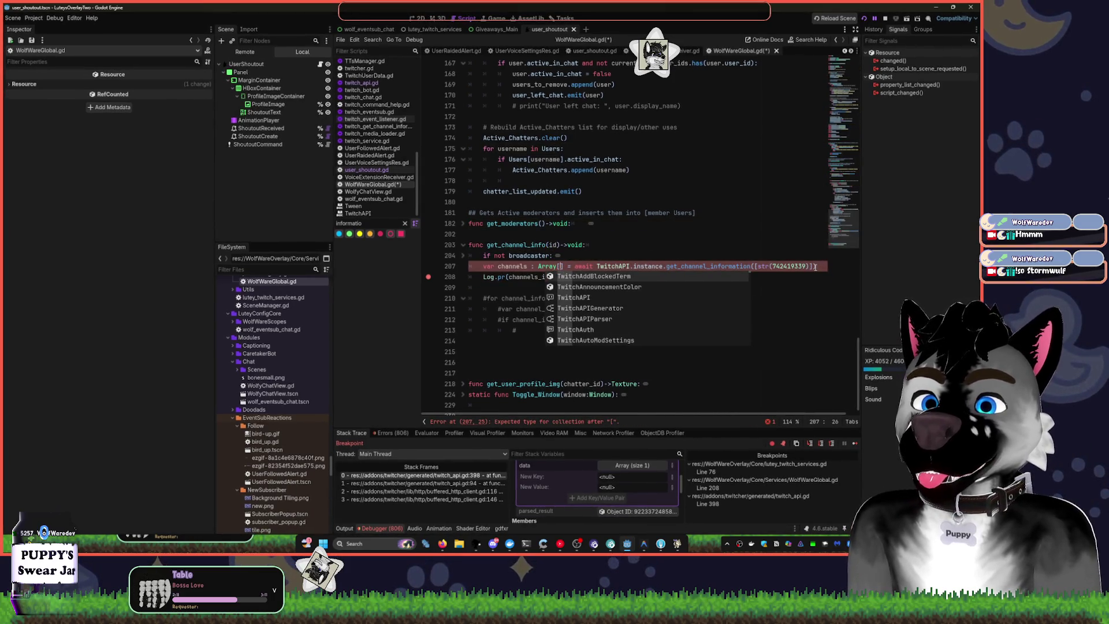
type("TwitchI")
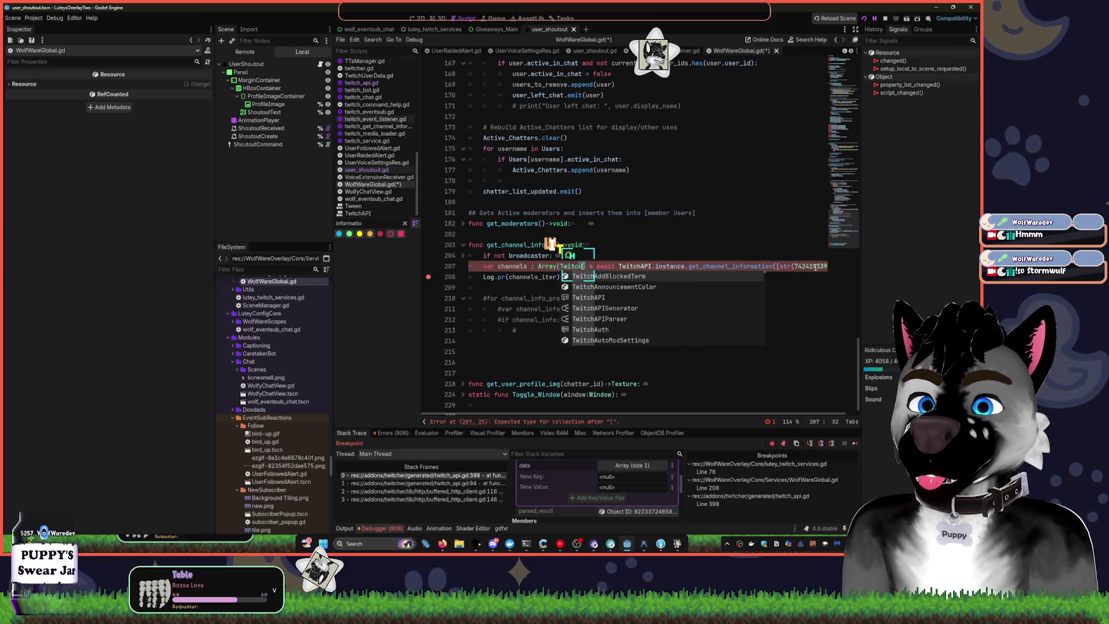
key("BackSpace")
type("Resp")
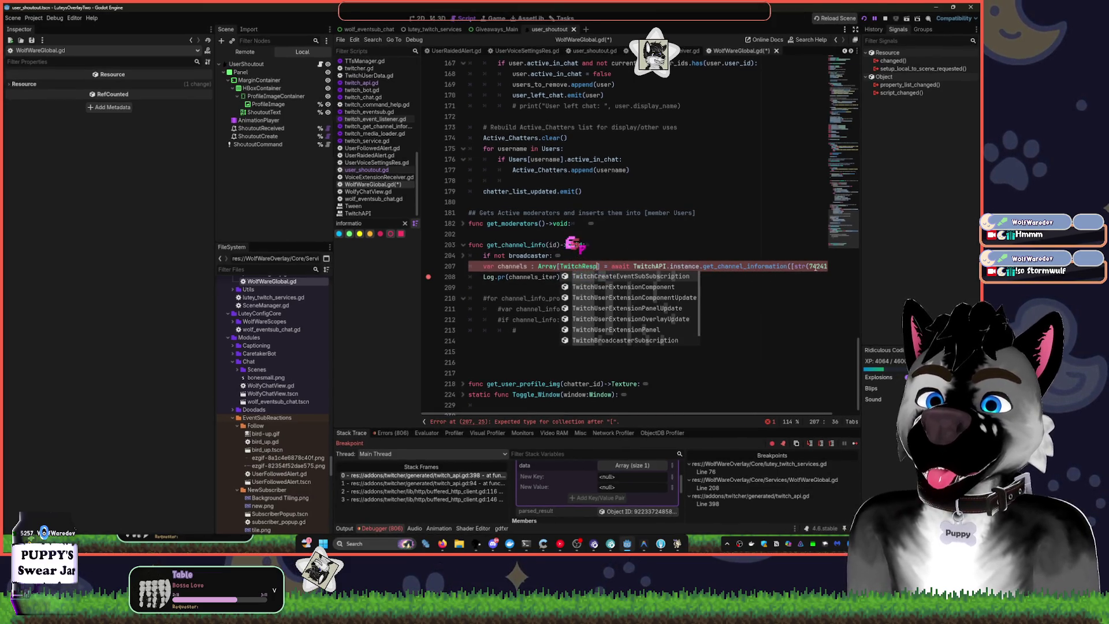
key("BackSpace")
key("BackSpace")
key("BackSpace")
key("ctrl+BackSpace")
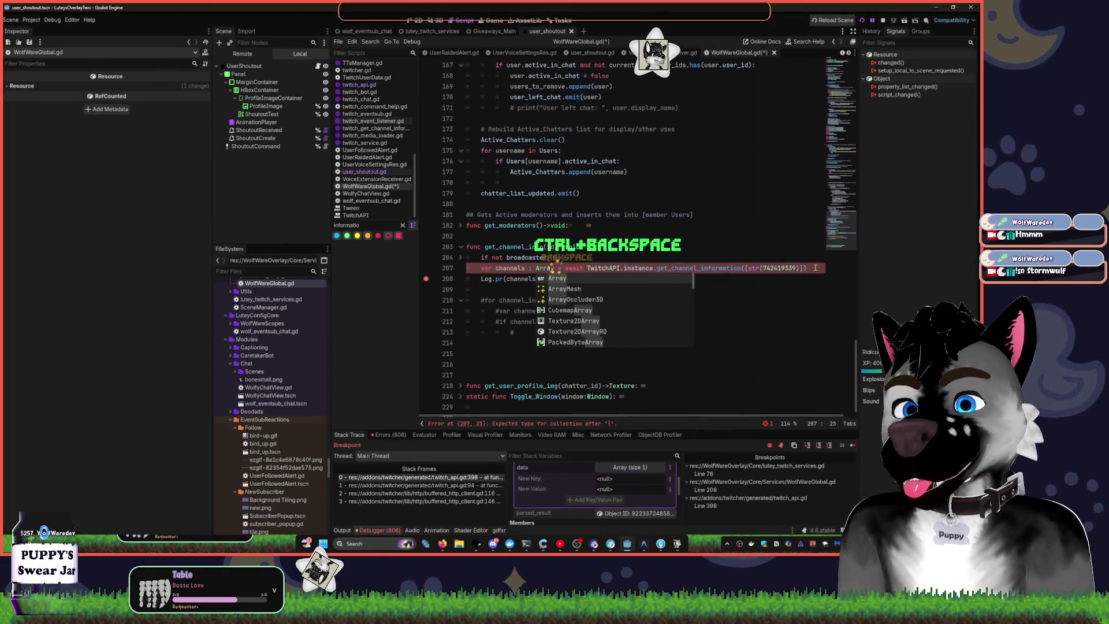
key("BackSpace")
left_click(663, 183)
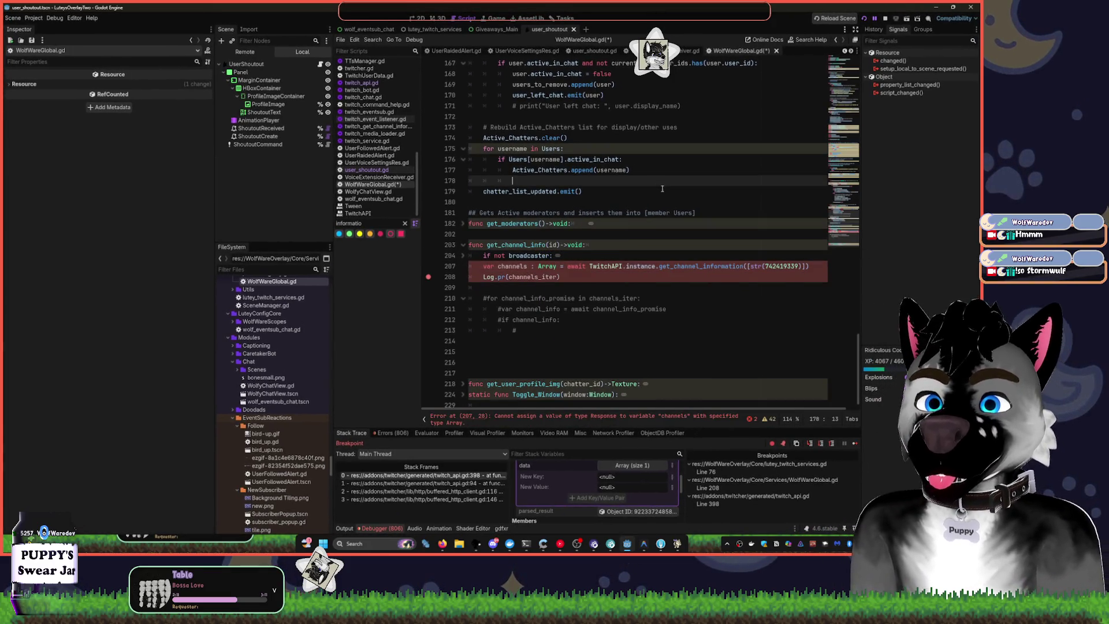
Step: Try Response as the element type, then drop the type hint so channels is untyped, and save
left_click(556, 267)
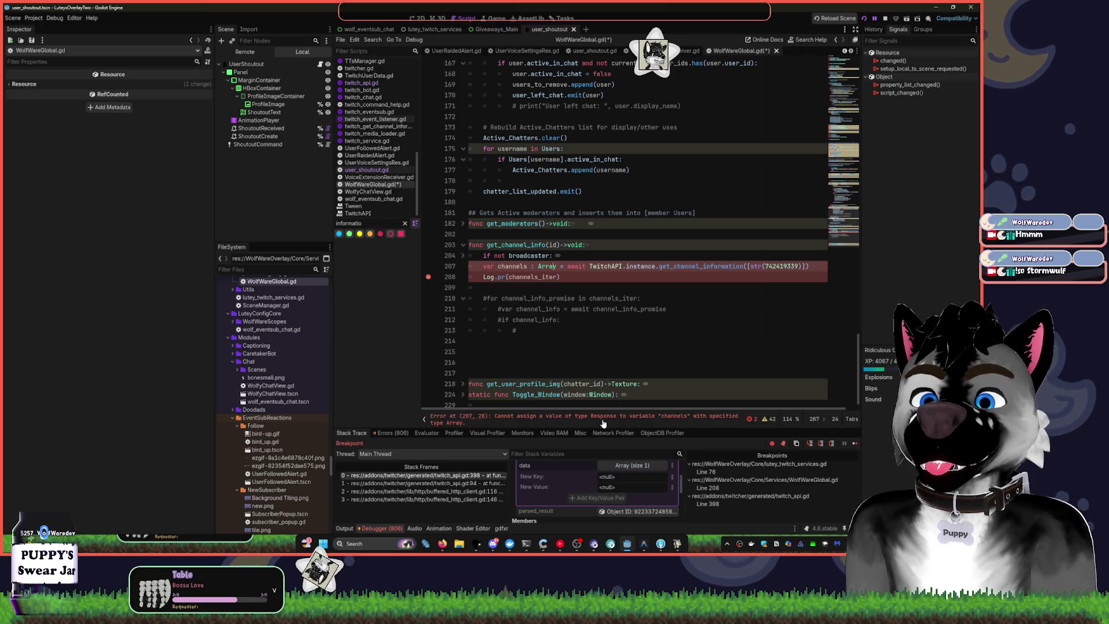
key("Left")
type("[Resou")
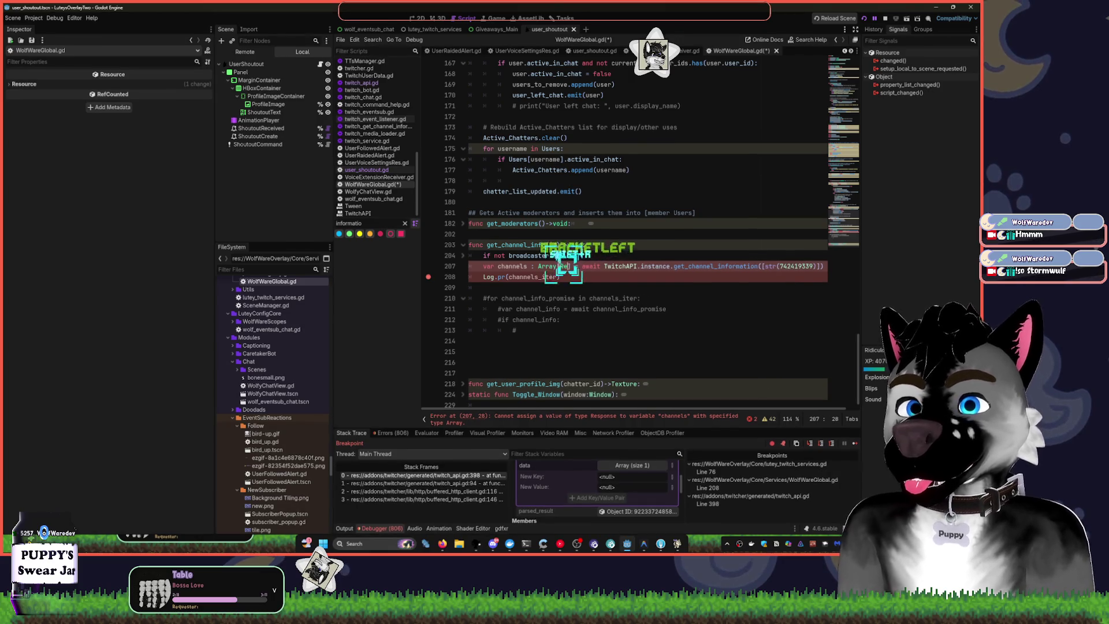
key("BackSpace")
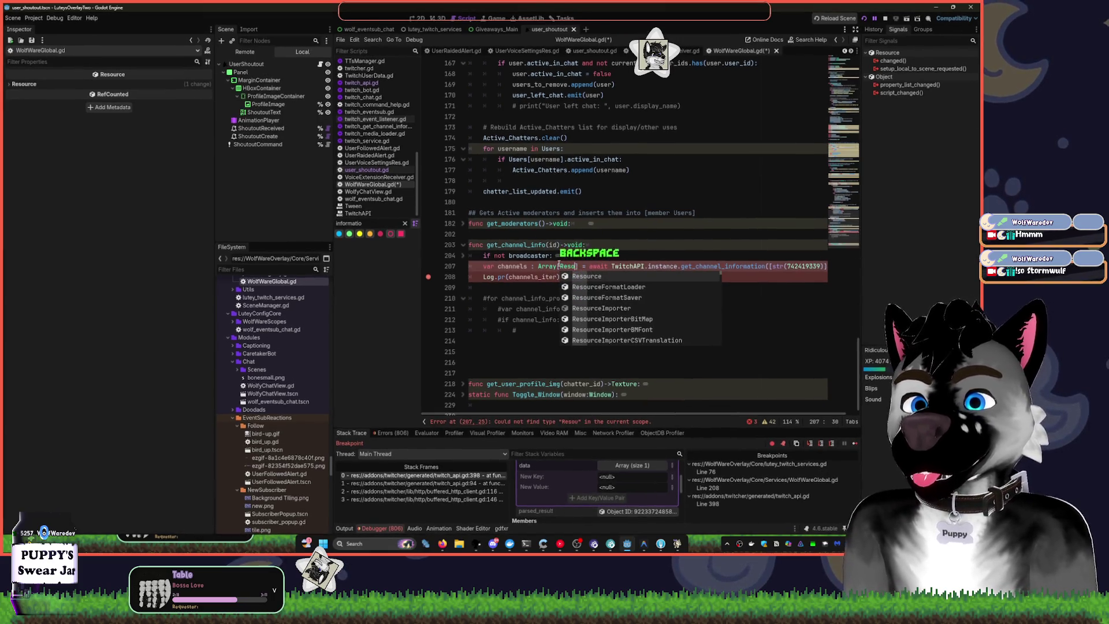
key("ctrl+BackSpace")
key("ctrl+BackSpace")
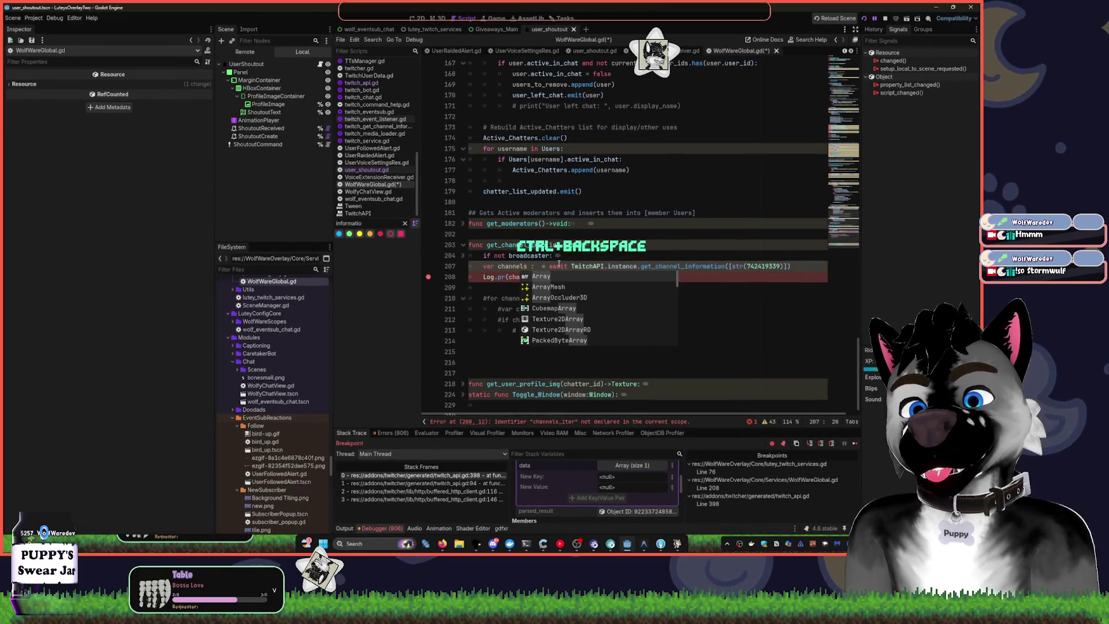
type("Respons")
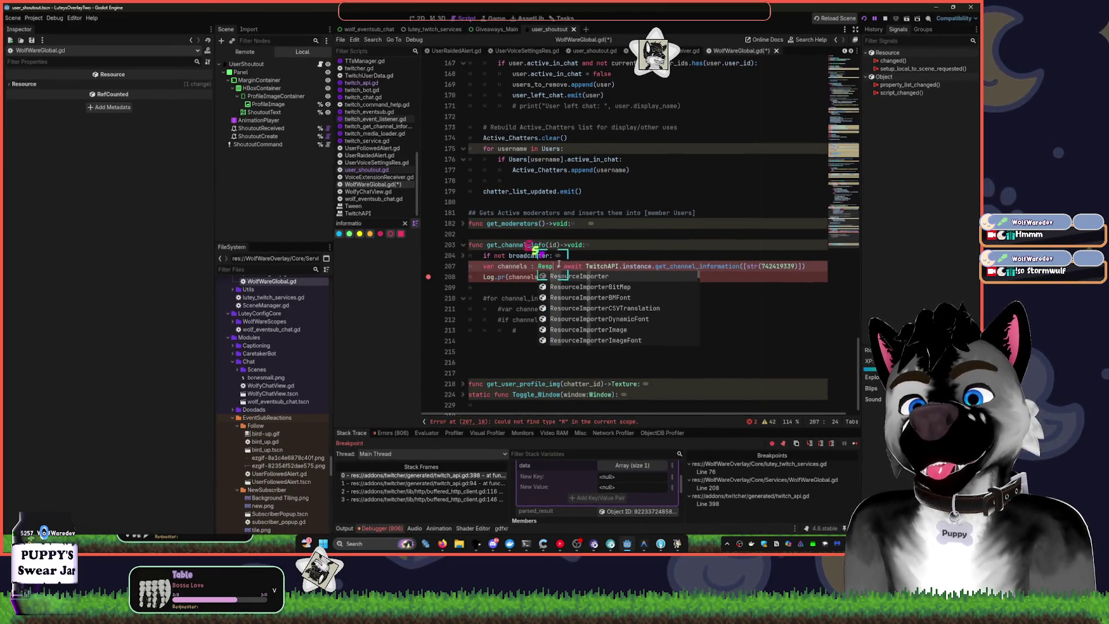
type("e")
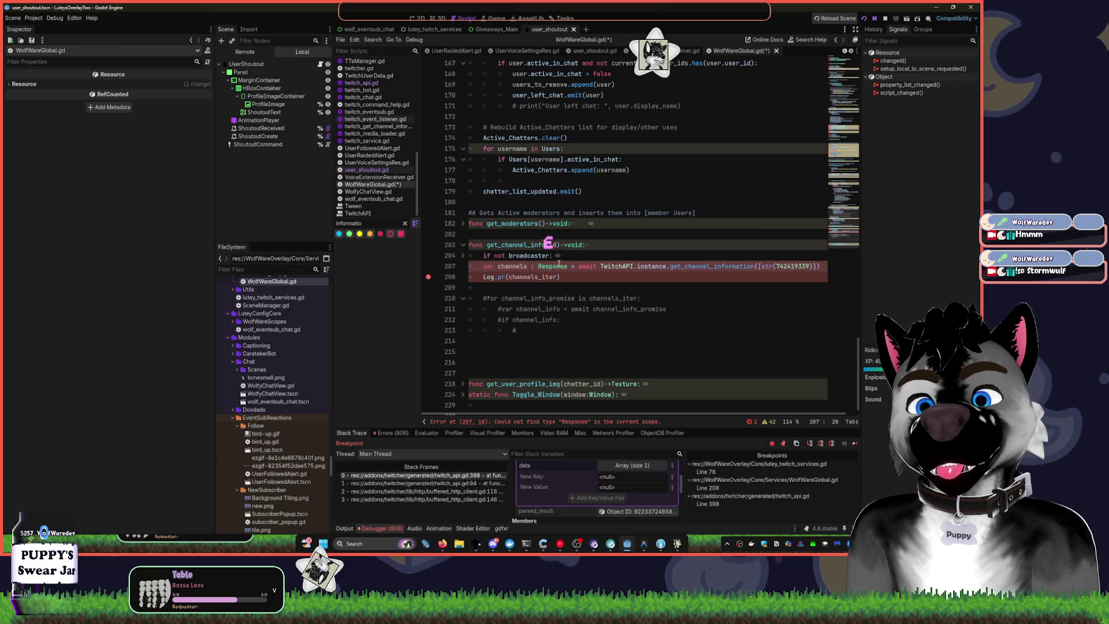
key("BackSpace")
key("ctrl+BackSpace")
key("BackSpace")
key("BackSpace")
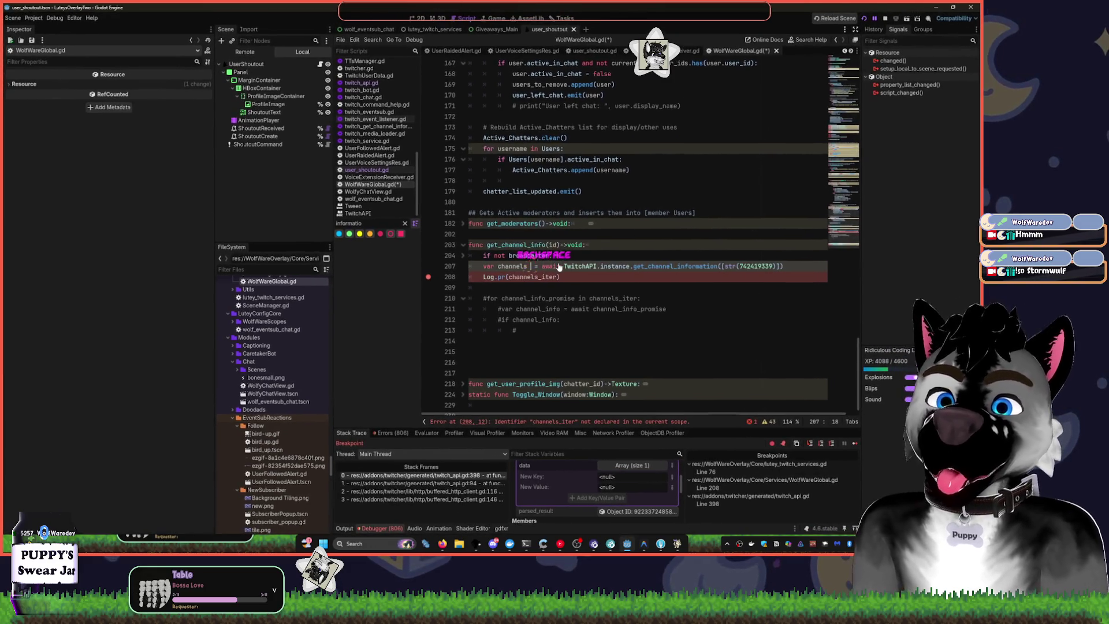
key("ctrl+s")
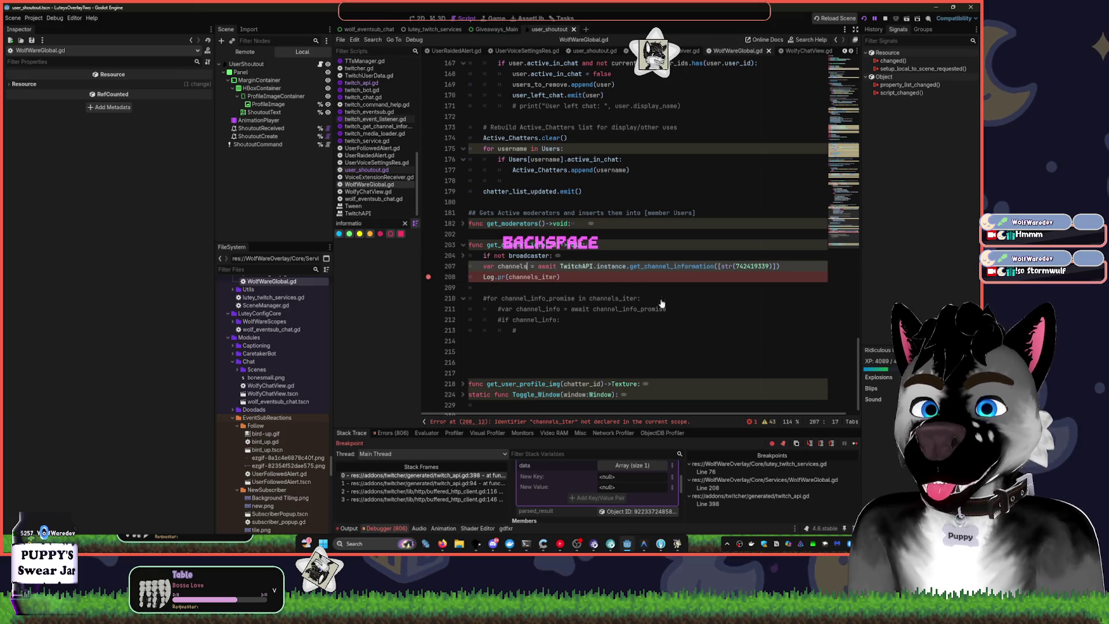
left_click(653, 299)
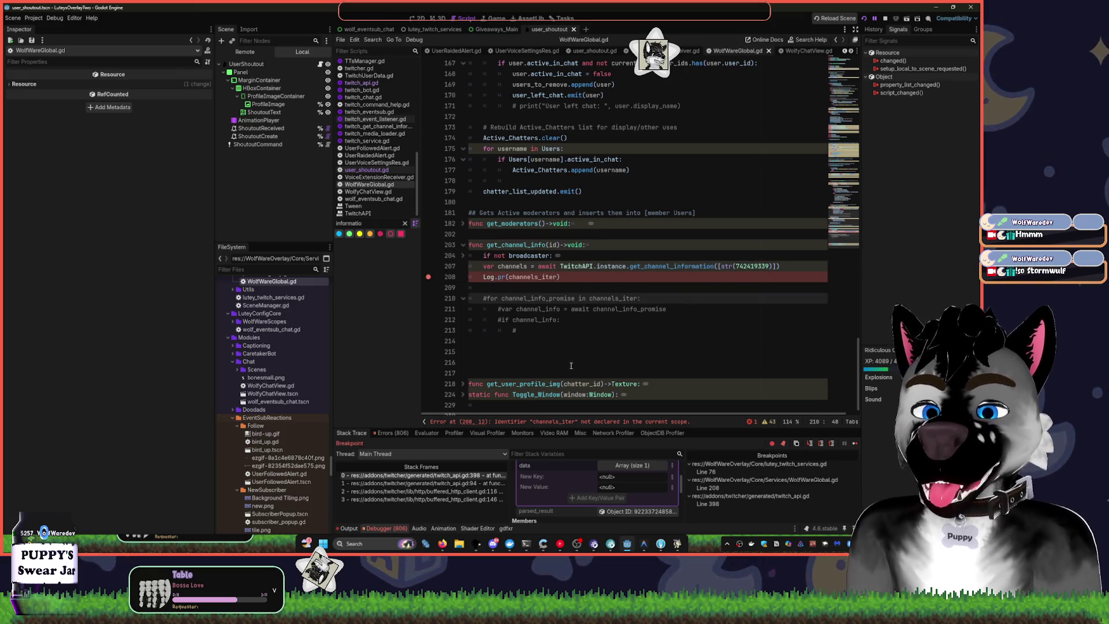
left_click(479, 277)
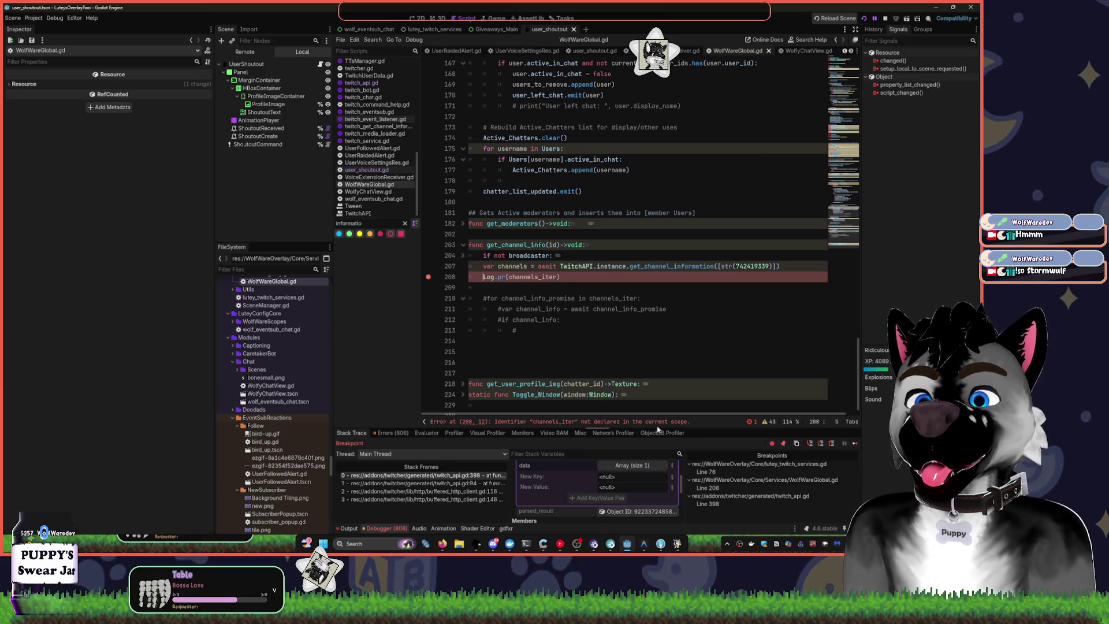
Step: Change the line 208 log call to Log.pr(channels_iter.data)
left_click(603, 281)
type(".data")
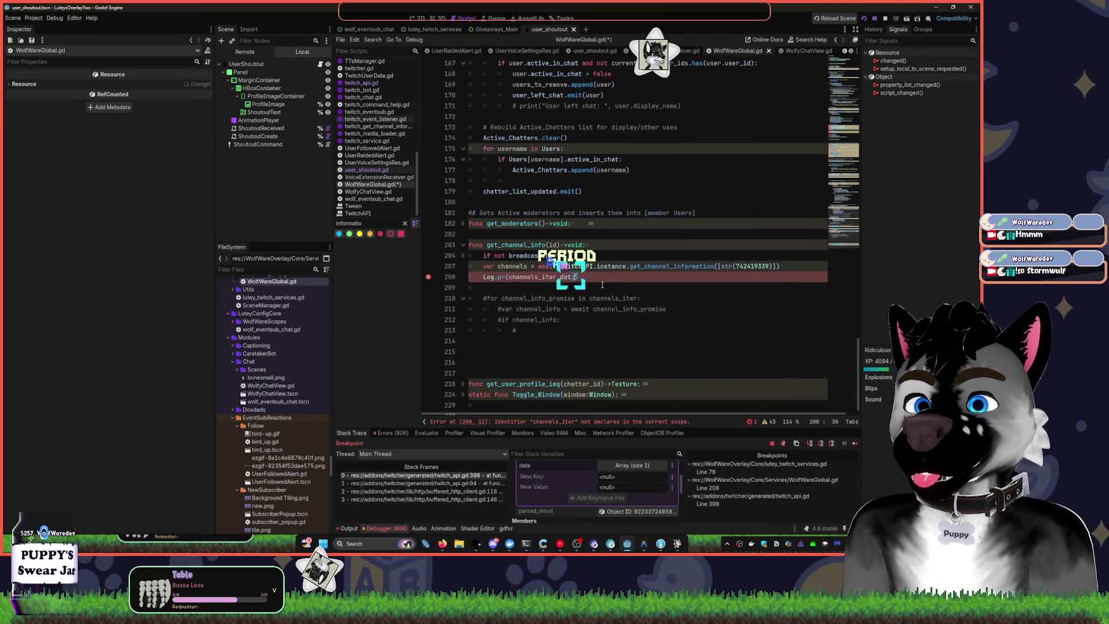
scroll(556, 484, "down", 5)
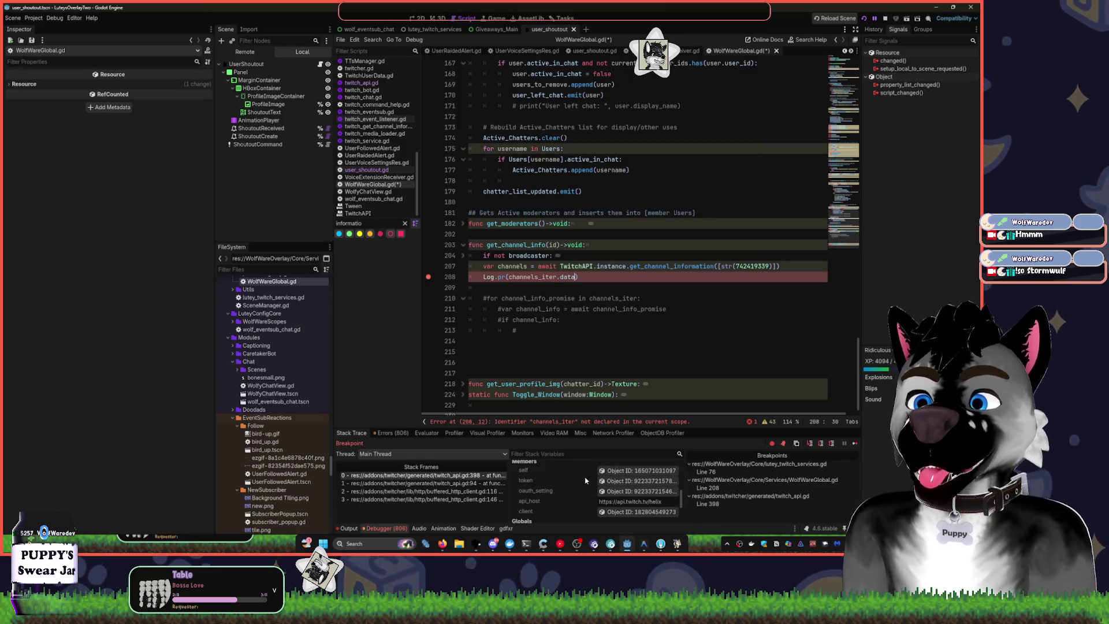
type(")")
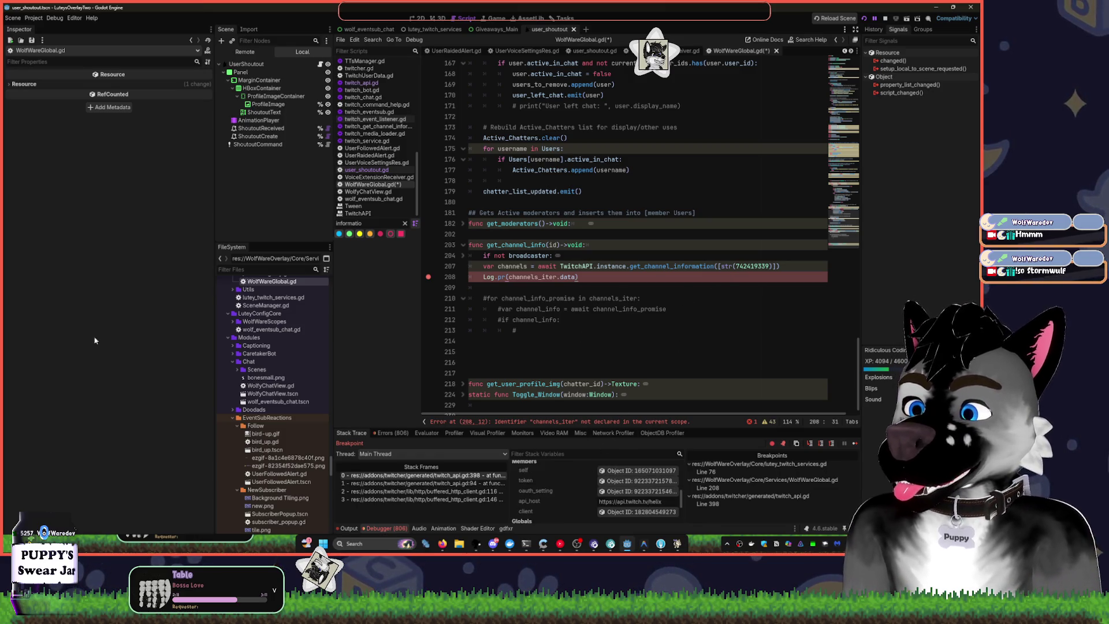
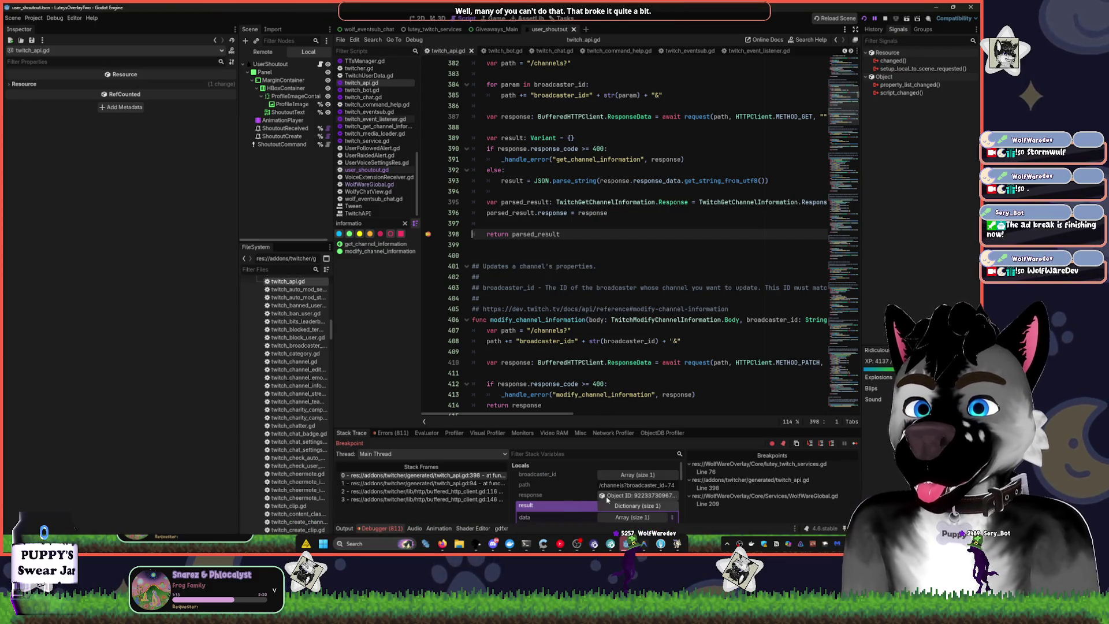
Step: Remove the breakpoint on line 398 of twitch_api.gd
scroll(522, 126, "down", 5)
scroll(521, 126, "up", 10)
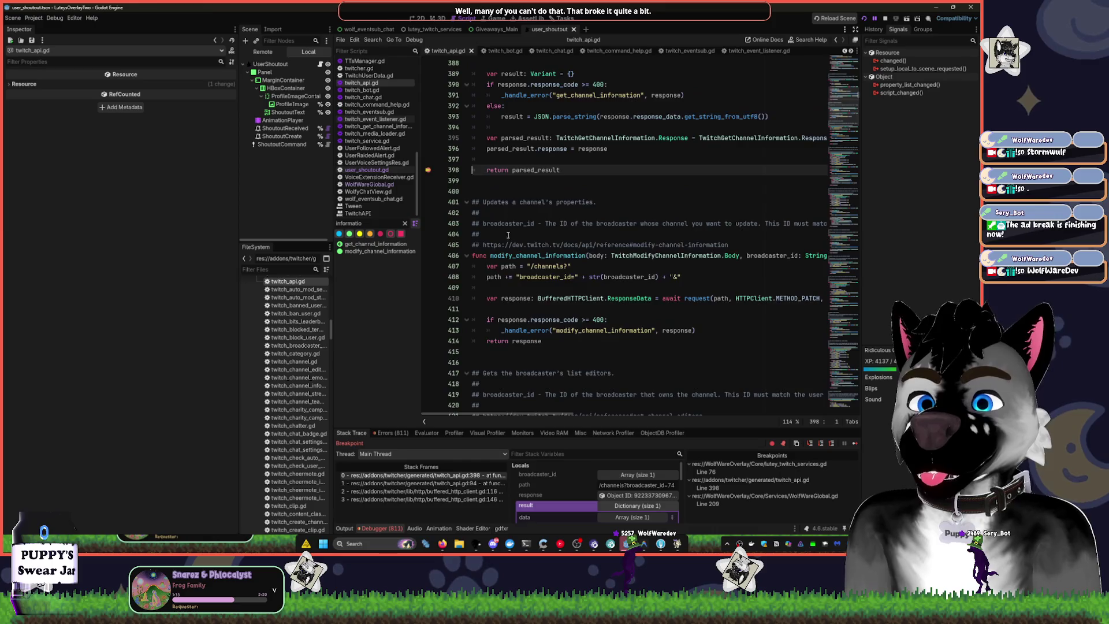
left_click(428, 396)
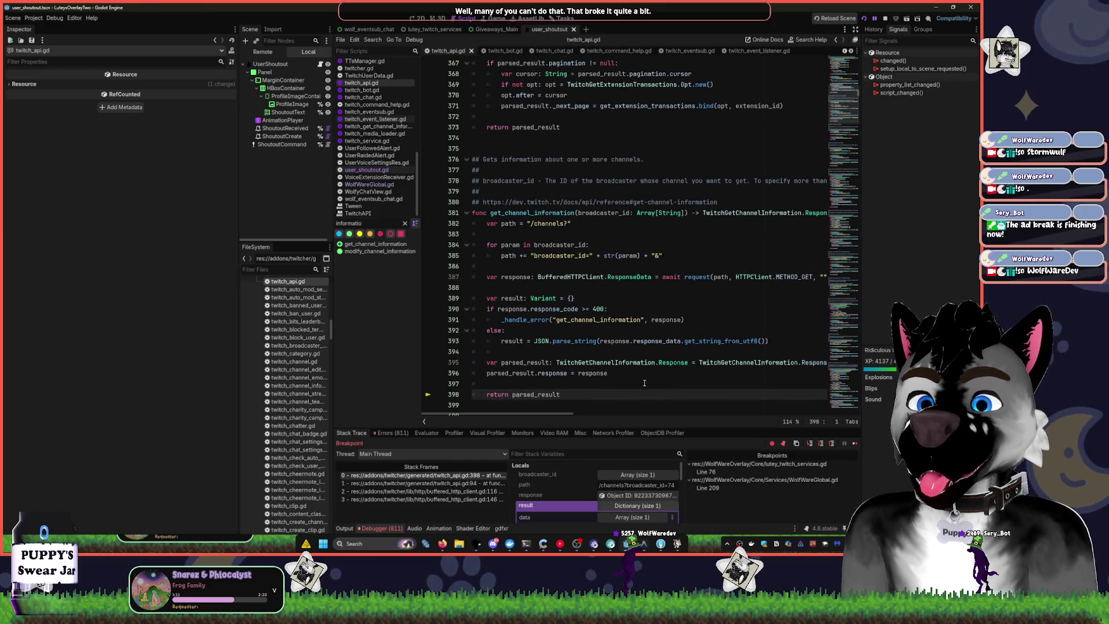
Step: Switch to user_shoutout.gd and expand the data array in the paused debugger locals
scroll(428, 399, "down", 5)
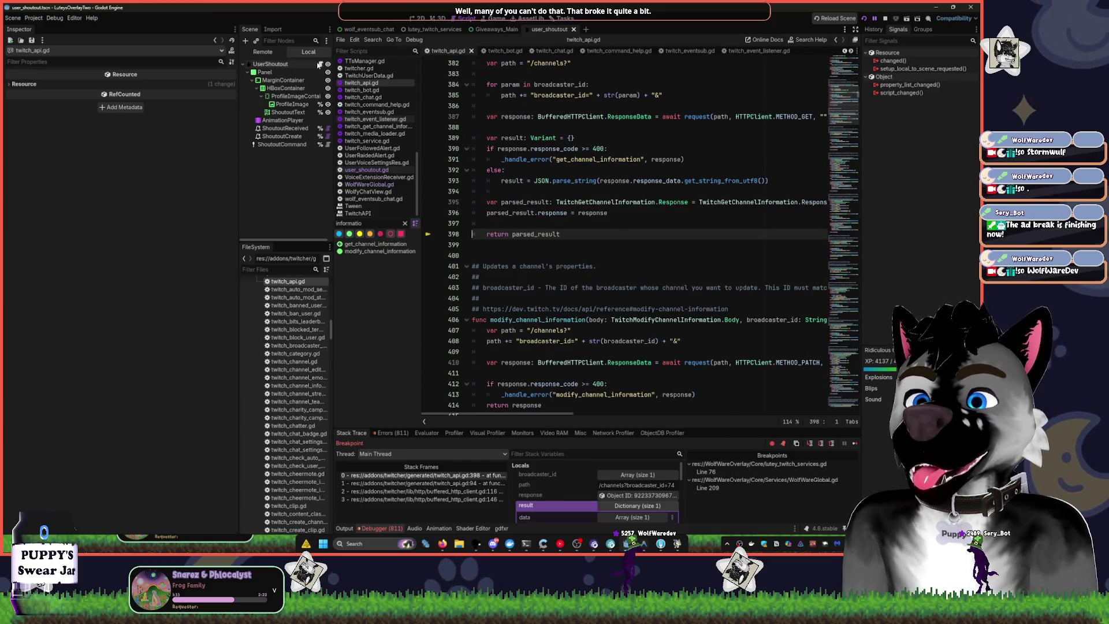
left_click(367, 170)
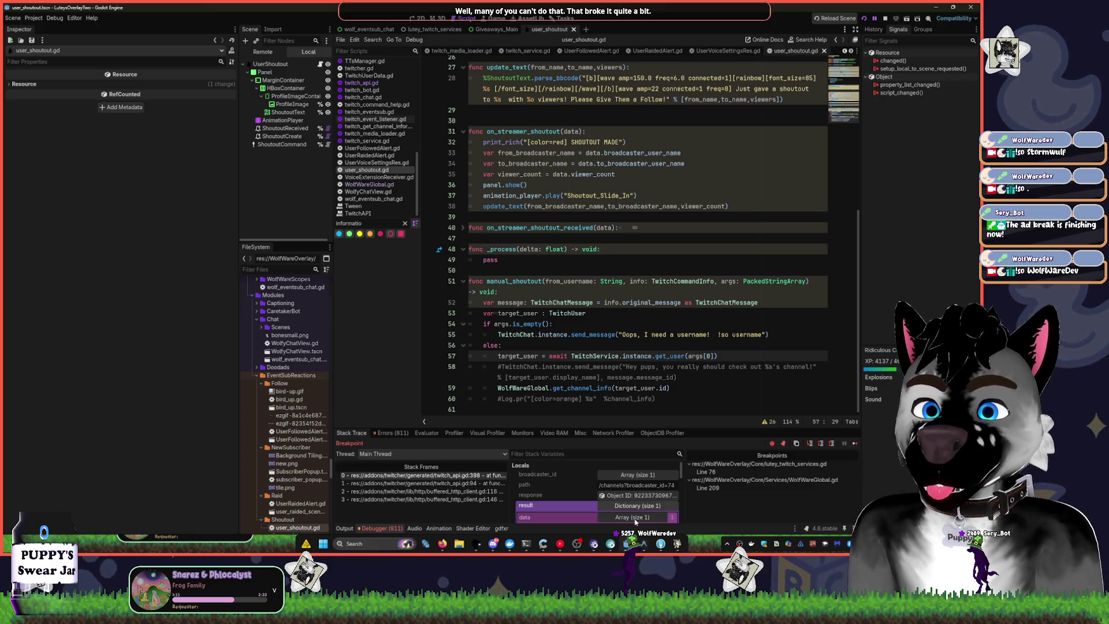
left_click(632, 517)
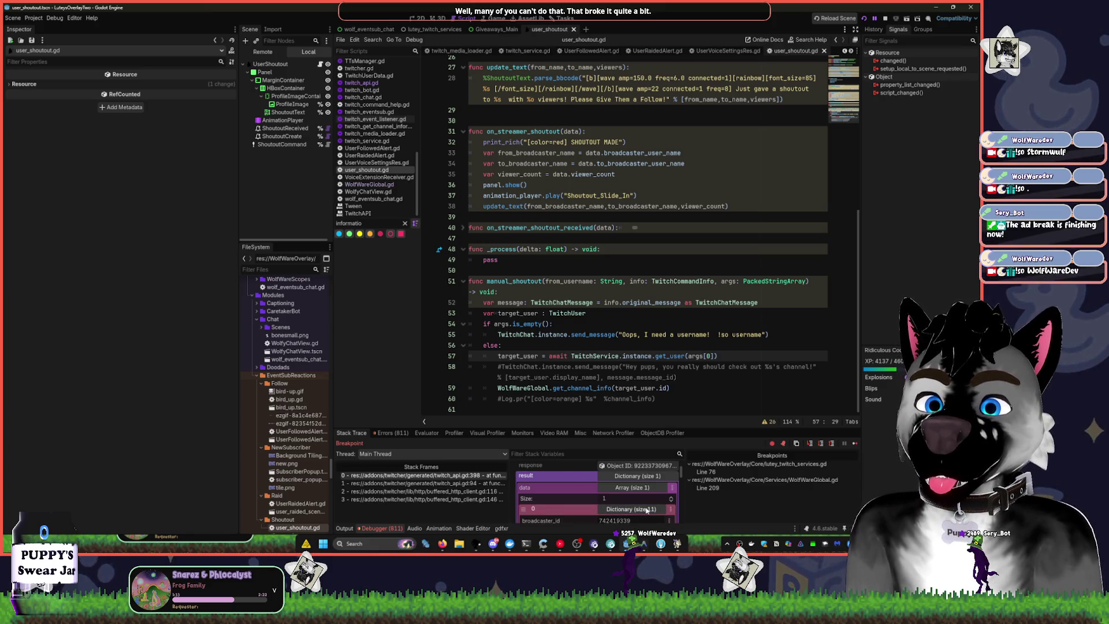
Step: Inspect the returned channel information dictionary and response resource from the paused twitch_api.gd call
left_click(632, 516)
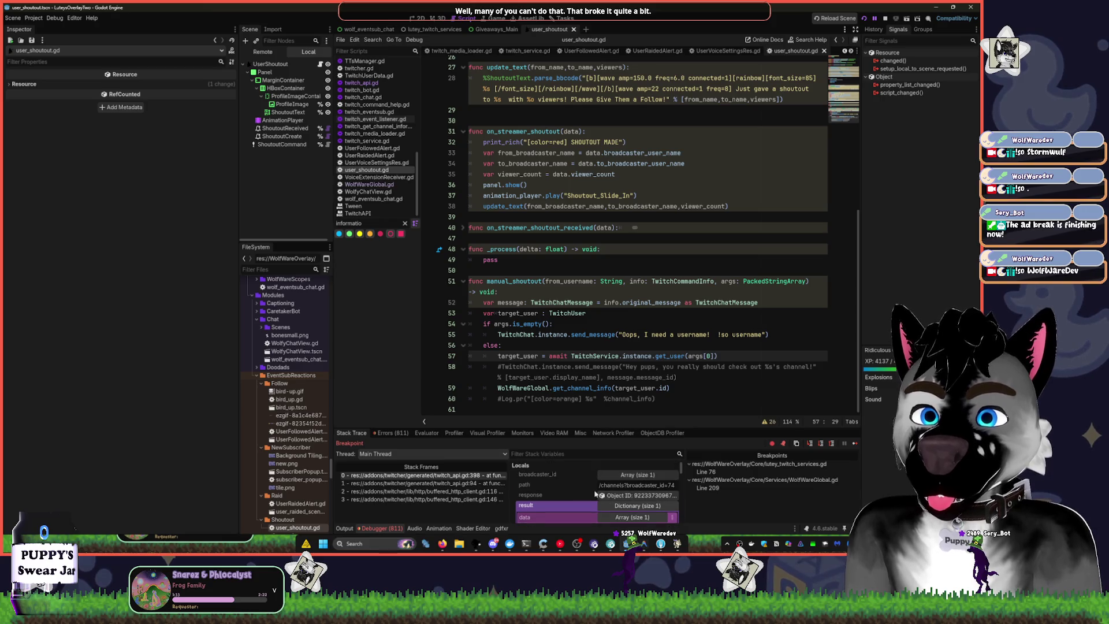
scroll(572, 473, "down", 5)
scroll(572, 473, "down", 5)
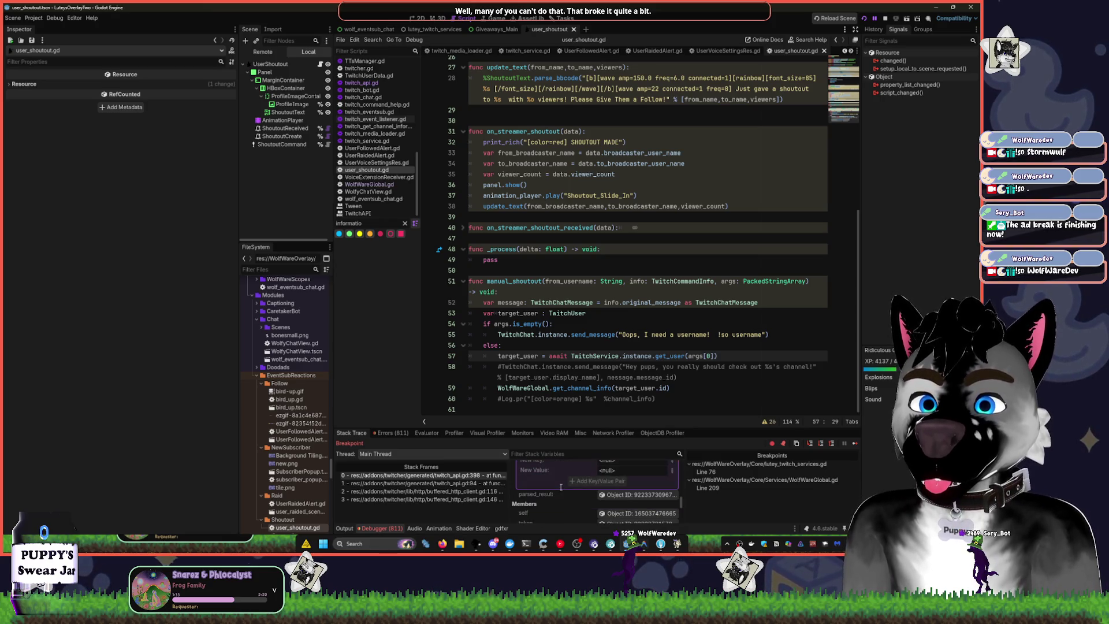
left_click(617, 480)
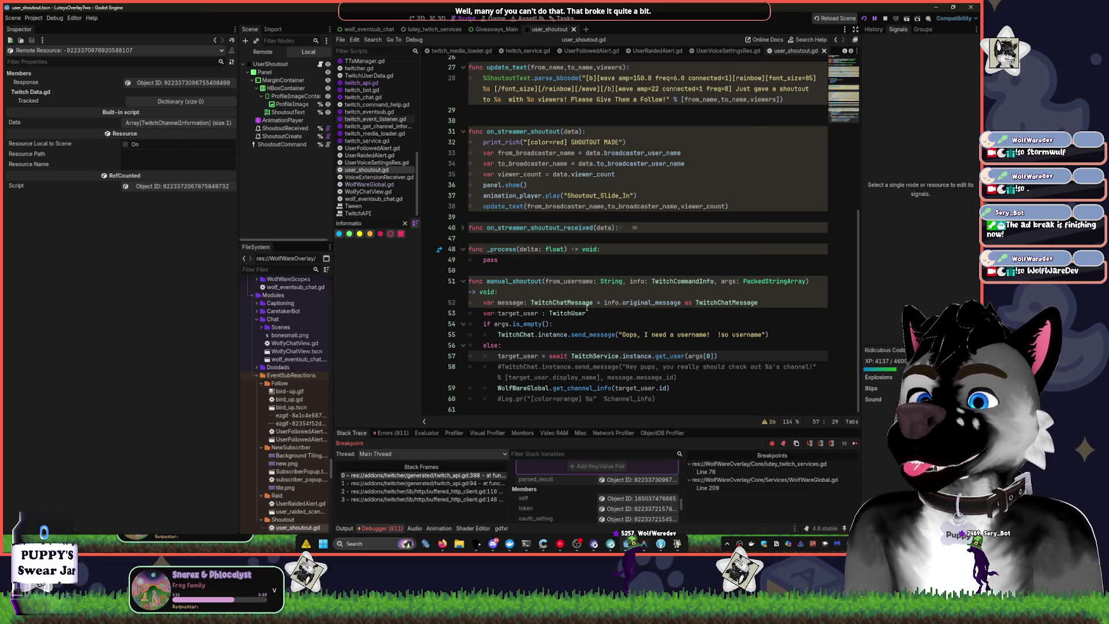
left_click(629, 281)
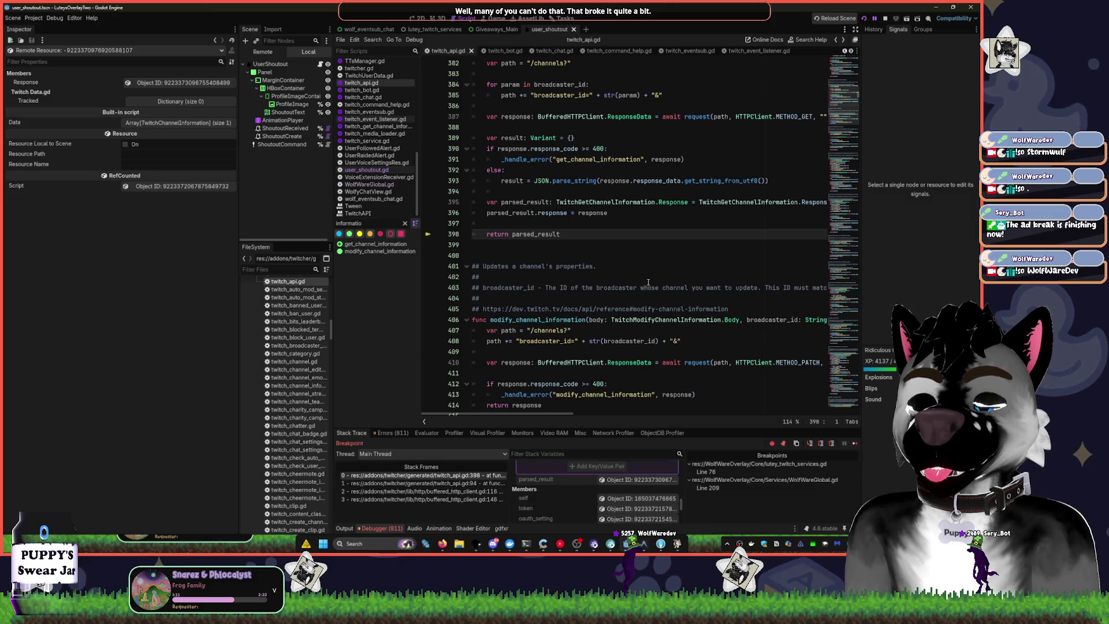
Step: Go from the line 59 get_channel_info call in user_shoutout.gd to its definition in WolfWareGlobal.gd
key("alt+Left")
key("Down")
key("Down")
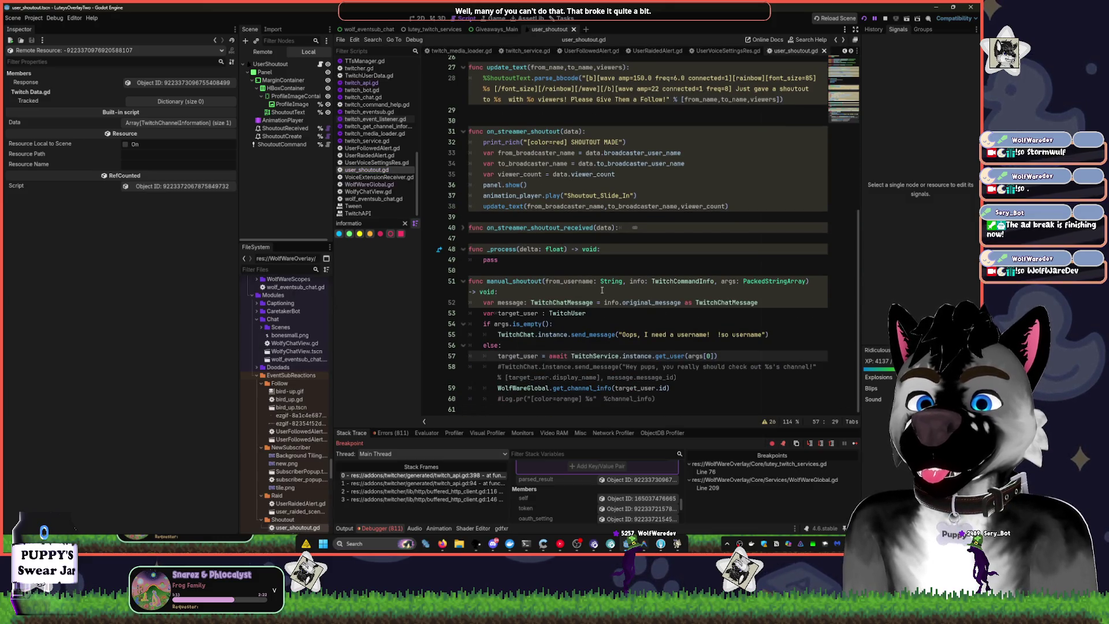
left_click(567, 395, "ctrl")
double_click(576, 234)
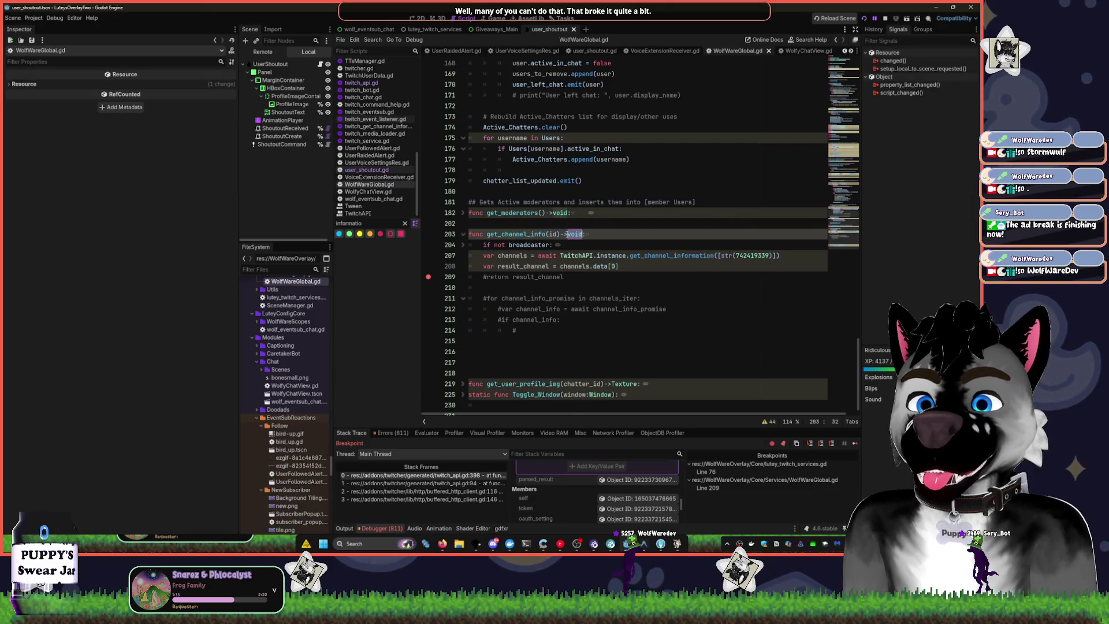
Step: Change get_channel_info's return type from void to TwitchChannelInformation
type("TwitchChan")
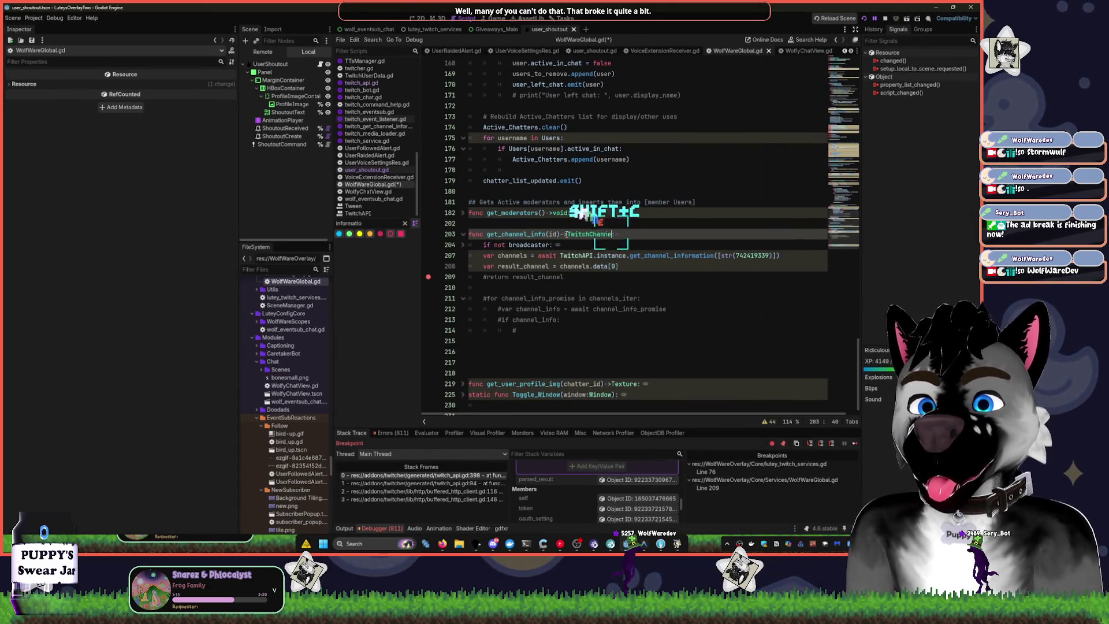
type("ne")
key("Down")
key("Down")
key("Down")
key("Return")
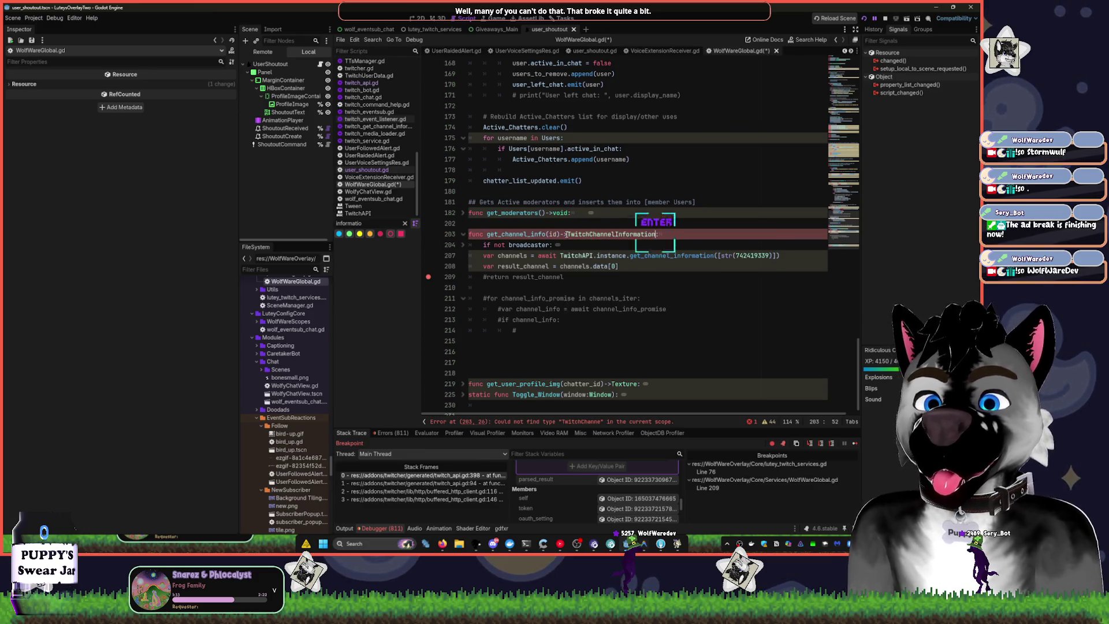
Step: Uncomment 'return result_channel' on line 209 and save WolfWareGlobal.gd
left_click(523, 276)
key("BackSpace")
key("ctrl+s")
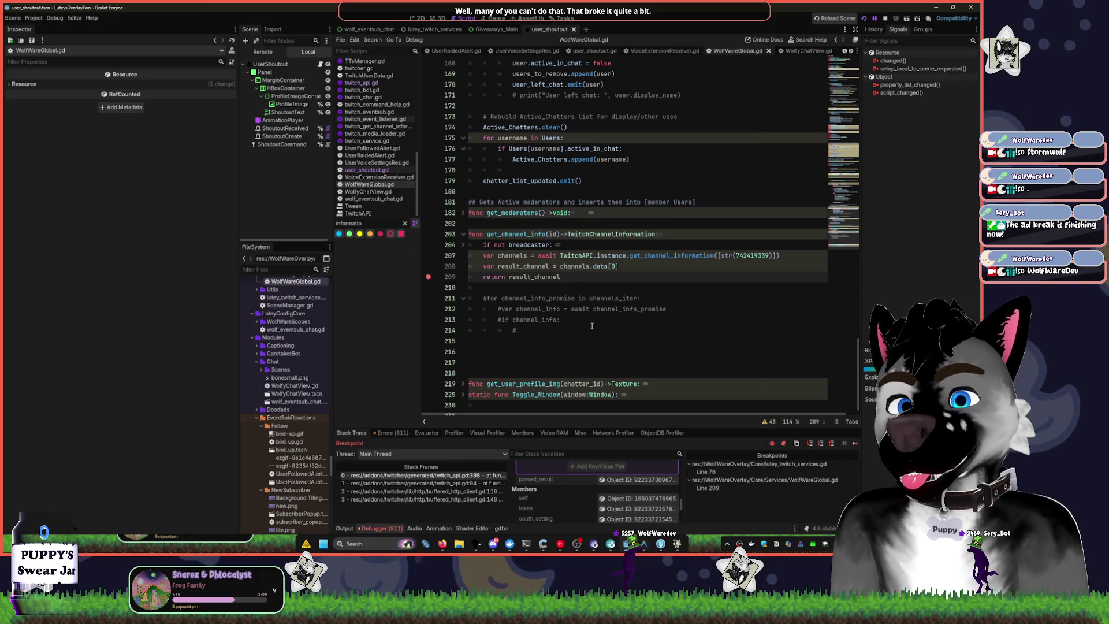
mouse_move(560, 284)
left_mouse_down()
mouse_move(613, 358)
mouse_move(751, 436)
mouse_move(659, 5)
mouse_move(659, 411)
left_mouse_up()
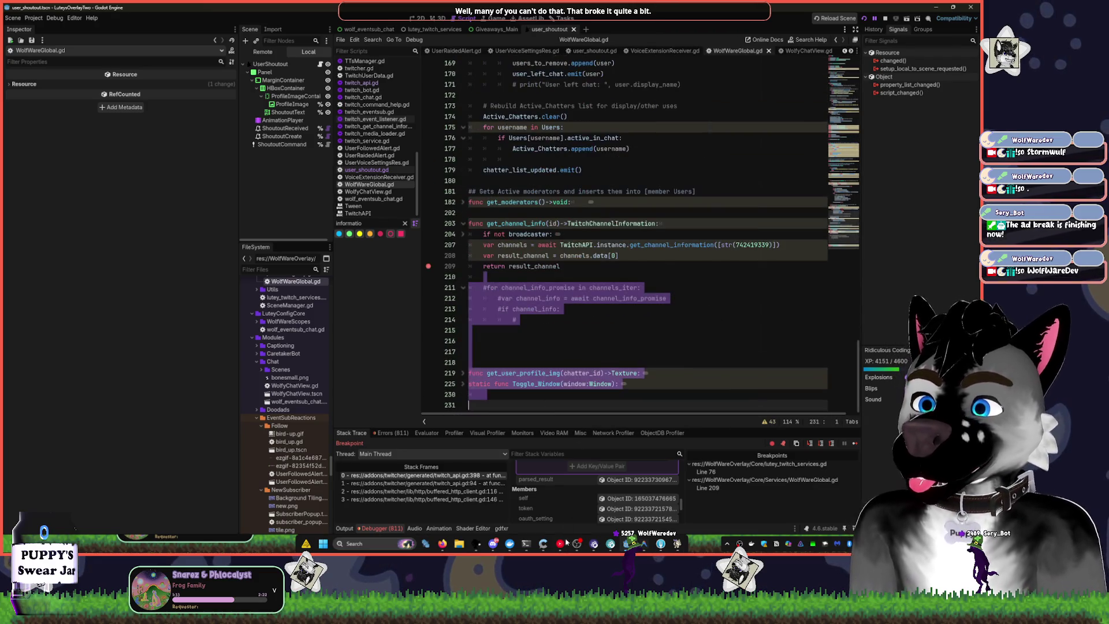
left_click(599, 328)
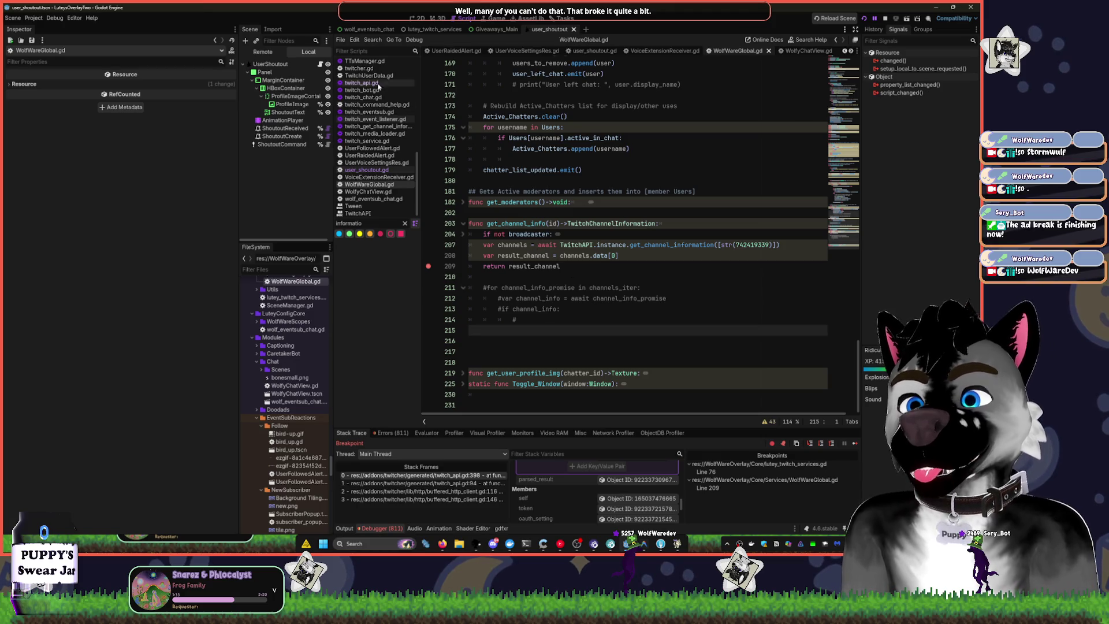
Step: In user_shoutout.gd, prefix line 59 with 'var shoutout_user_channel_info ='
left_click(320, 64)
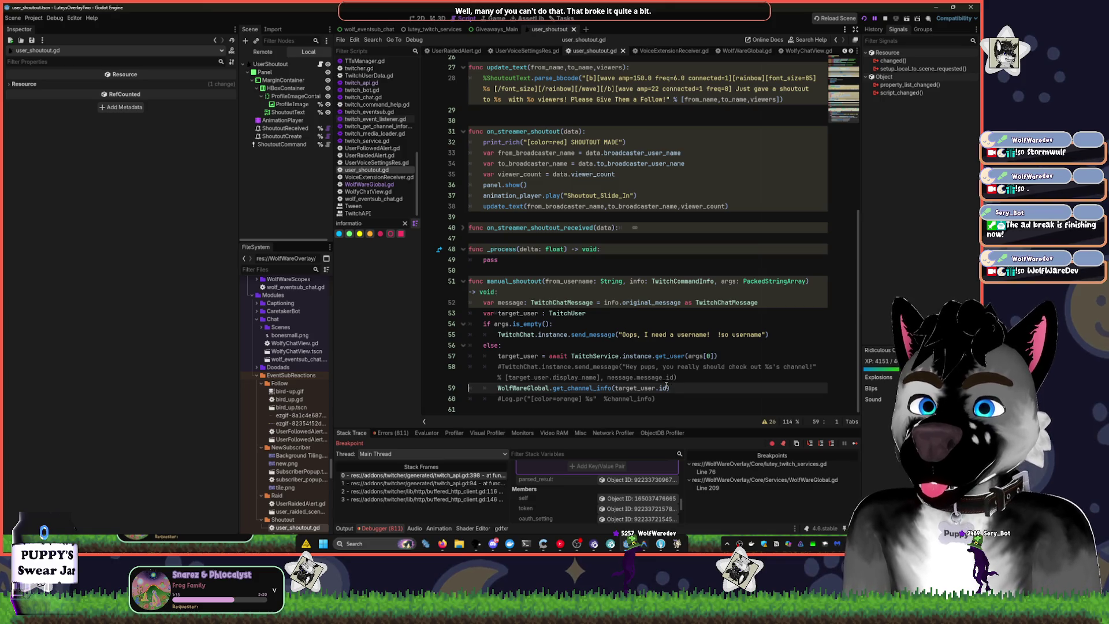
key("Right")
type("var shout")
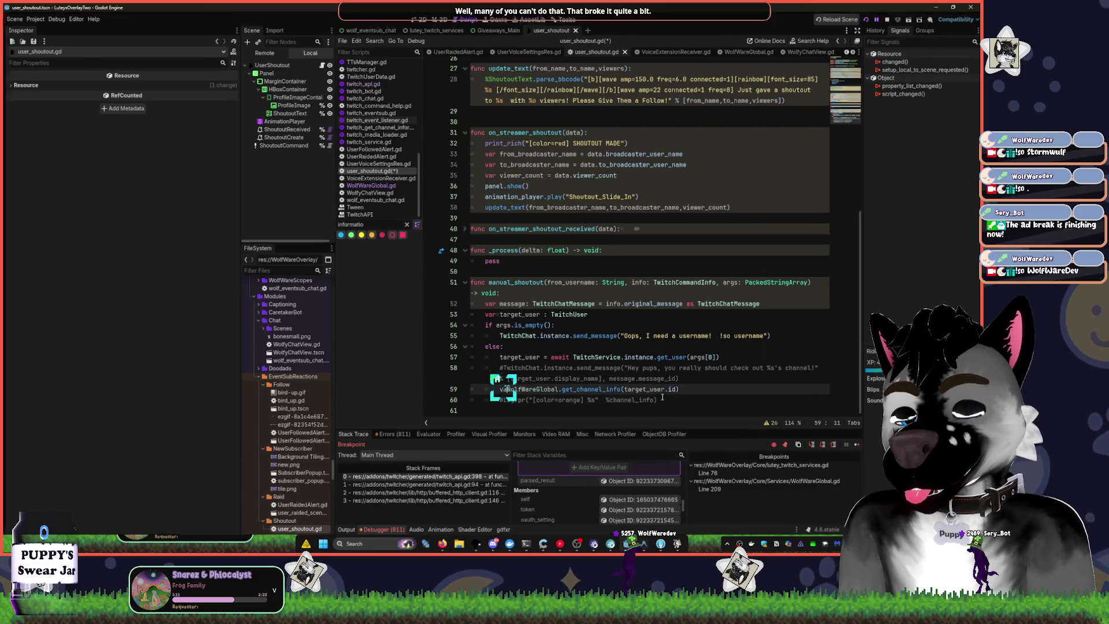
type("out_")
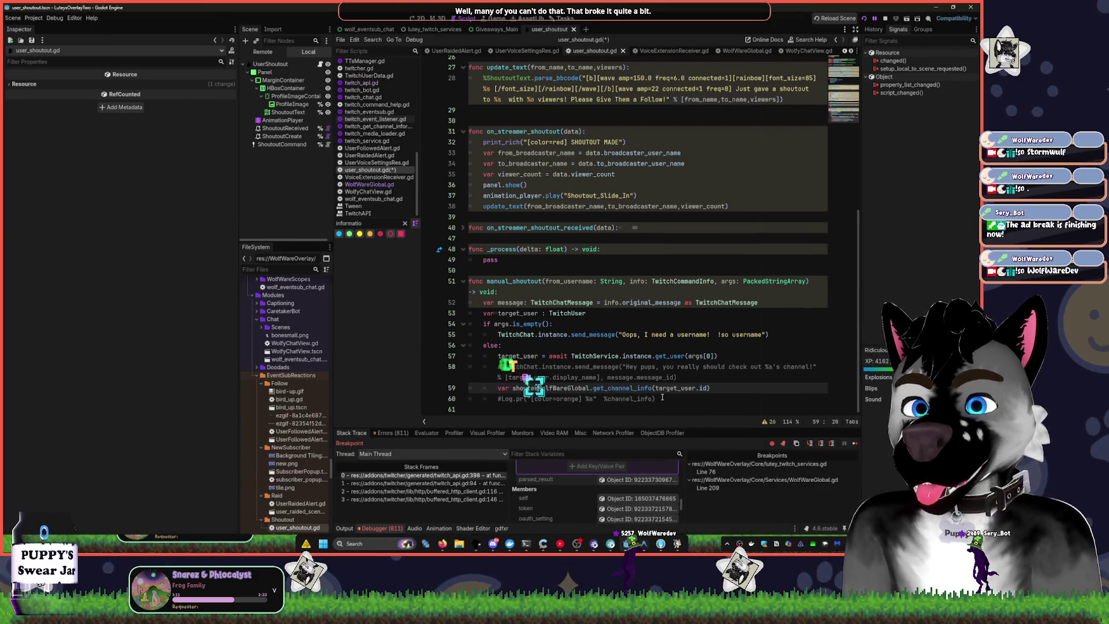
type("user_cha")
type("nnel")
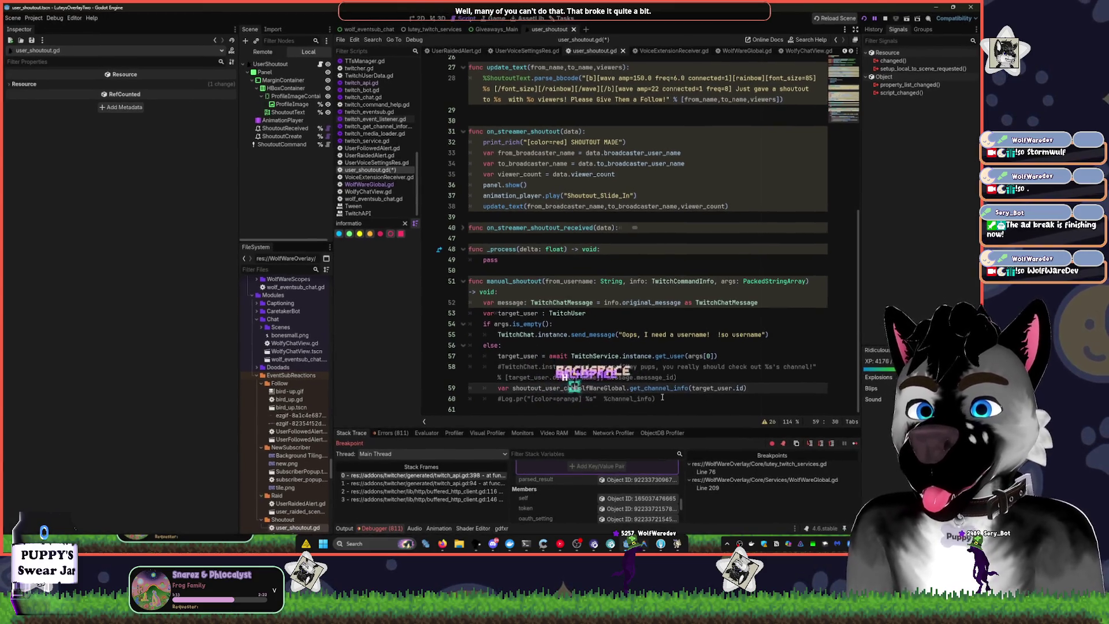
type("_info")
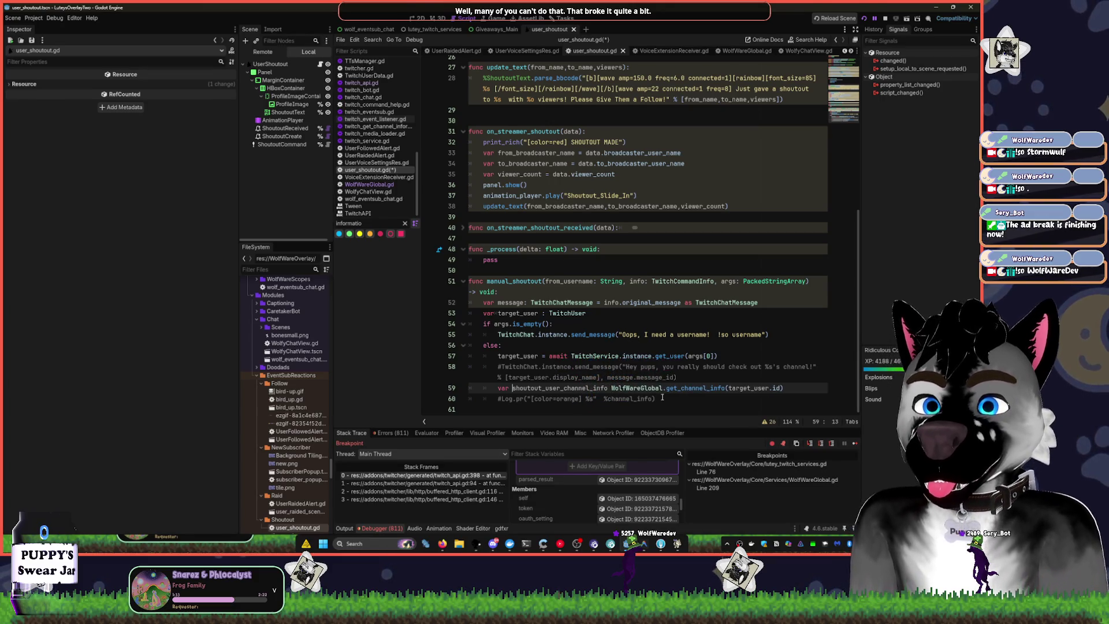
key("ctrl+Left")
key("ctrl+Right")
type("=")
key("End")
key("Return")
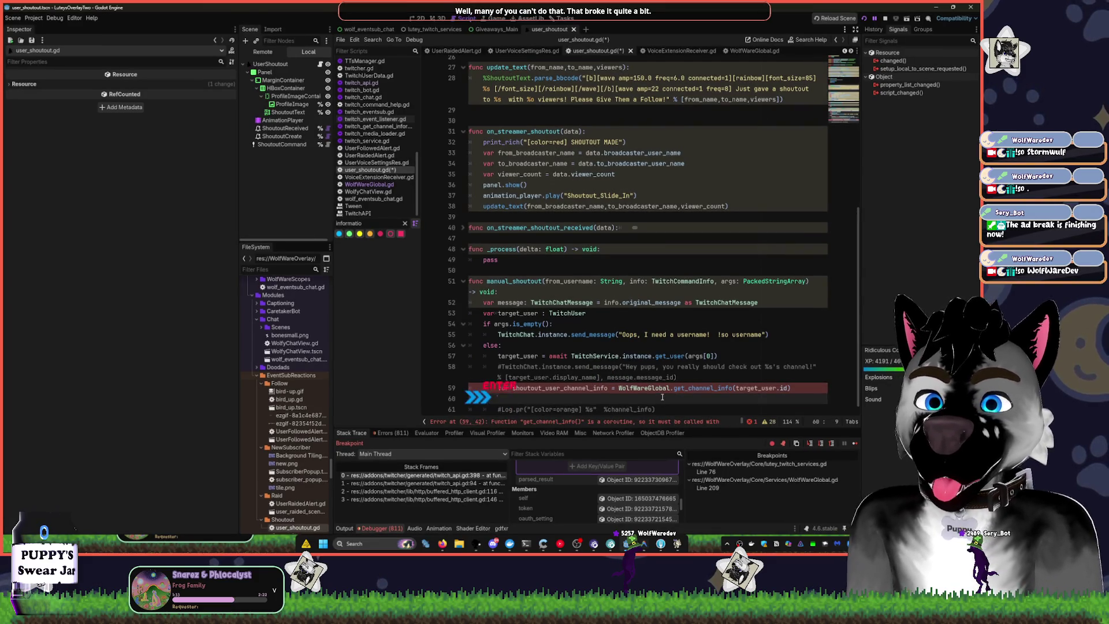
Step: Insert 'await' before the WolfWareGlobal.get_channel_info call on line 59
scroll(628, 186, "down", 1)
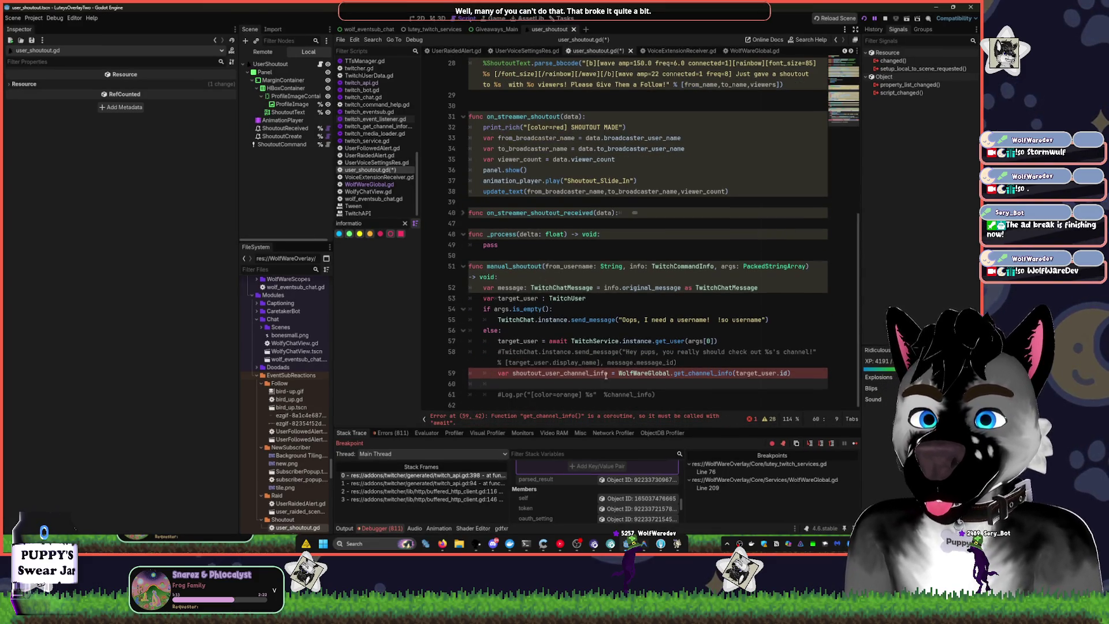
left_click(618, 372)
type("await")
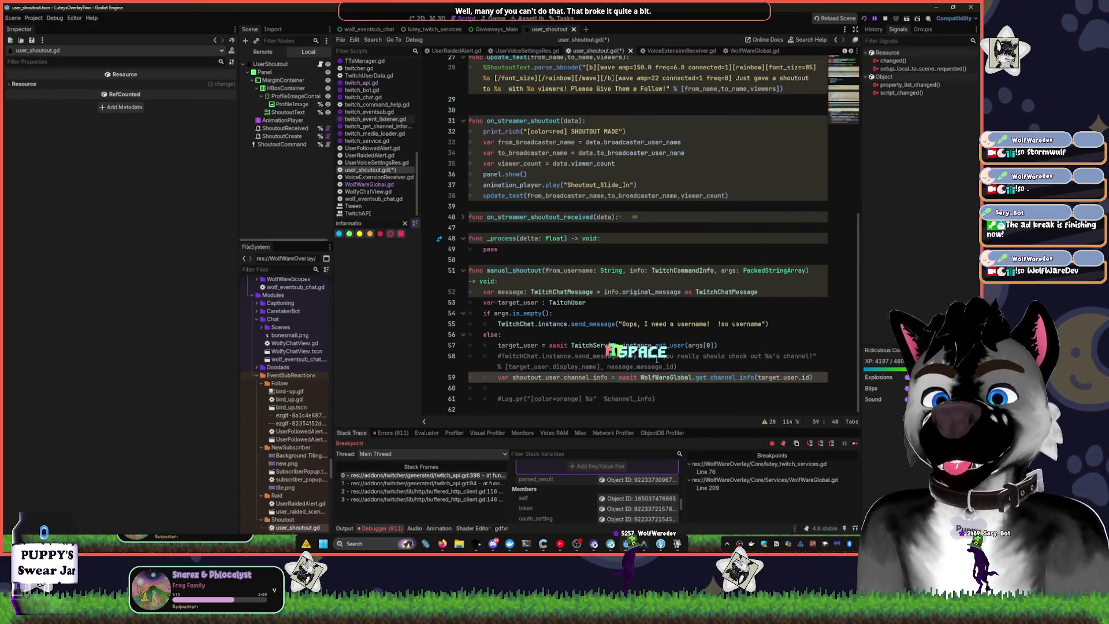
key("Down")
key("Down")
key("Down")
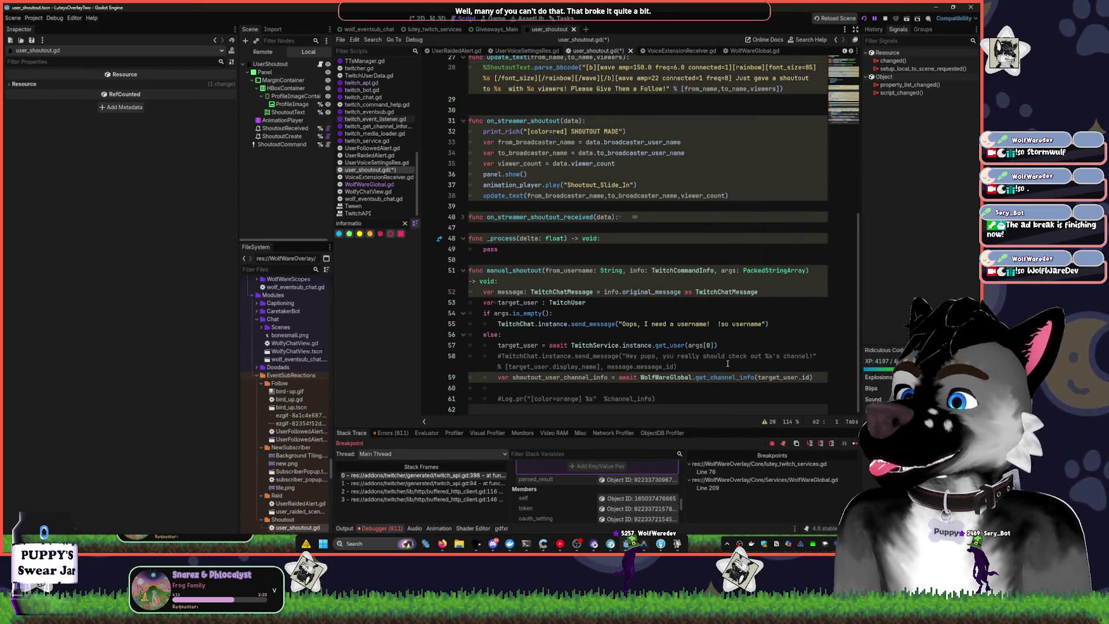
left_click(576, 392)
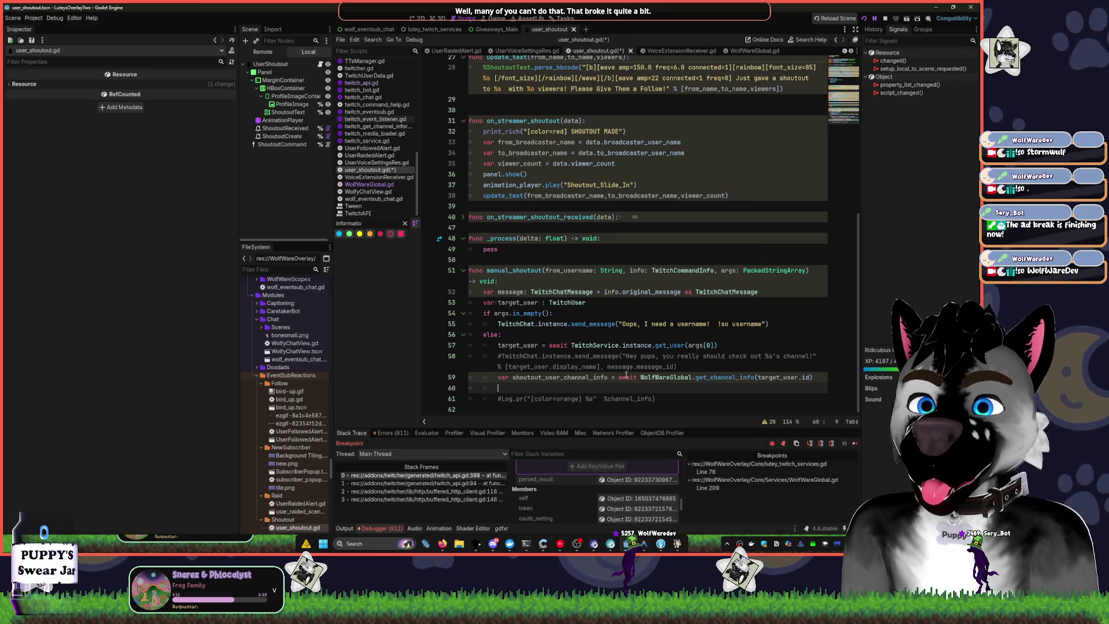
scroll(607, 262, "up", 8)
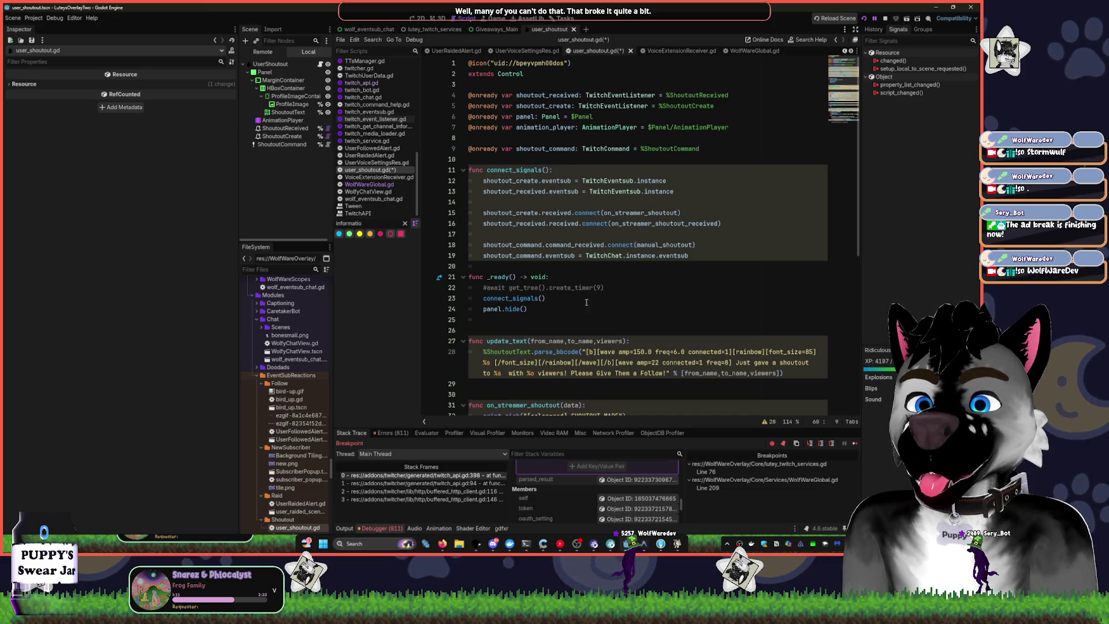
Step: Review user_shoutout.gd, then resume the paused project past its breakpoint with F12
scroll(534, 347, "down", 3)
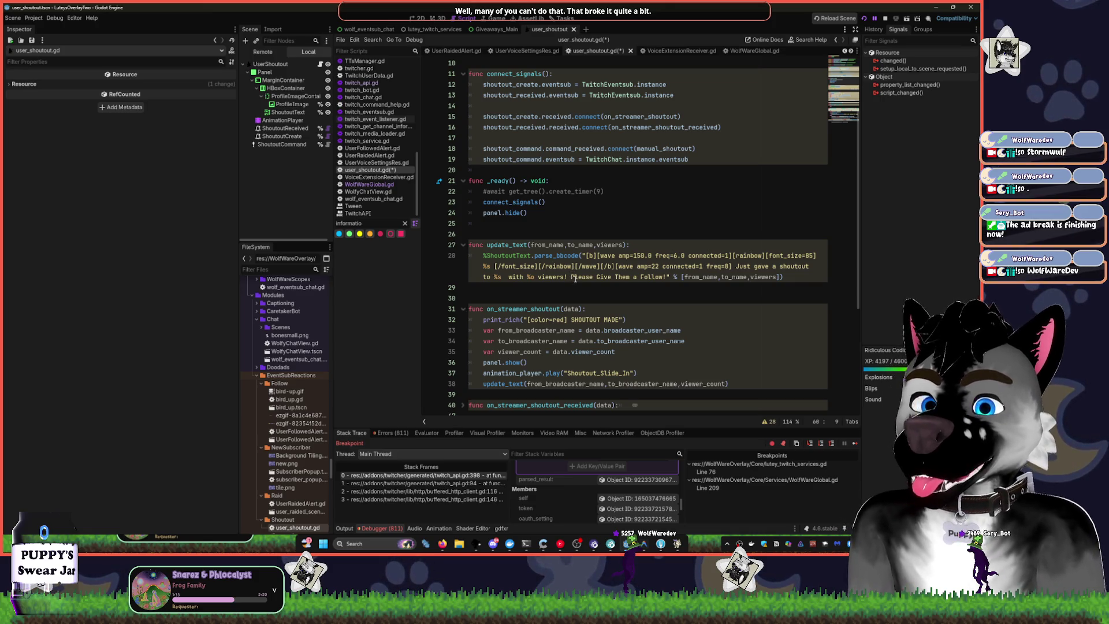
scroll(575, 279, "down", 5)
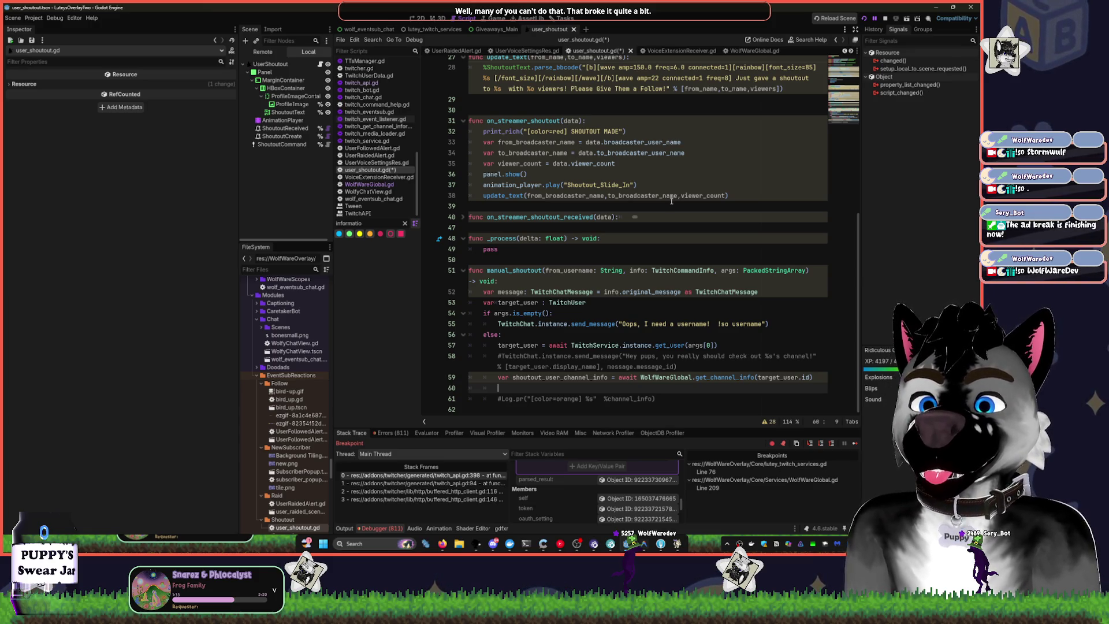
scroll(661, 179, "up", 8)
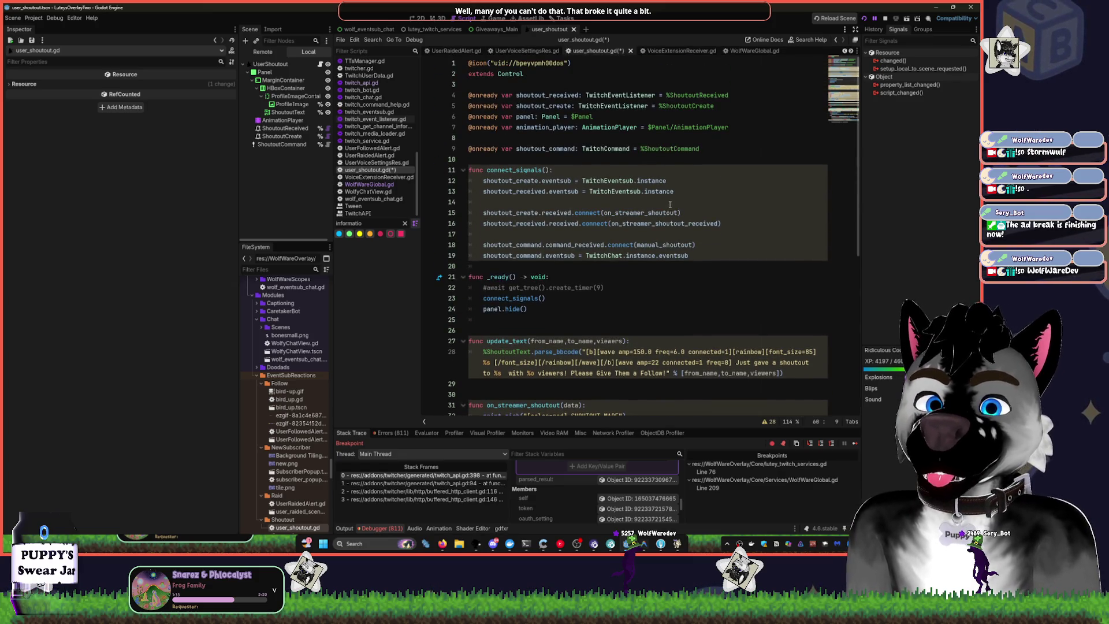
scroll(669, 206, "down", 8)
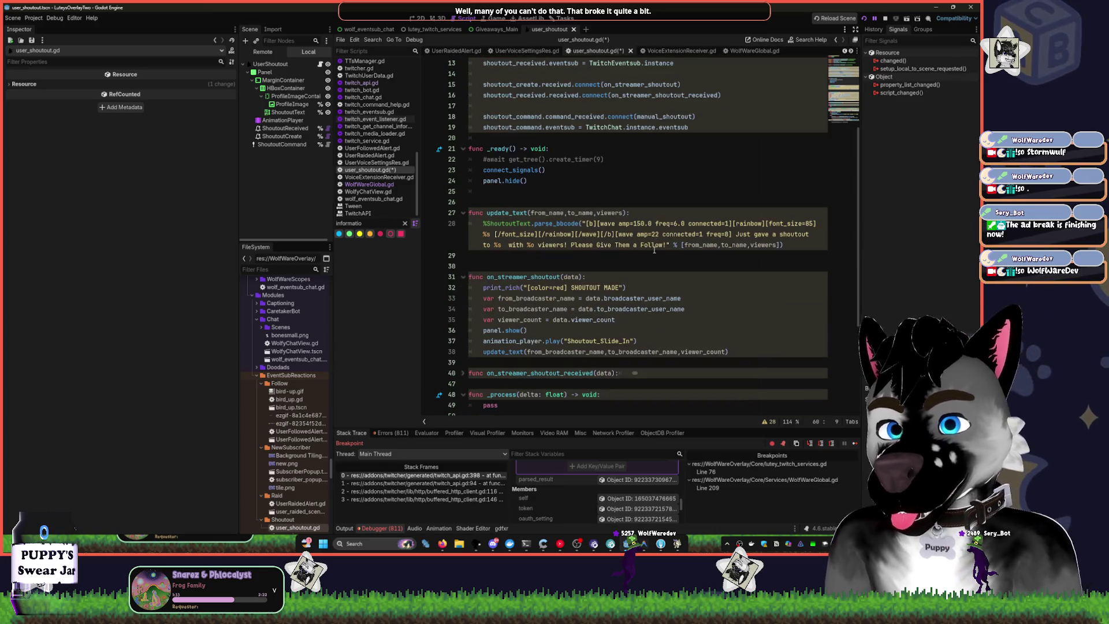
scroll(664, 247, "down", 1)
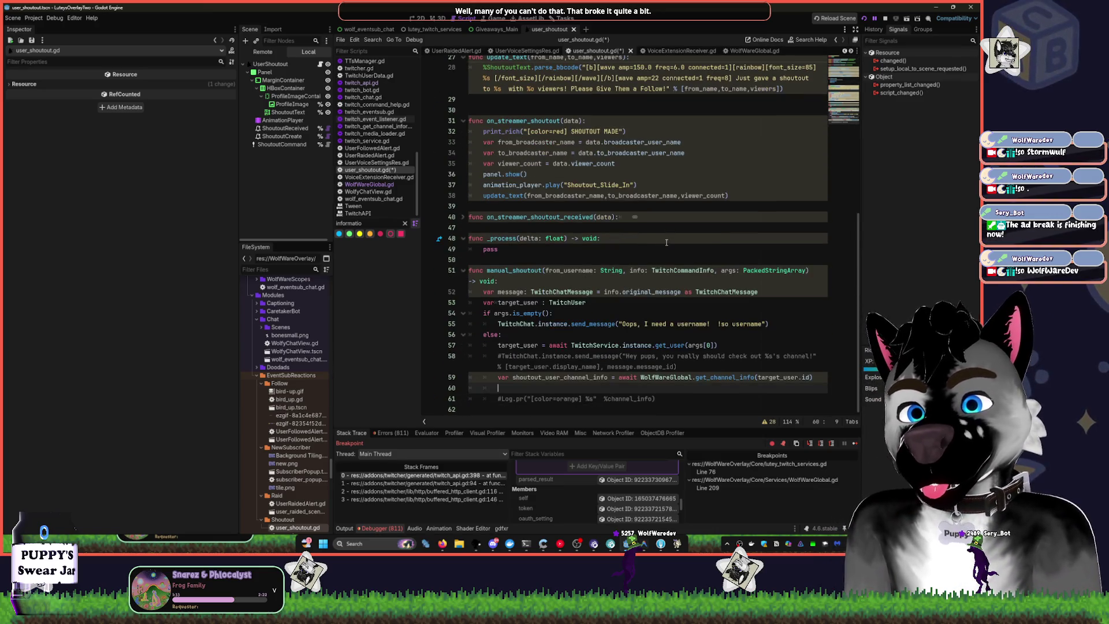
left_click(636, 377)
key("F12")
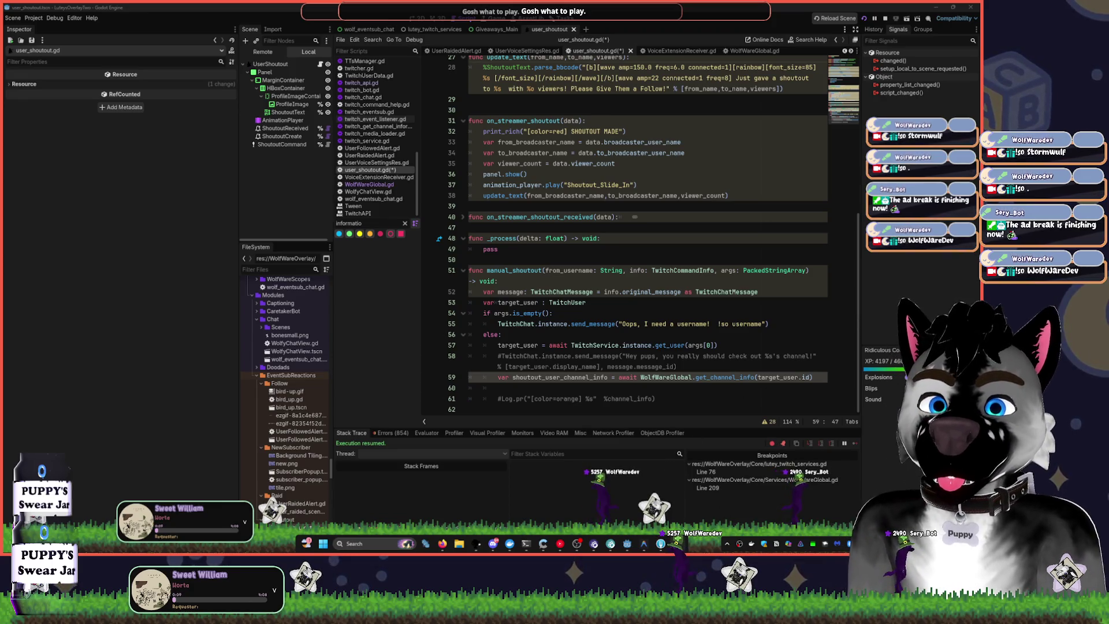
Step: In Fork, unstage the WolfWareOverlay folder, project.godot and kanban_tasks_data.kanban, reviewing their diffs
left_click_drag(0, 123, 219, 123)
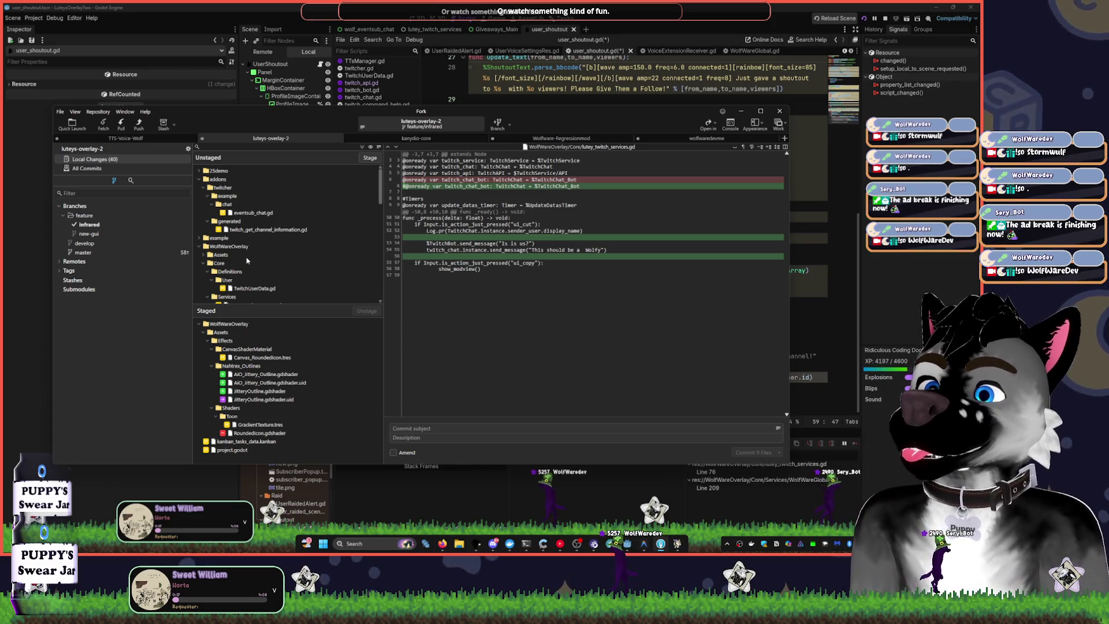
left_click(224, 367)
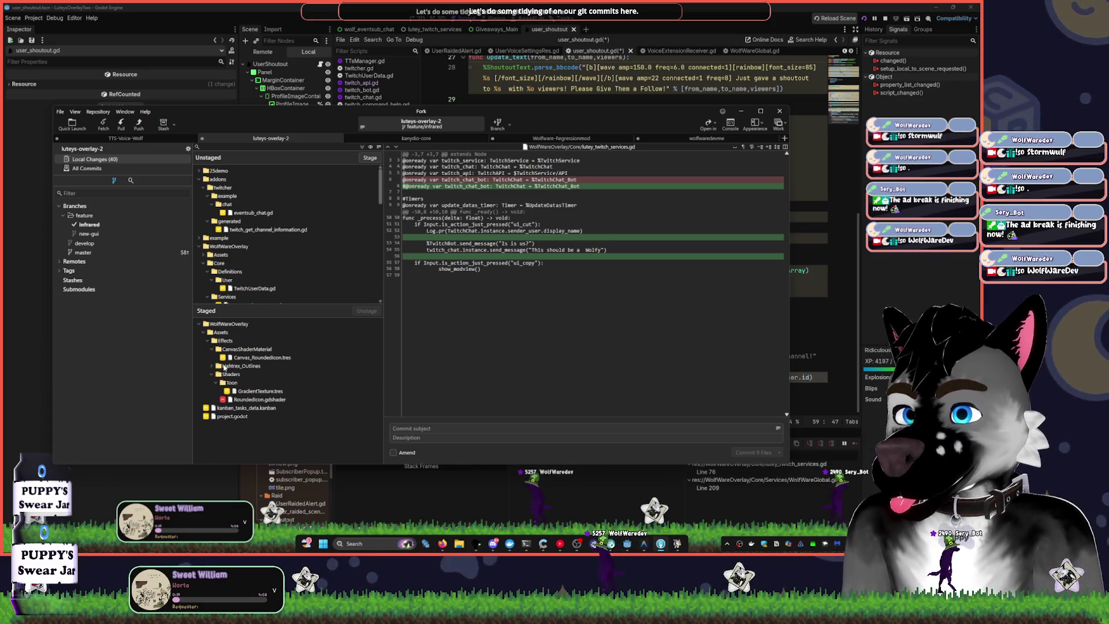
scroll(233, 275, "down", 10)
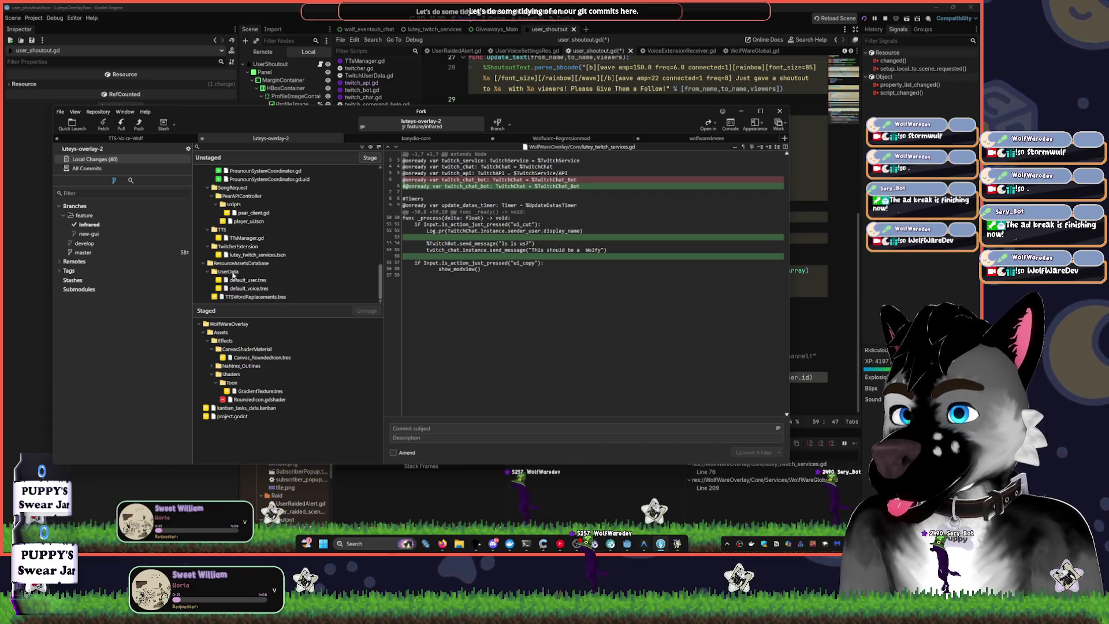
double_click(202, 323)
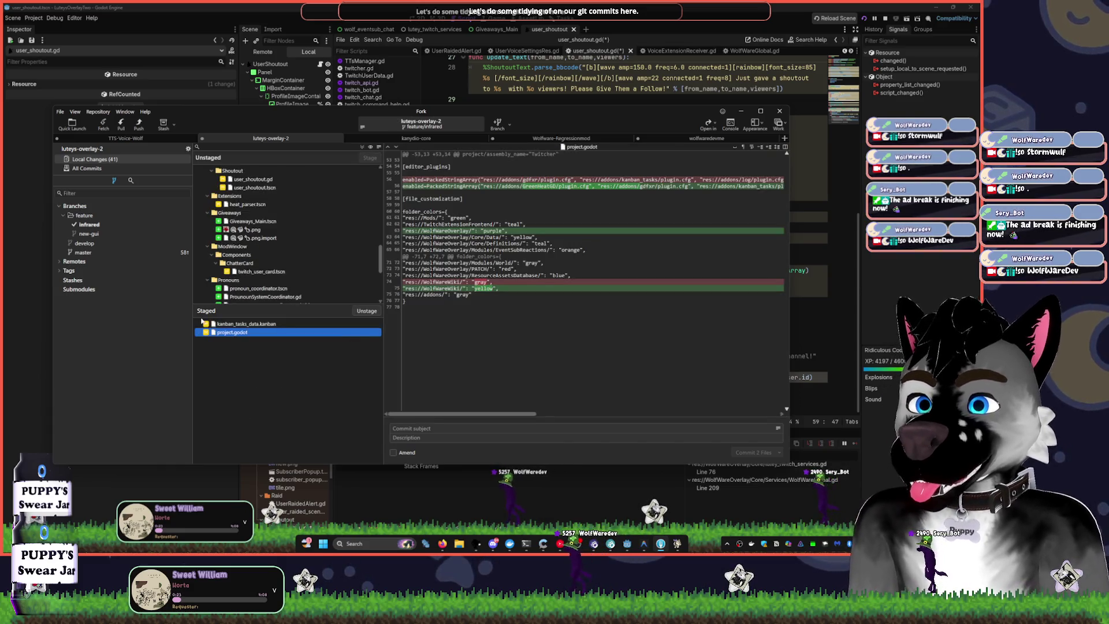
scroll(292, 214, "down", 3)
double_click(232, 332)
double_click(246, 324)
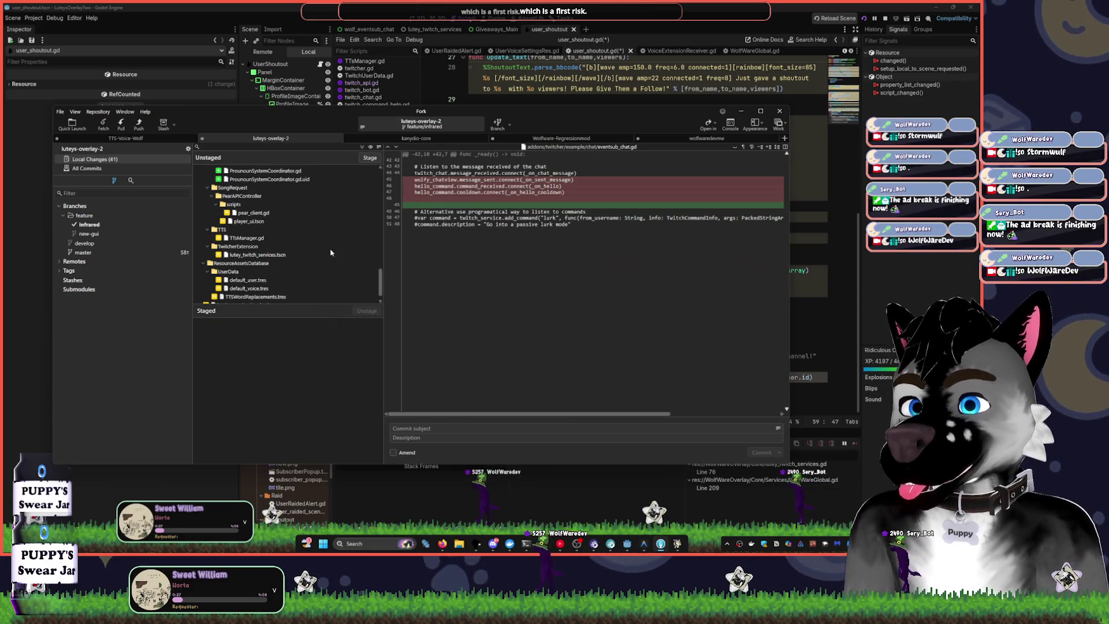
scroll(323, 257, "down", 1)
left_click(249, 288)
left_click(258, 297)
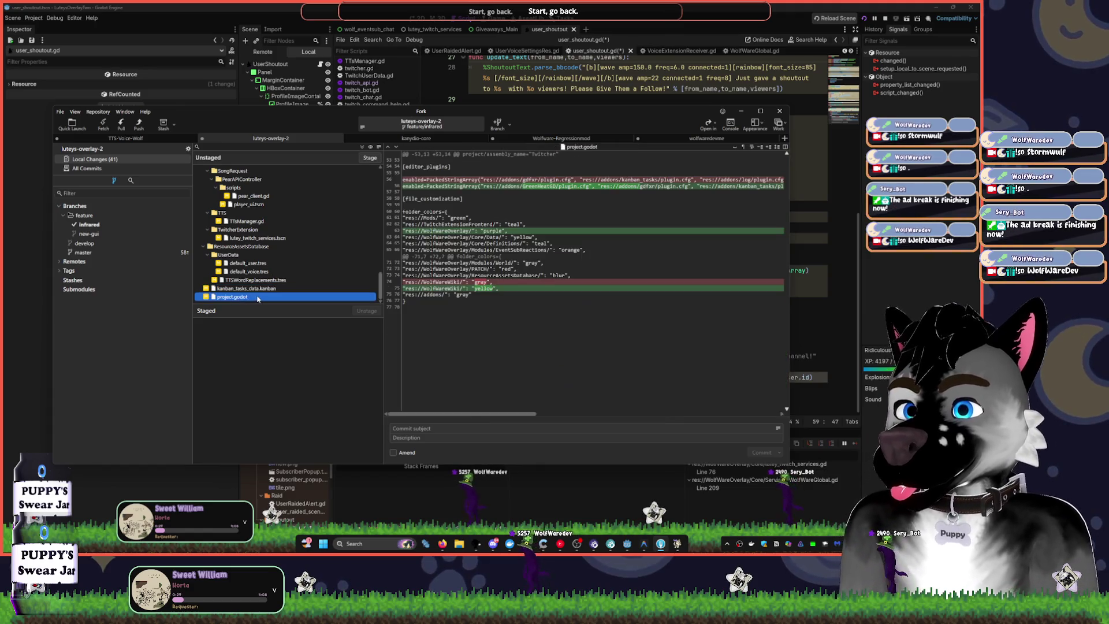
scroll(380, 248, "up", 5)
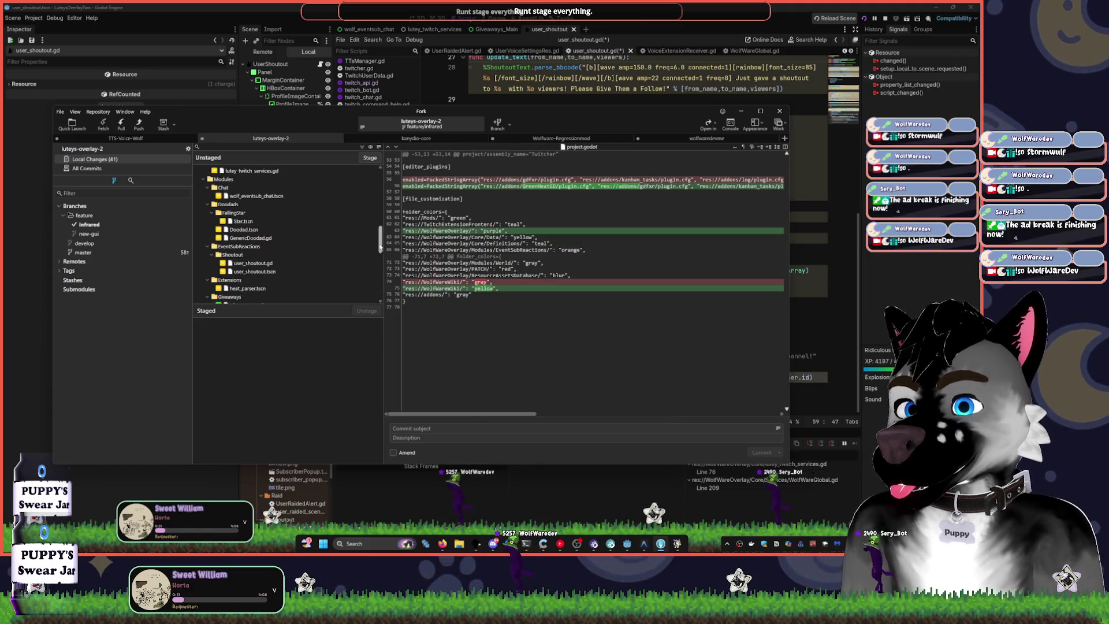
scroll(380, 247, "up", 5)
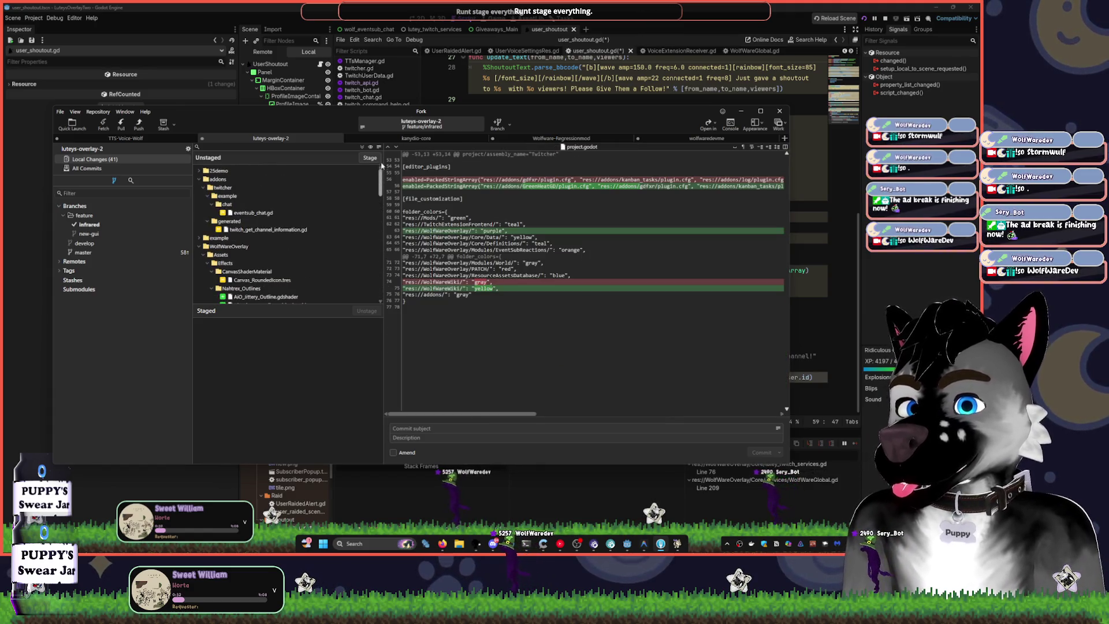
Step: Browse the unstaged 25demo and addons folders down to twitcher
left_click(199, 172)
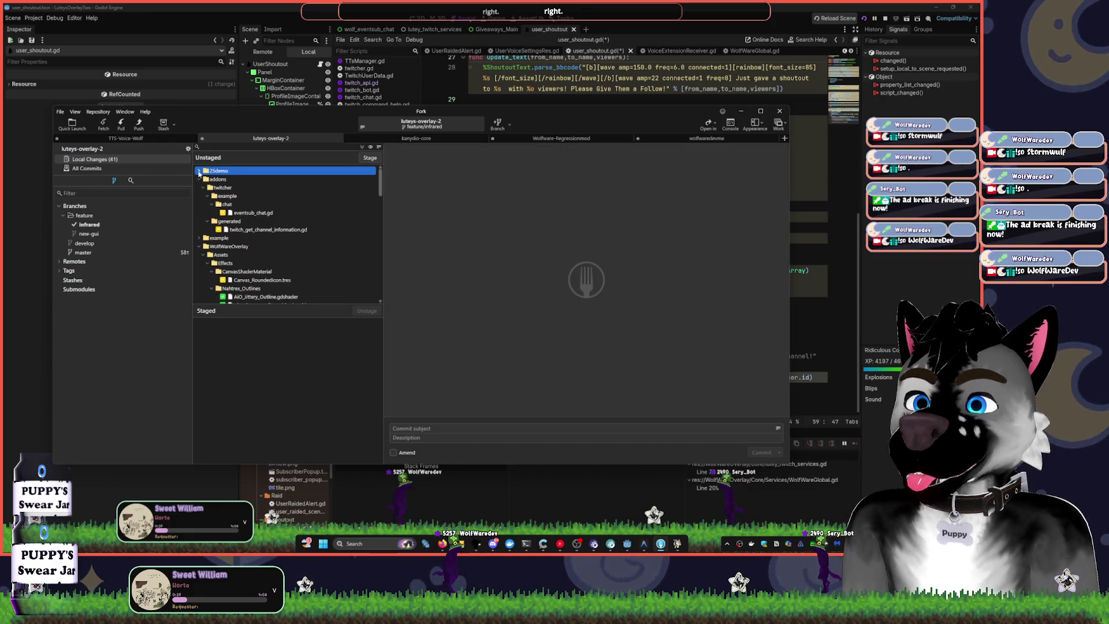
left_click(199, 179)
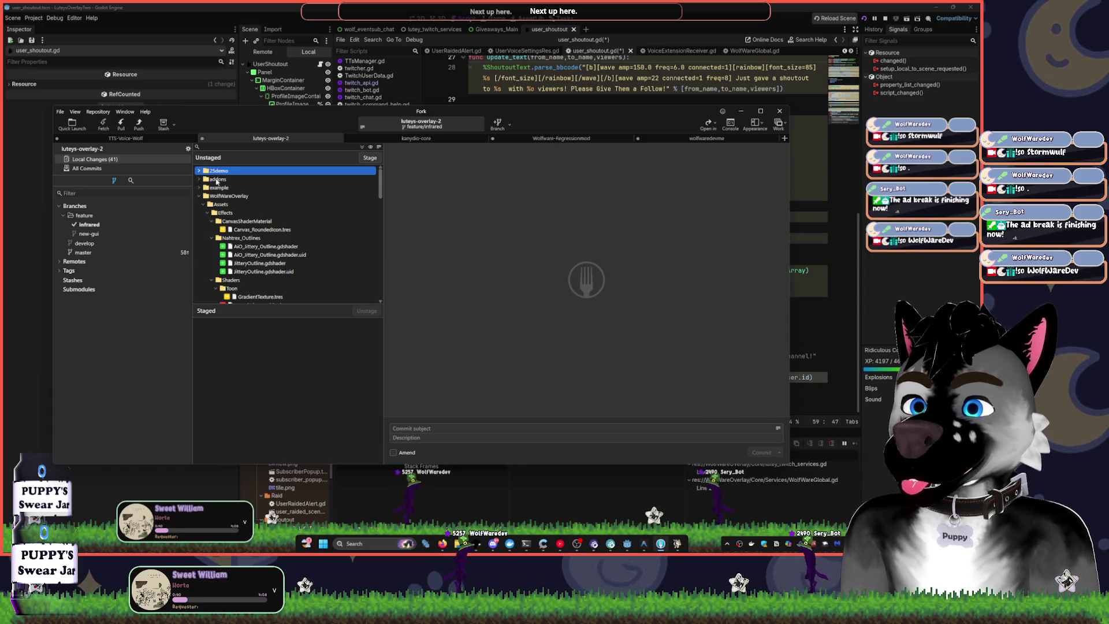
double_click(216, 180)
left_click(242, 213)
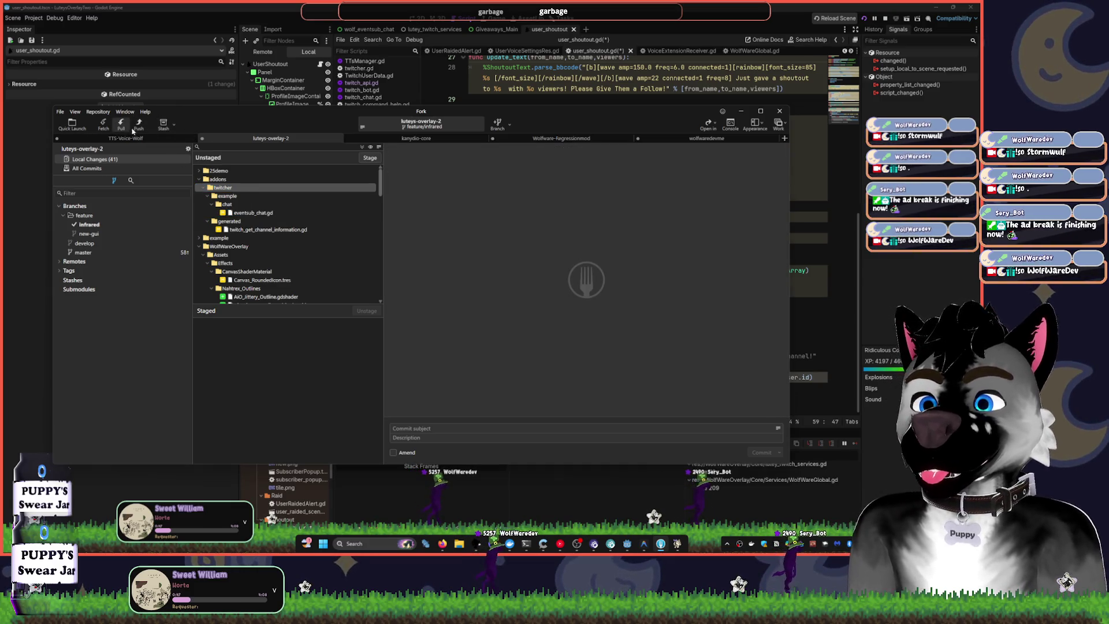
Step: Start a pull with upstream chosen as the remote instead of origin
left_click(121, 124)
left_click(404, 259)
left_click(407, 282)
left_click(434, 274)
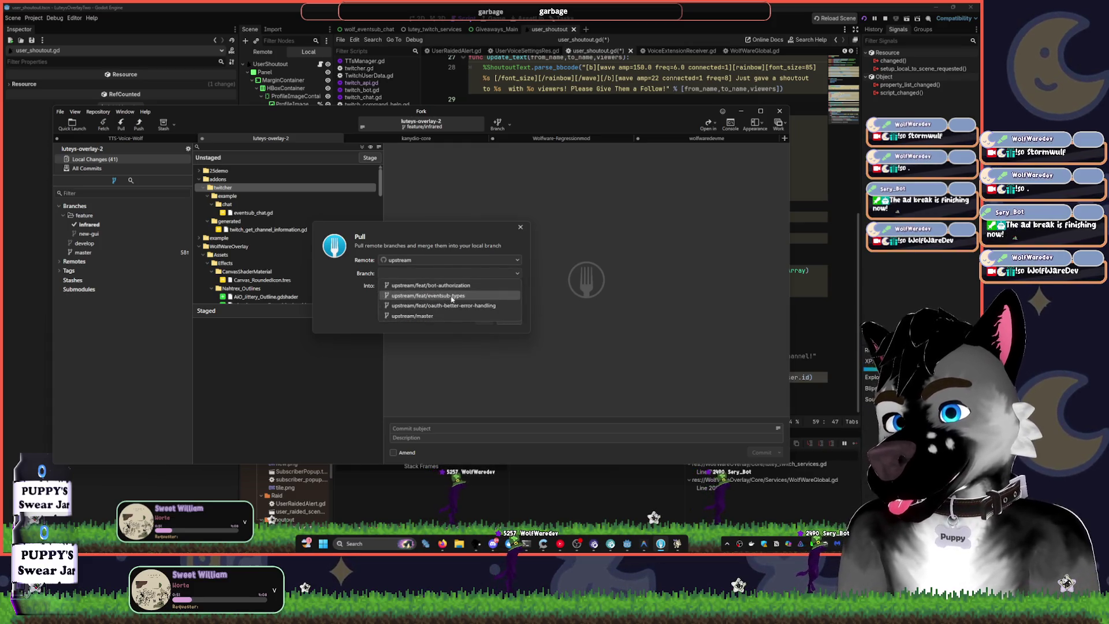
Step: Pull upstream/master into feature/infrared, then select the addons folder in Unstaged
left_click(453, 315)
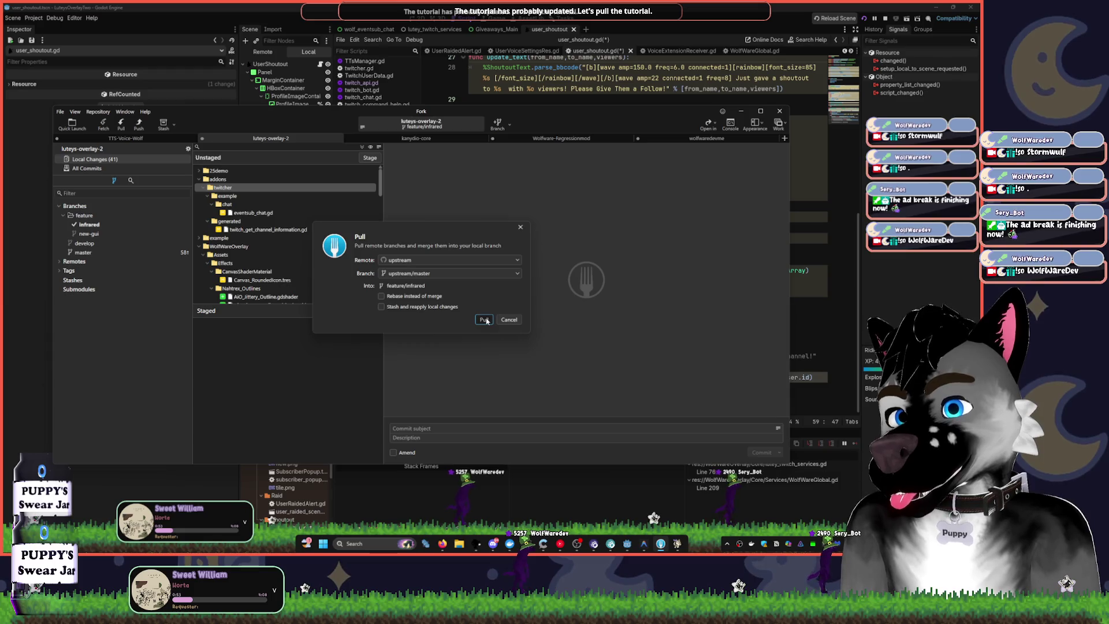
left_click(484, 320)
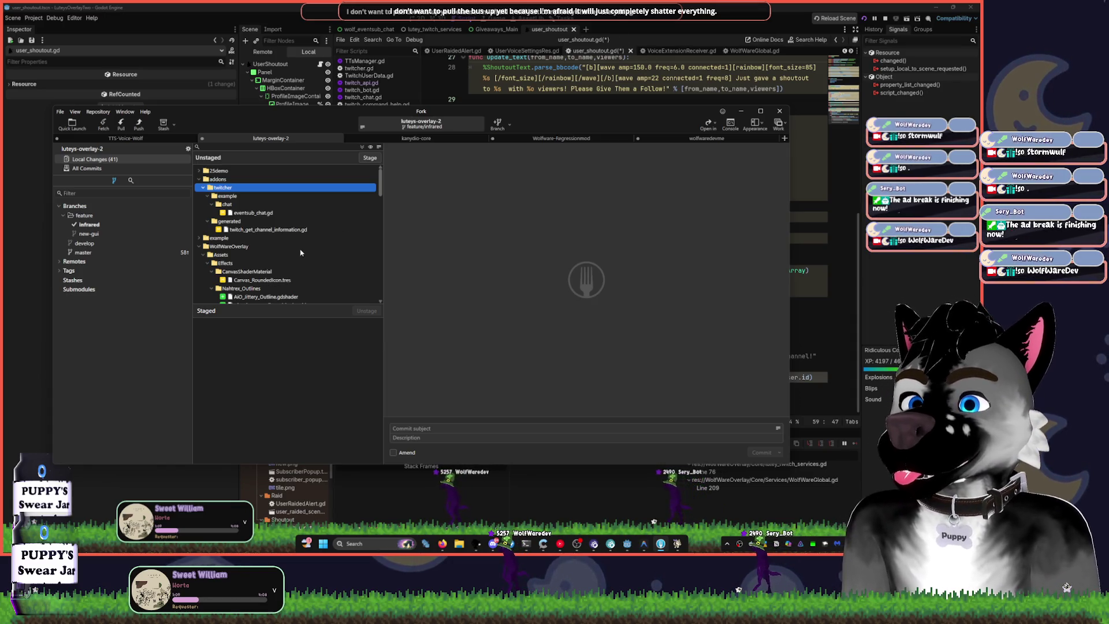
left_click(207, 181)
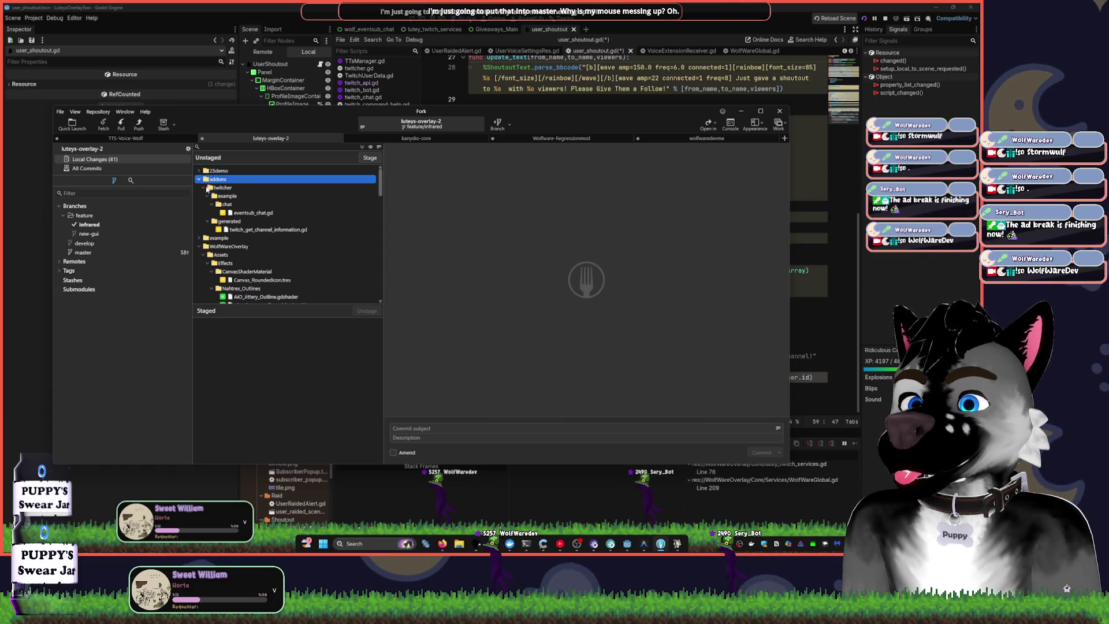
Step: Review eventsub_chat.gd's diff and discard its local changes
left_click(252, 213)
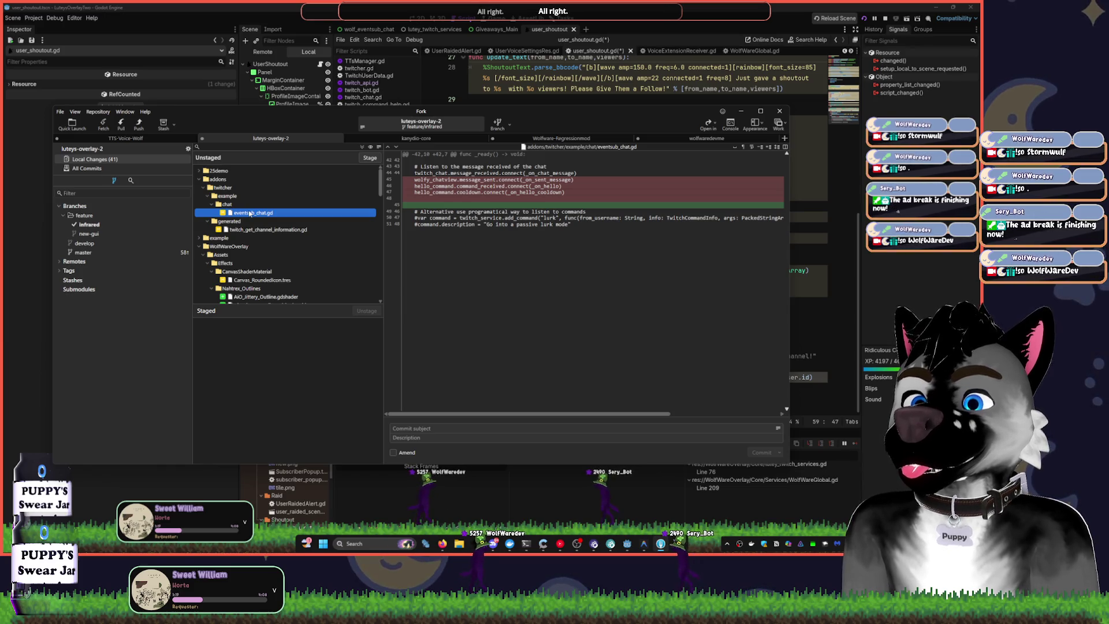
right_click(250, 213)
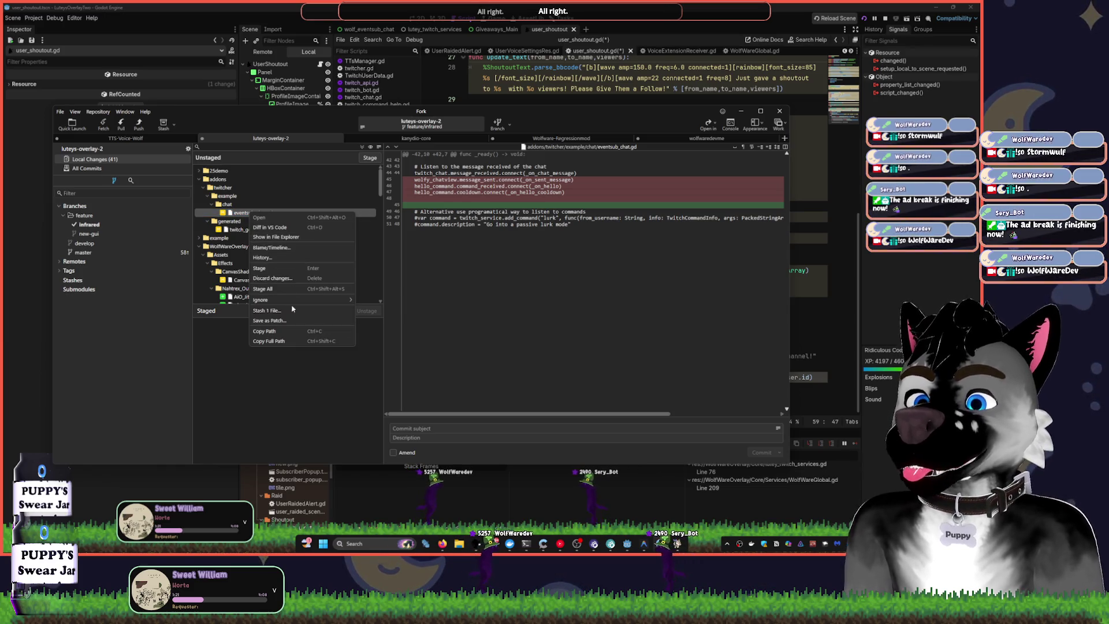
left_click(271, 279)
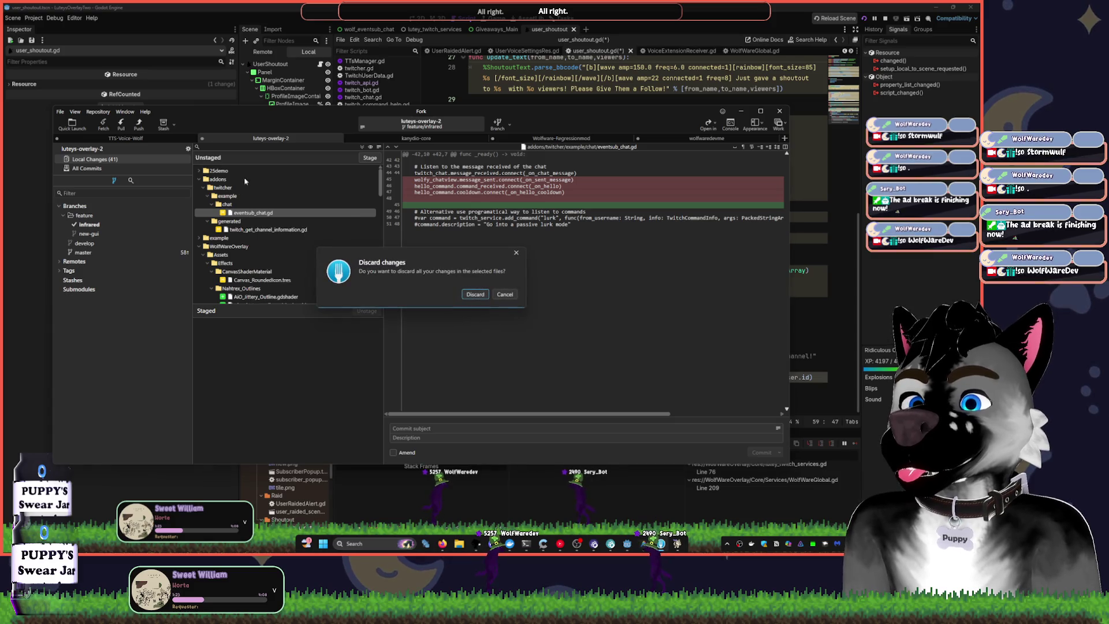
left_click(476, 294)
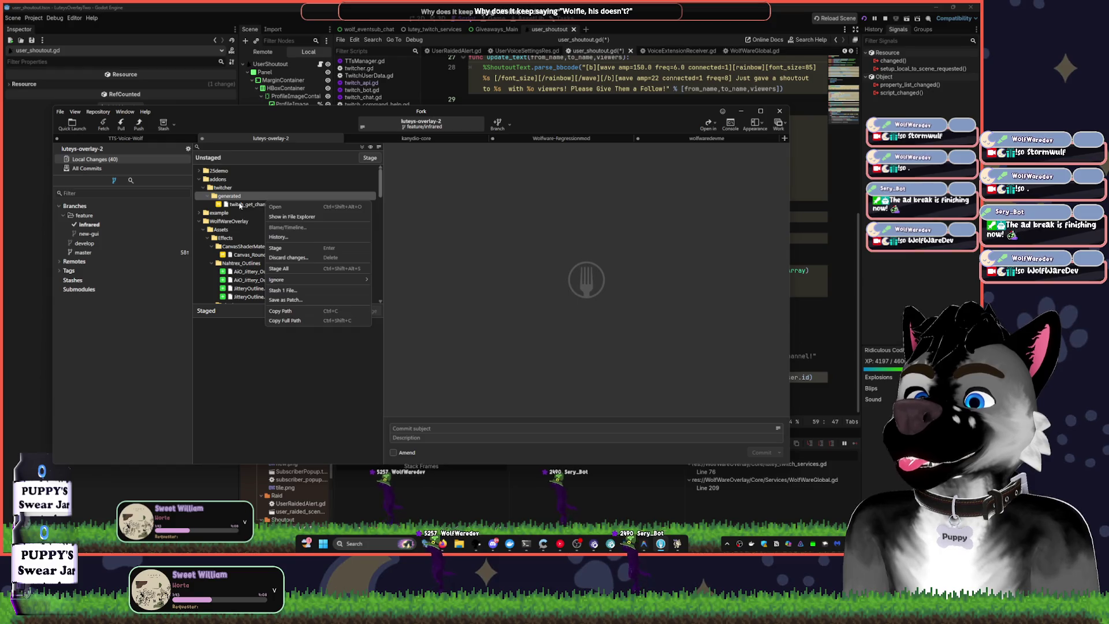
Step: Discard the local changes to twitch_get_channel_information.gd
right_click(276, 204)
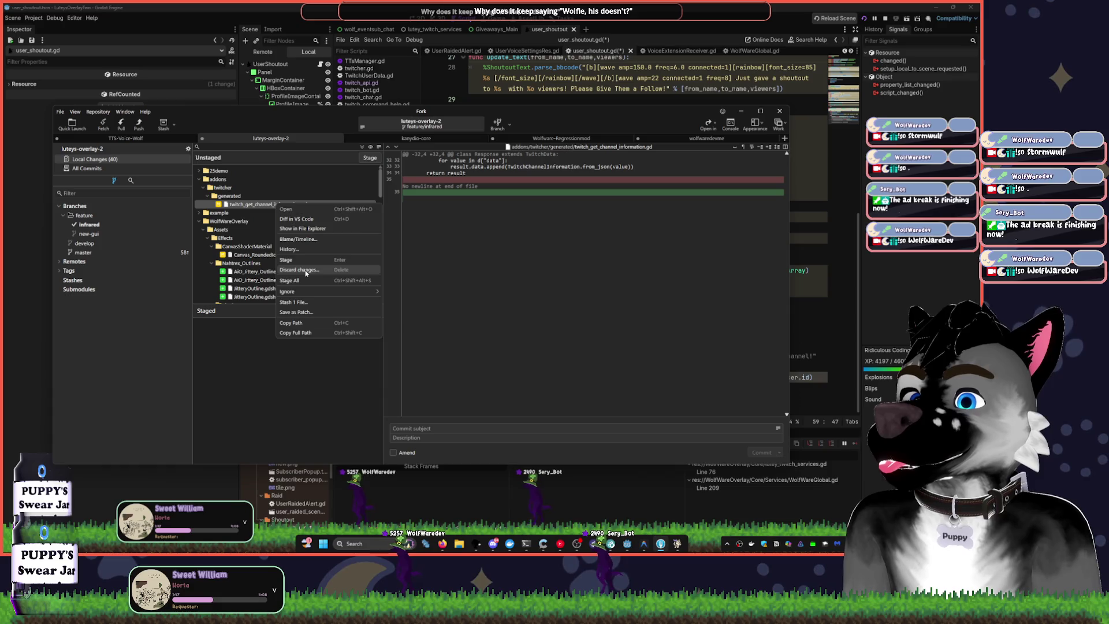
left_click(307, 270)
key("Return")
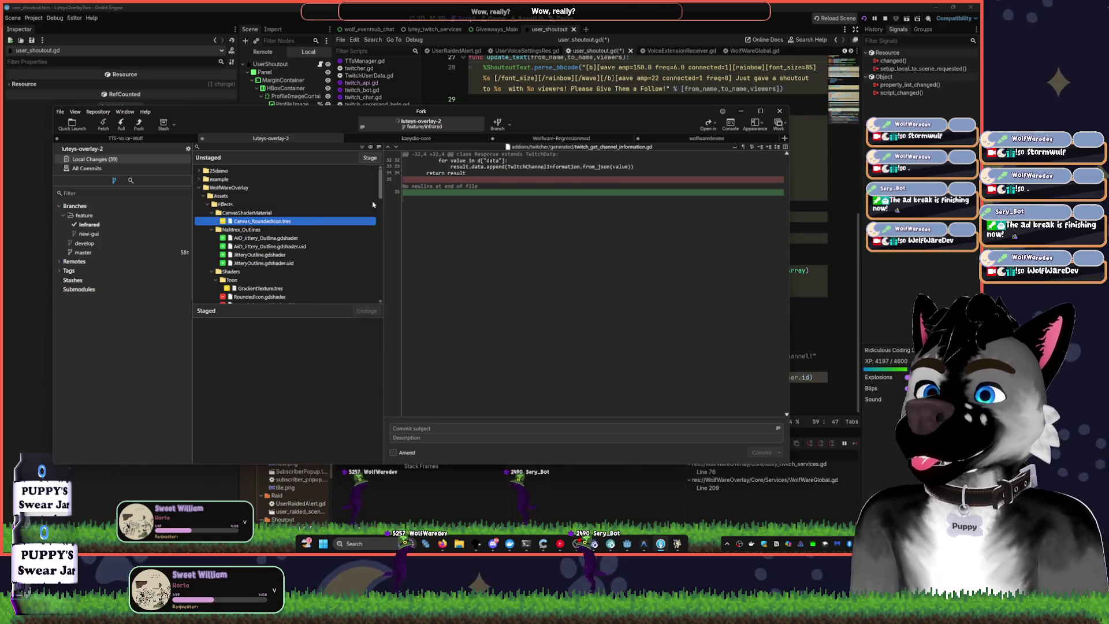
Step: Stage Canvas_RoundedIcon.tres and the Nahtrex_Outlines shader files
key("Down")
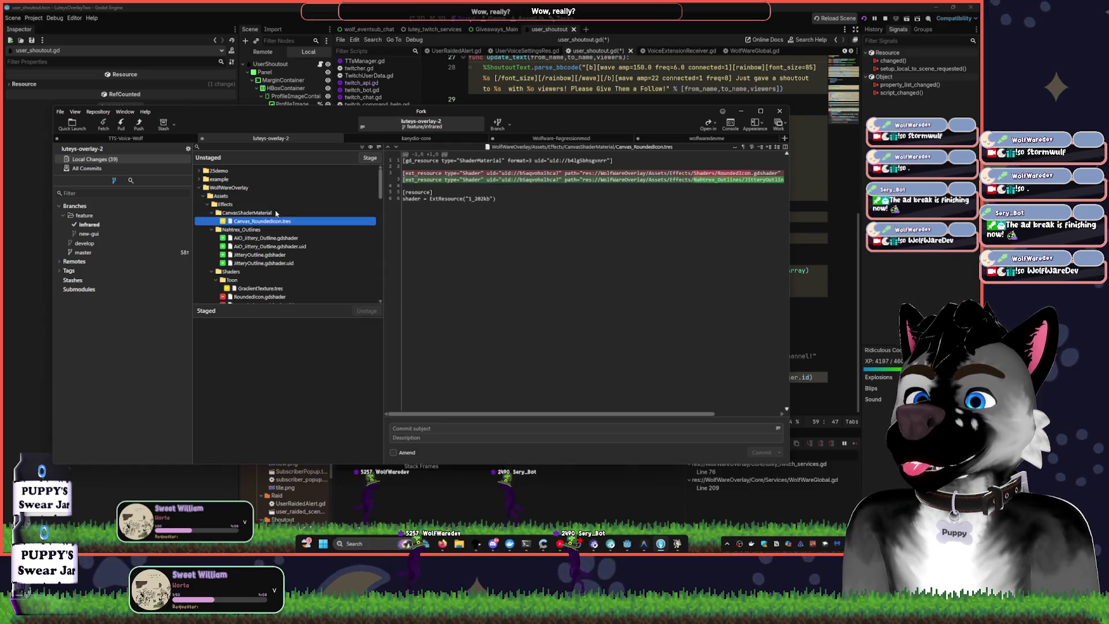
left_click(265, 221)
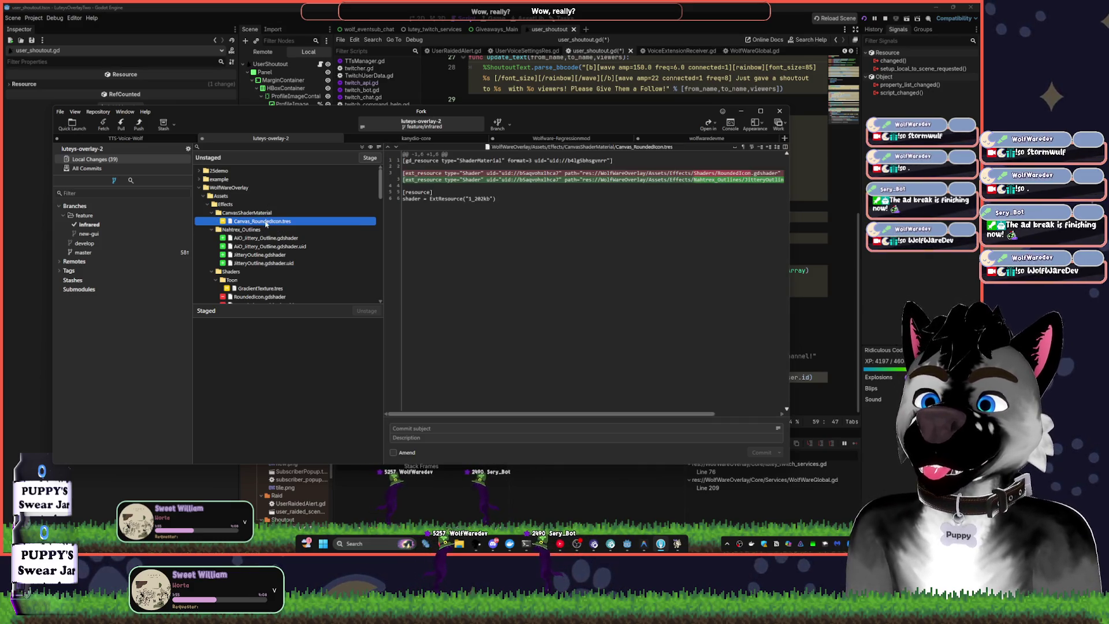
double_click(265, 222)
double_click(242, 213)
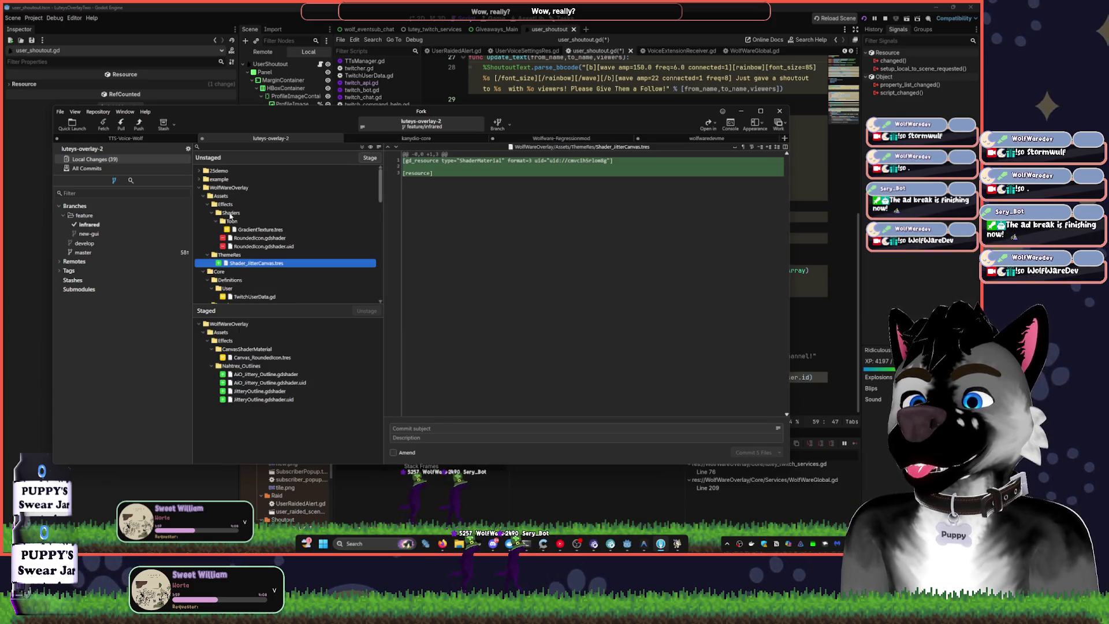
left_click(230, 214)
key("Up")
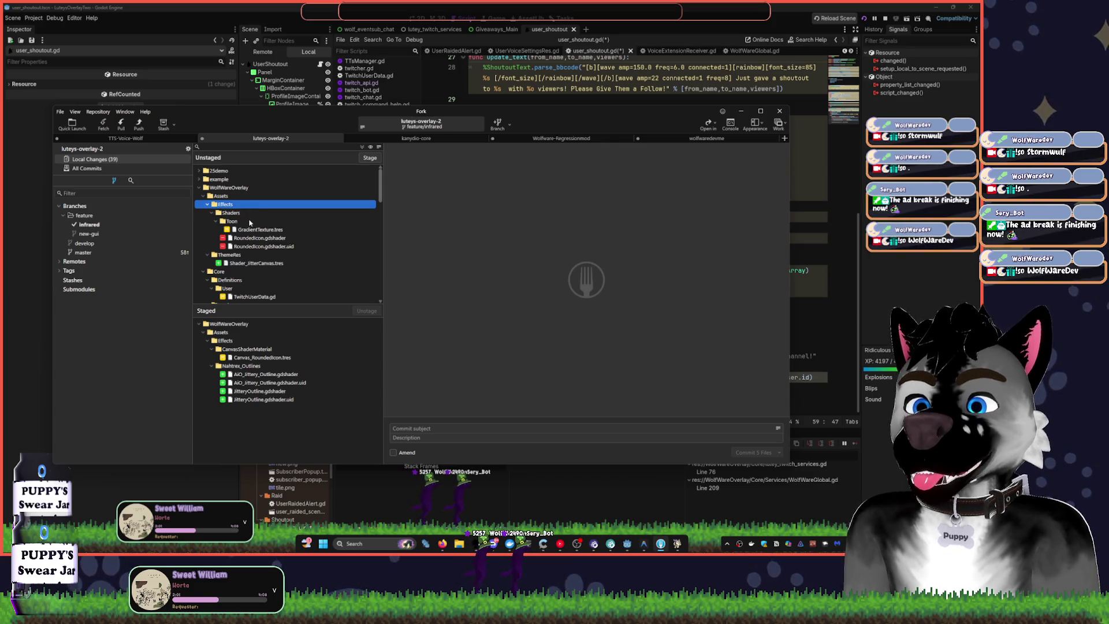
Step: Stage the deleted RoundedIcon.gdshader and its RoundedIcon.gdshader.uid file
left_click(249, 237)
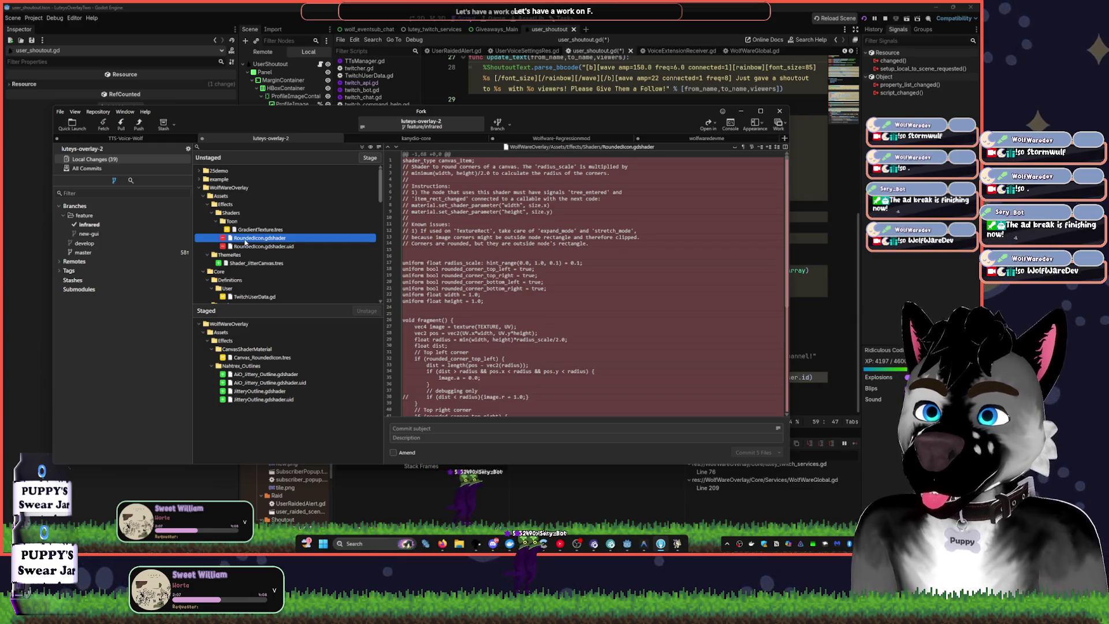
double_click(247, 240)
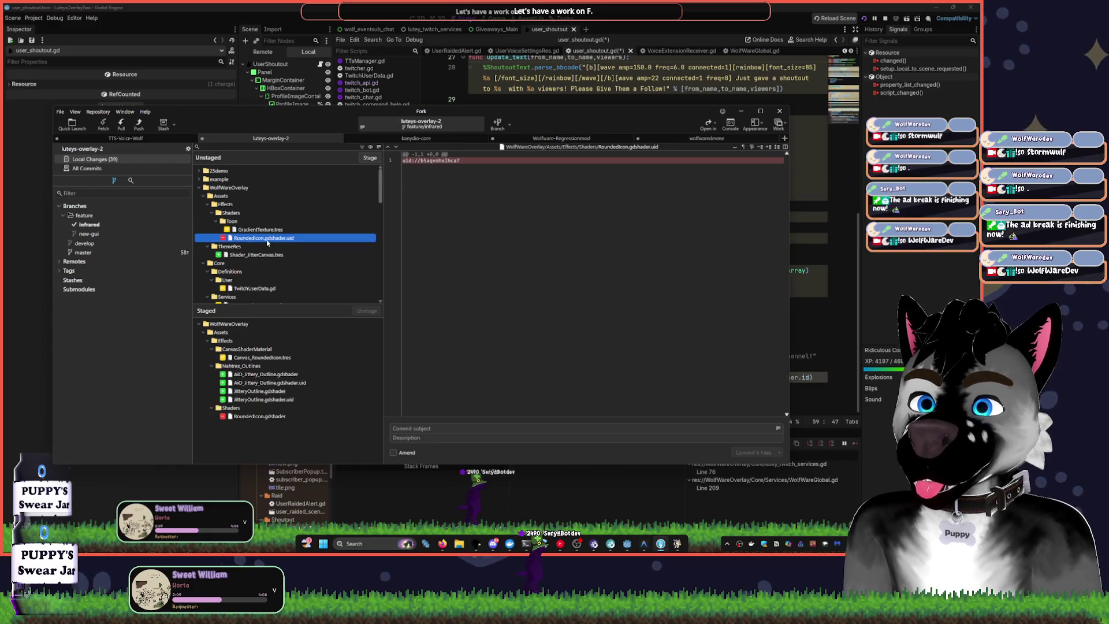
double_click(267, 239)
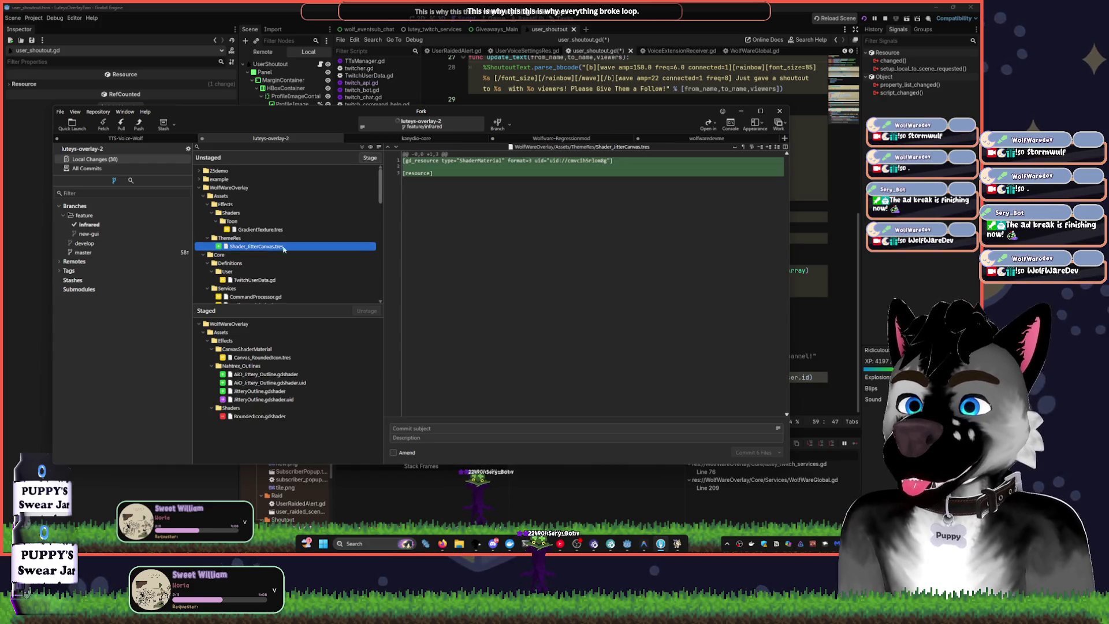
Step: Stage GradientTexture.tres and Shader_JitterCanvas.tres
left_click(258, 230)
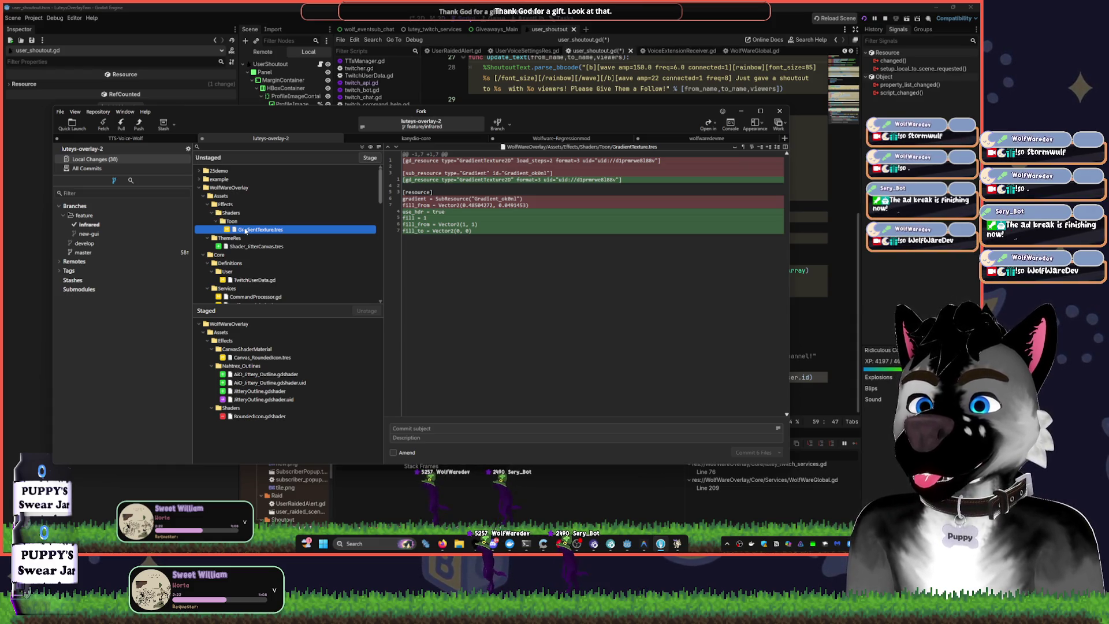
double_click(246, 229)
double_click(243, 215)
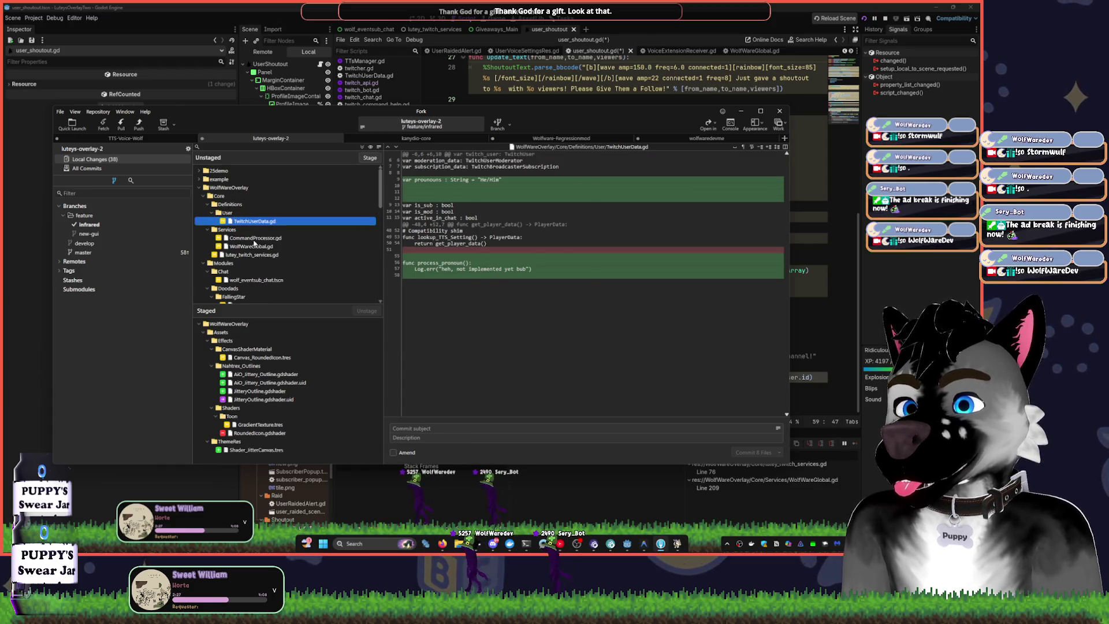
Step: Review WolfWareGlobal.gd and lutey_twitch_services.gd, then discard the Star.tscn changes
left_click(252, 245)
left_click(248, 254)
scroll(240, 268, "down", 2)
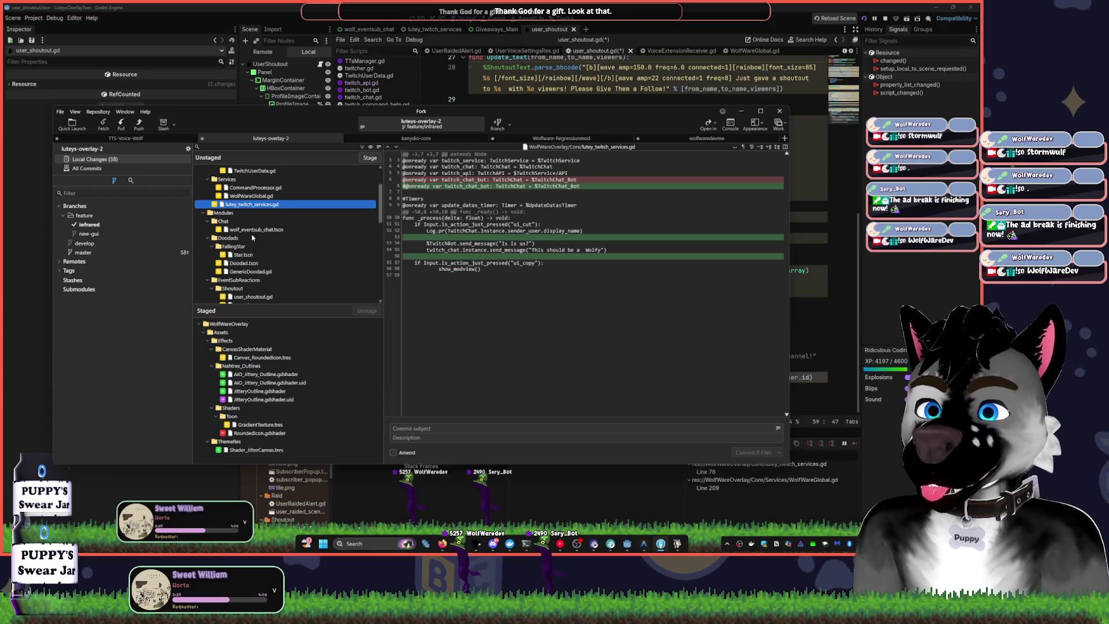
left_click(252, 257)
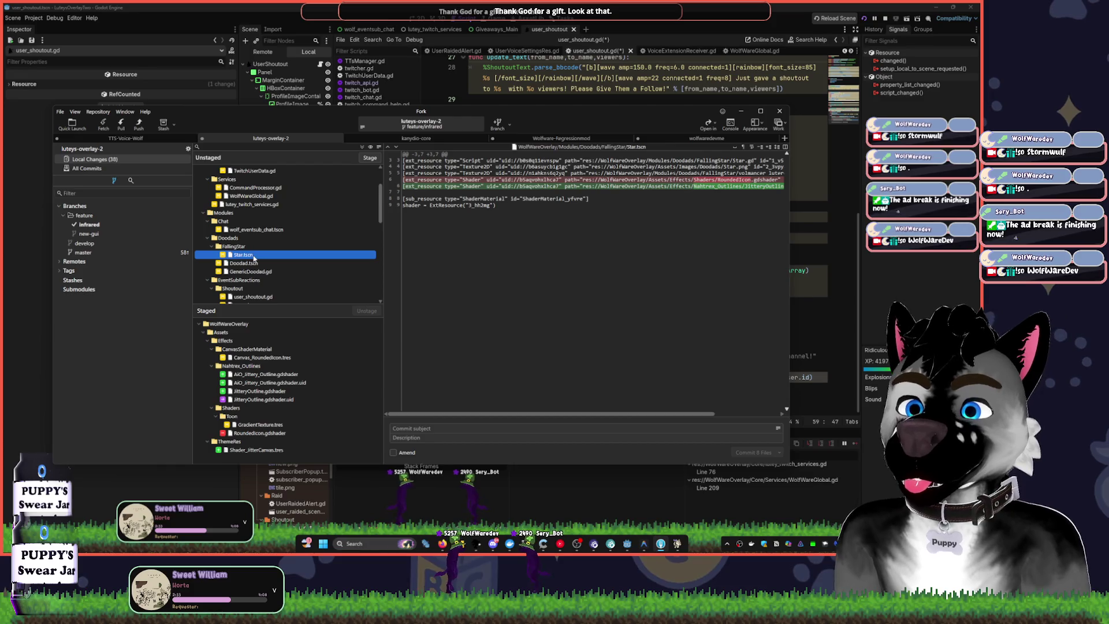
right_click(268, 255)
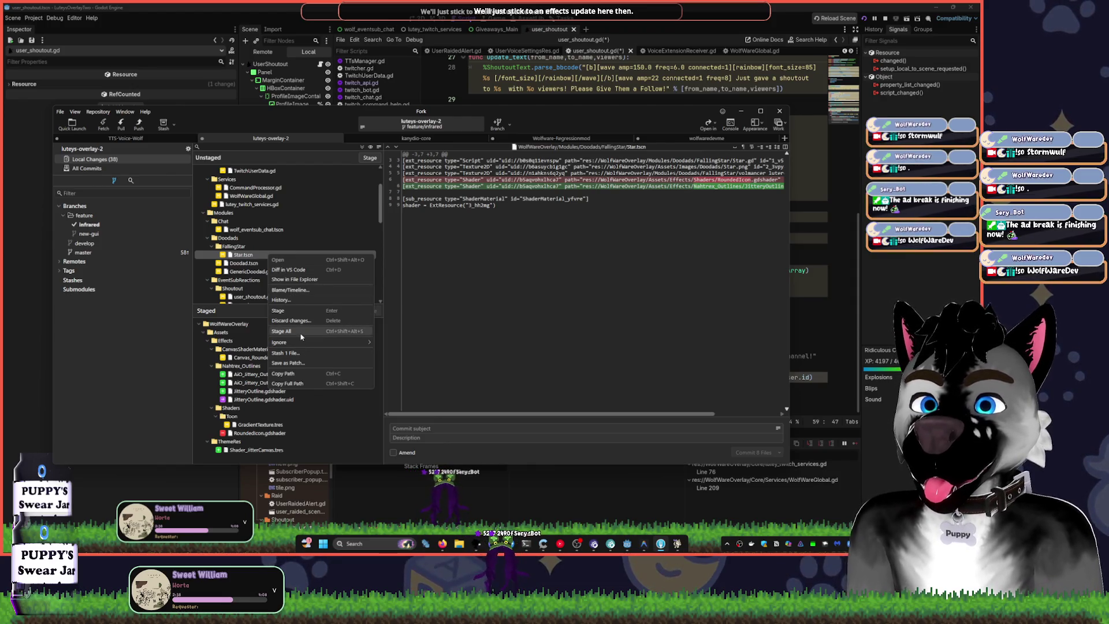
left_click(292, 321)
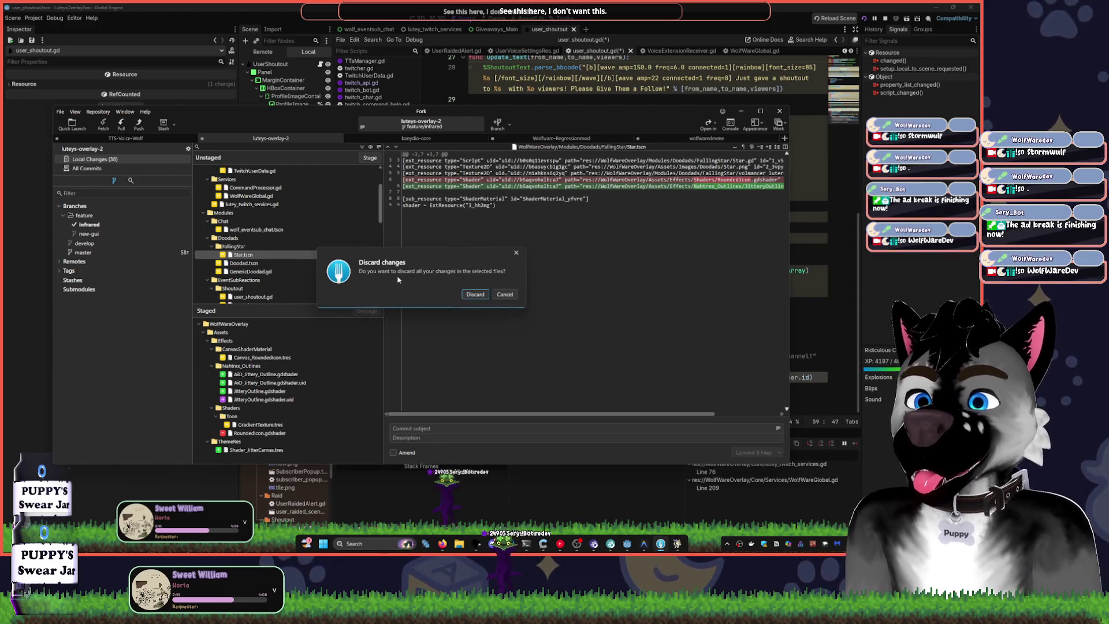
key("Return")
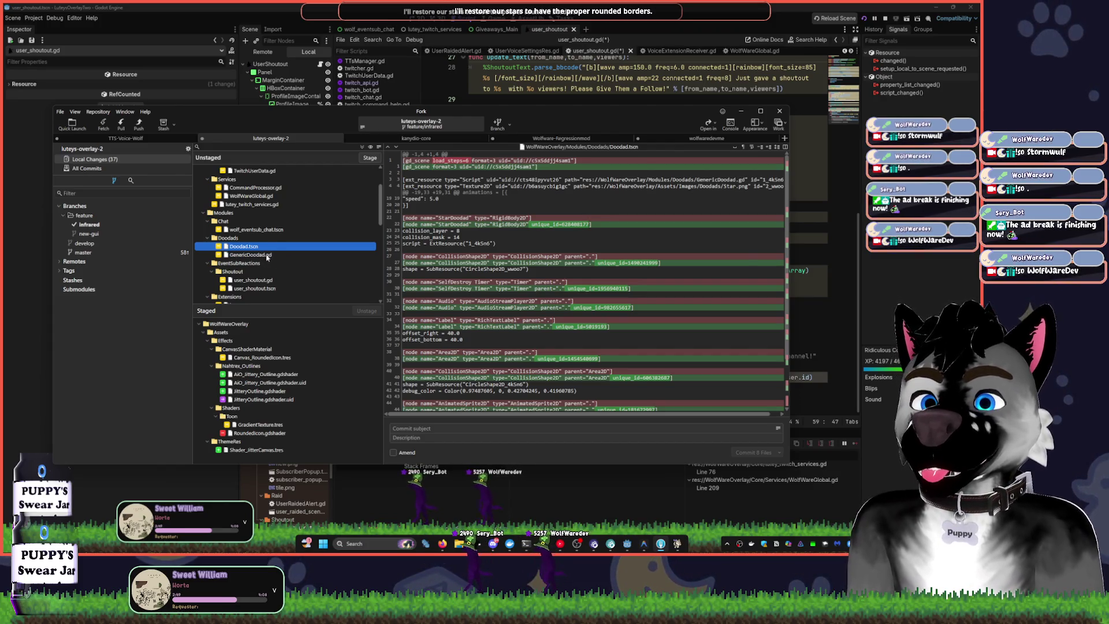
Step: Review the GenericDoodad.gd changes and the new Grand Pre-Opening Giveaway image and its import settings
mouse_move(660, 330)
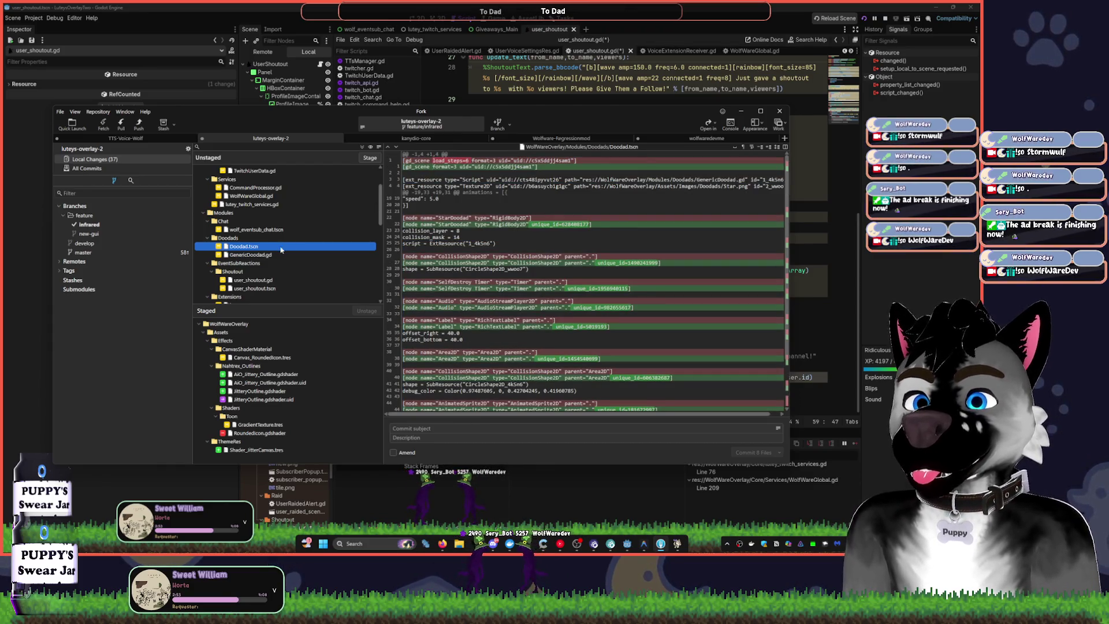
left_click(263, 256)
mouse_move(519, 212)
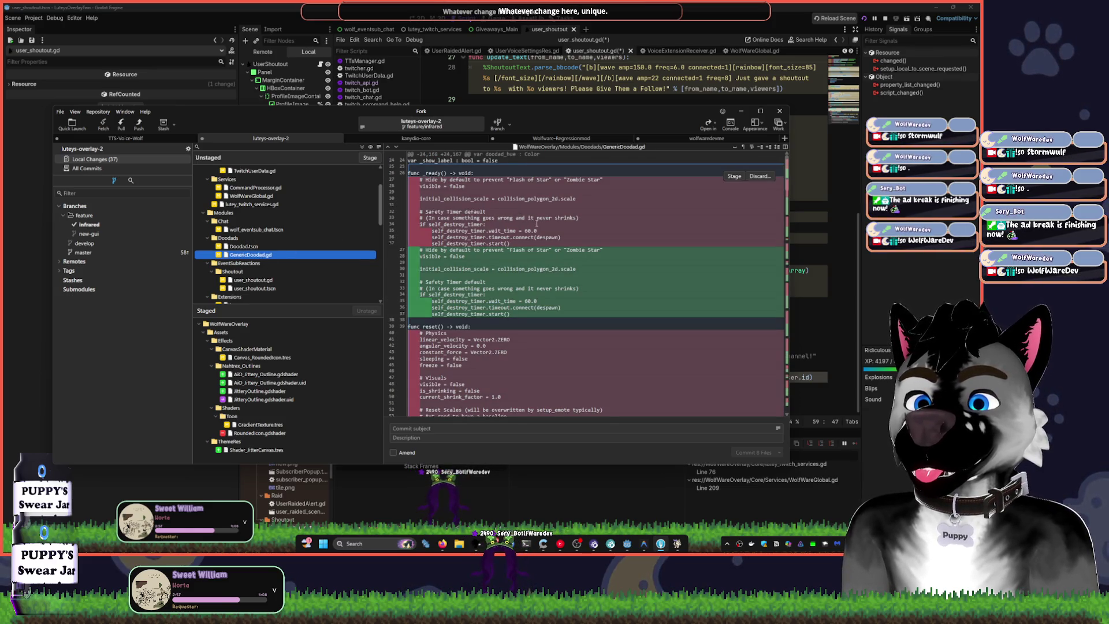
scroll(537, 223, "down", 10)
scroll(254, 257, "down", 3)
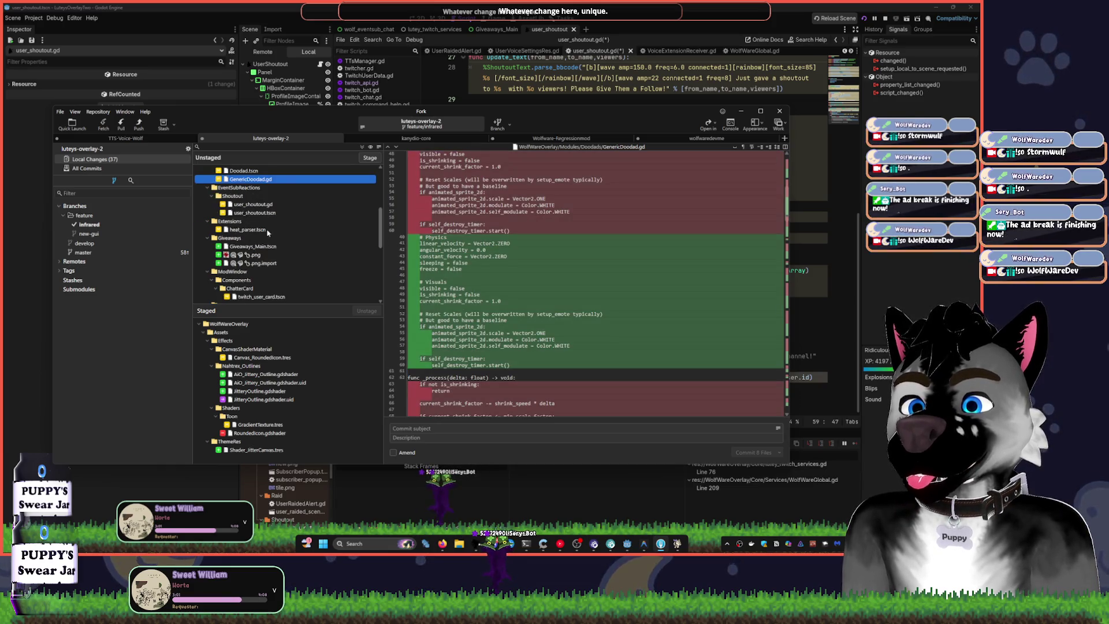
left_click(264, 264)
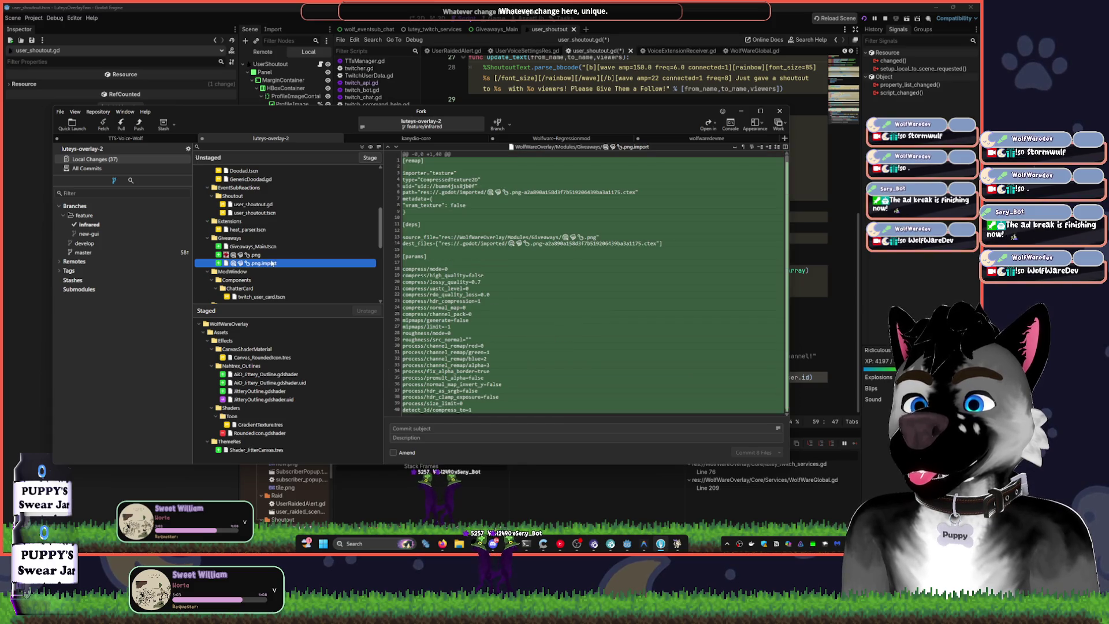
left_click(271, 255)
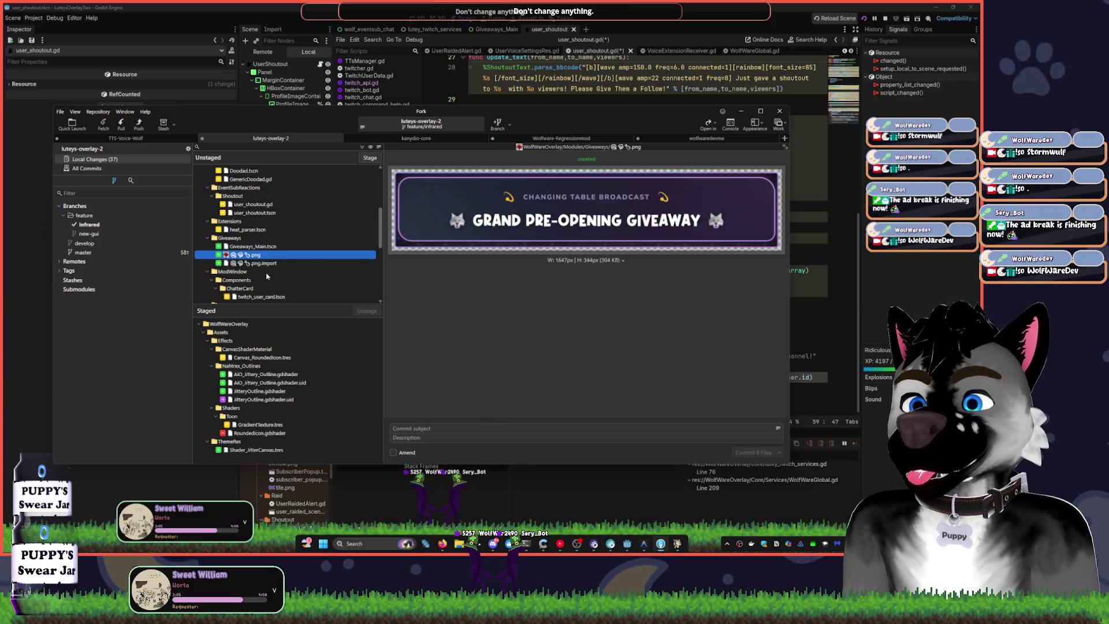
scroll(268, 266, "down", 3)
scroll(252, 199, "up", 3)
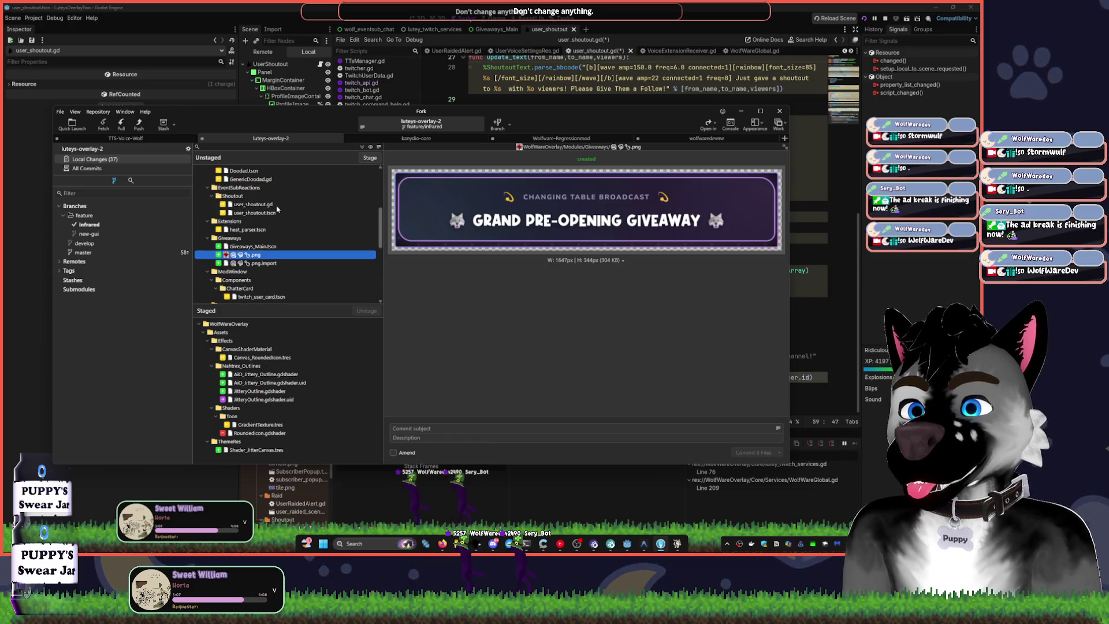
Step: Scroll through the heat_parser.tscn diff, minimizing YouTube Music along the way
left_click(248, 230)
scroll(260, 260, "down", 2)
scroll(267, 282, "down", 2)
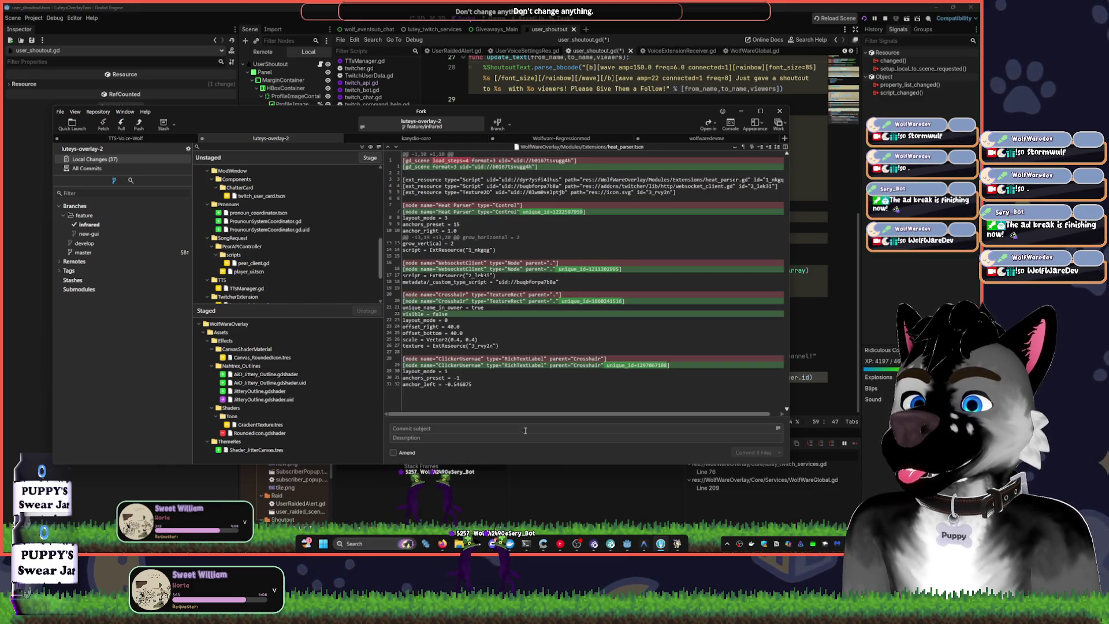
left_click(565, 544)
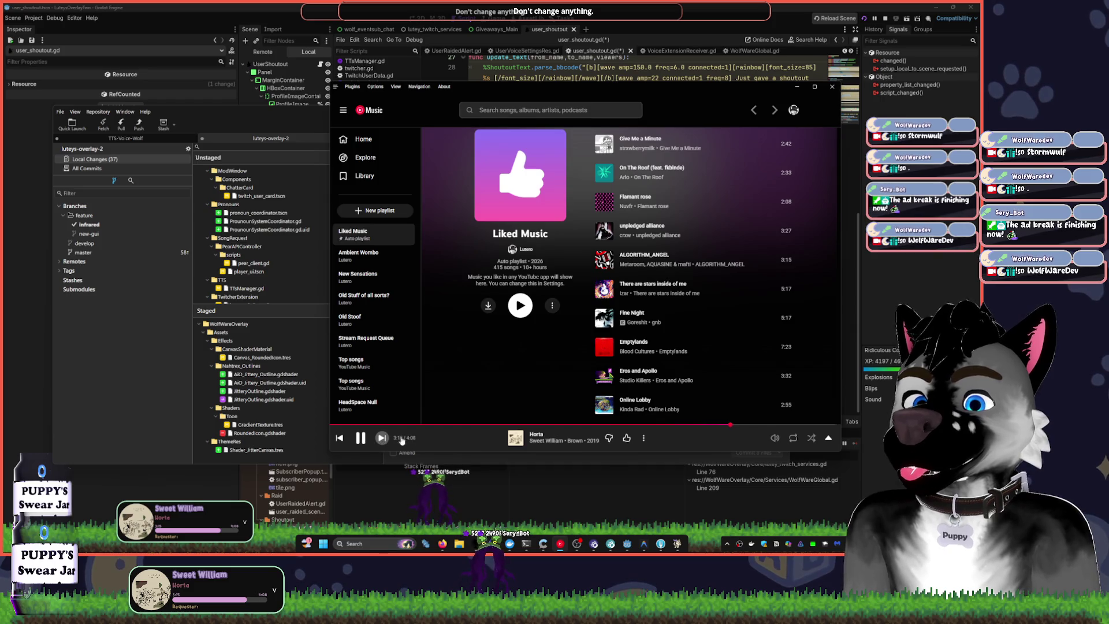
left_click(797, 87)
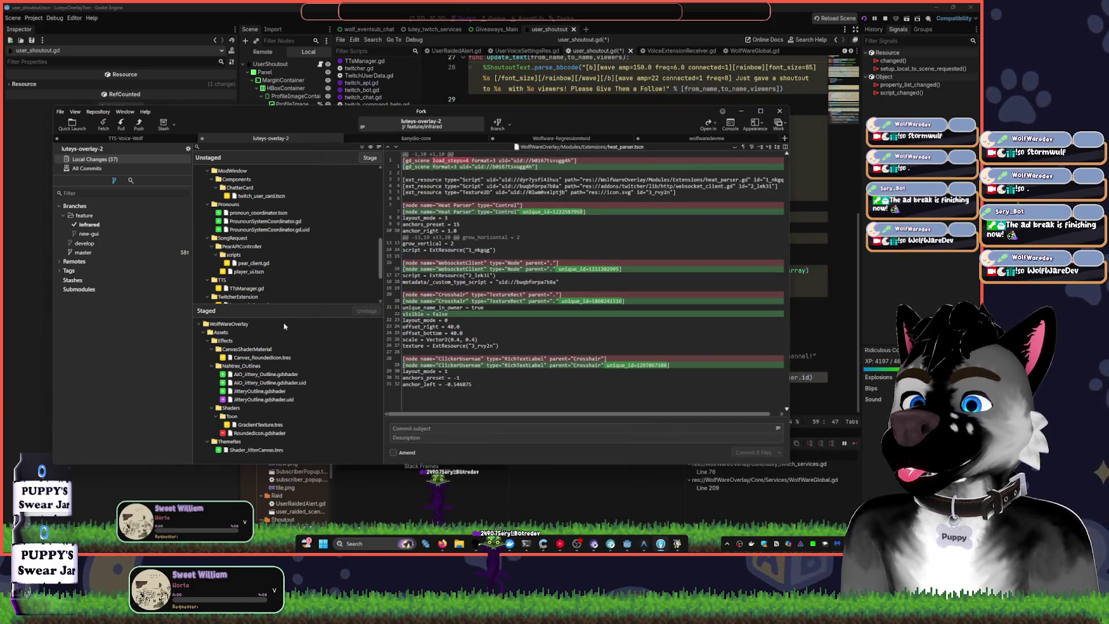
scroll(284, 283, "down", 1)
scroll(257, 260, "down", 2)
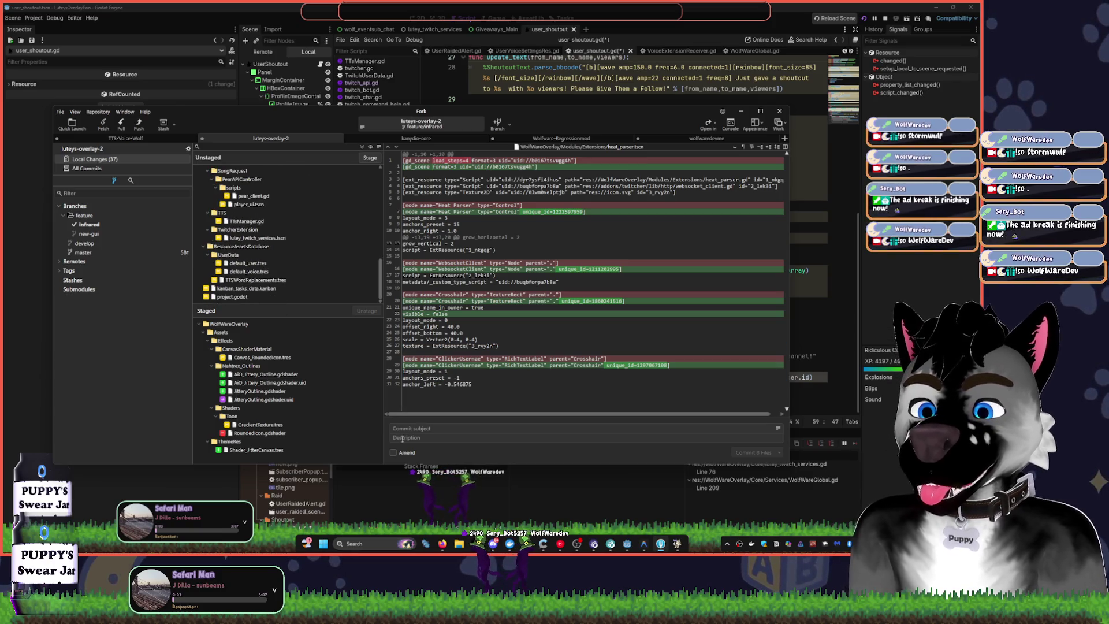
Step: Commit the 8 staged effects files as 'Sweeping updates to Effects system, UI', entering the key passphrase
left_click(519, 425)
type("BOT working and Fixed User Avatar not loading")
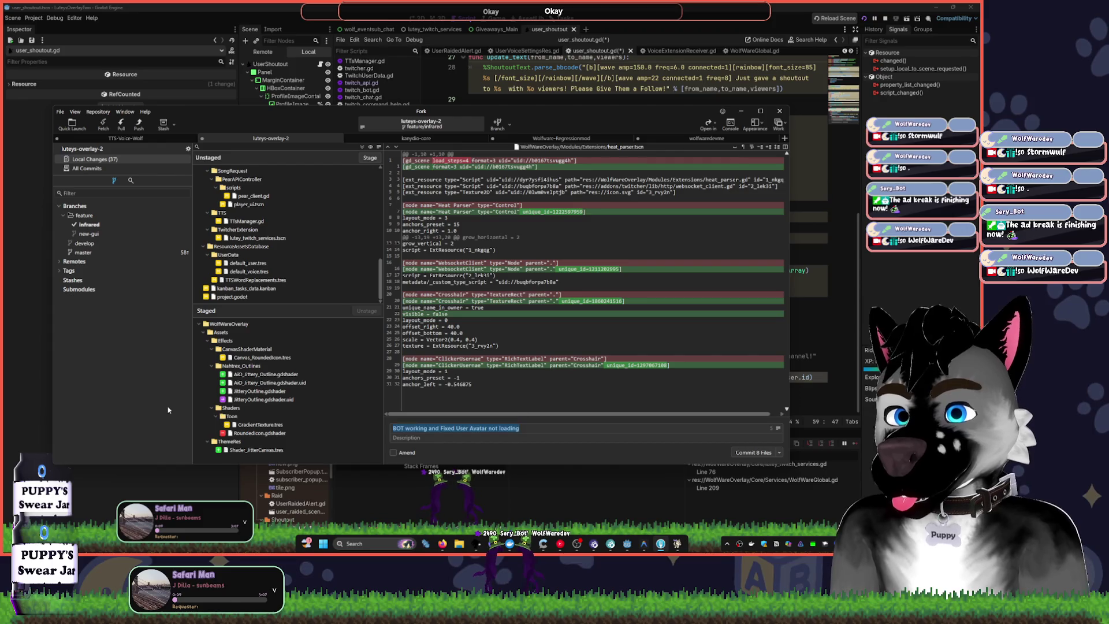
type("S")
type("tes to Effects system, UI")
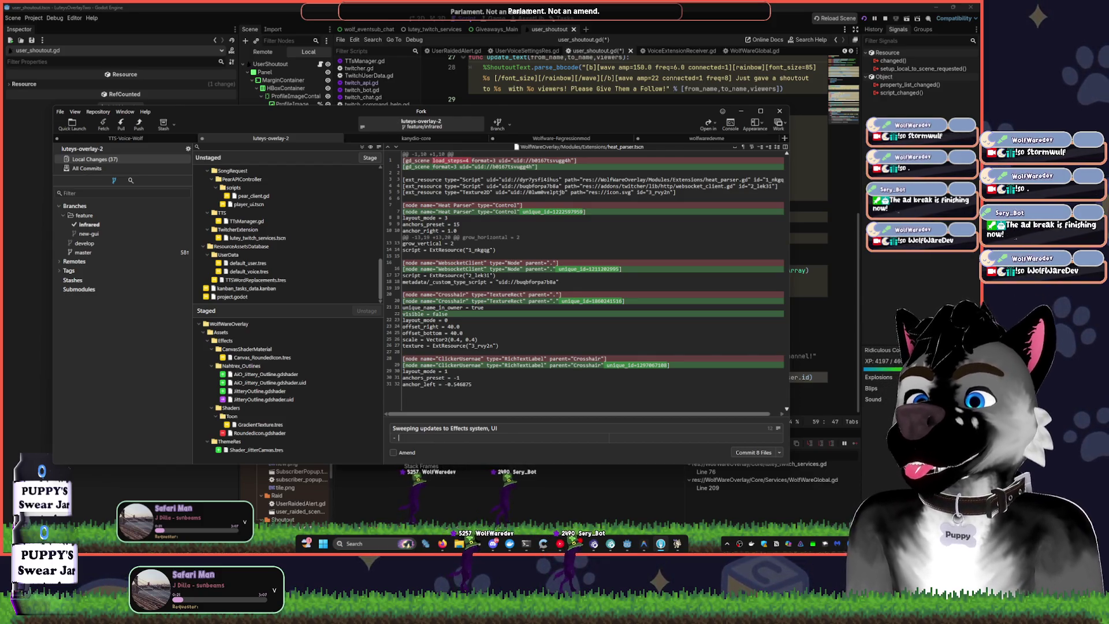
left_click(310, 382)
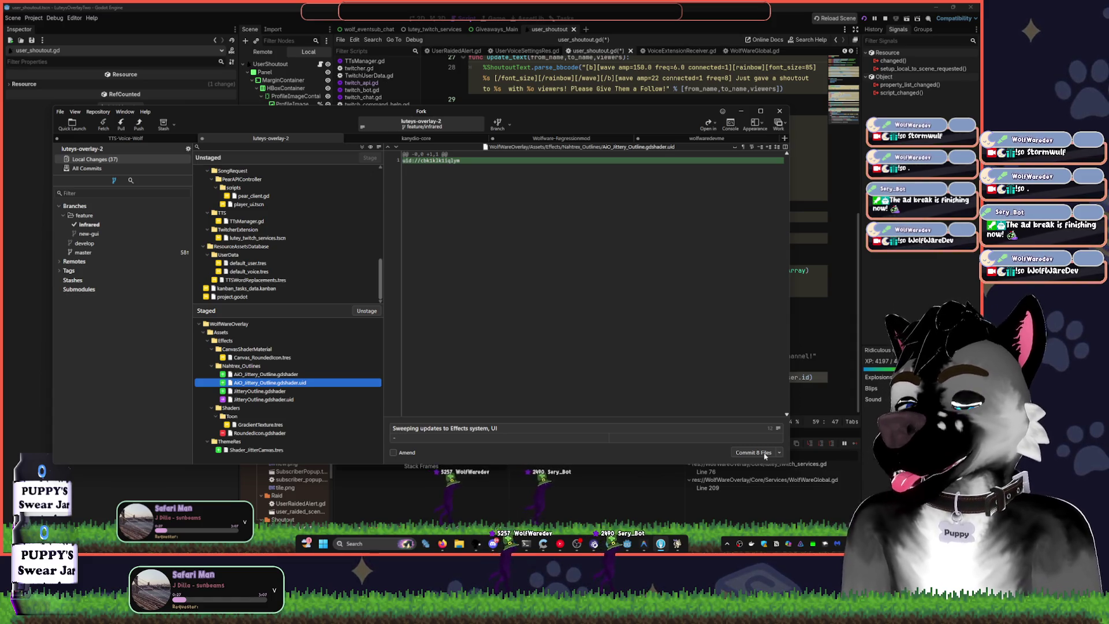
left_click(765, 455)
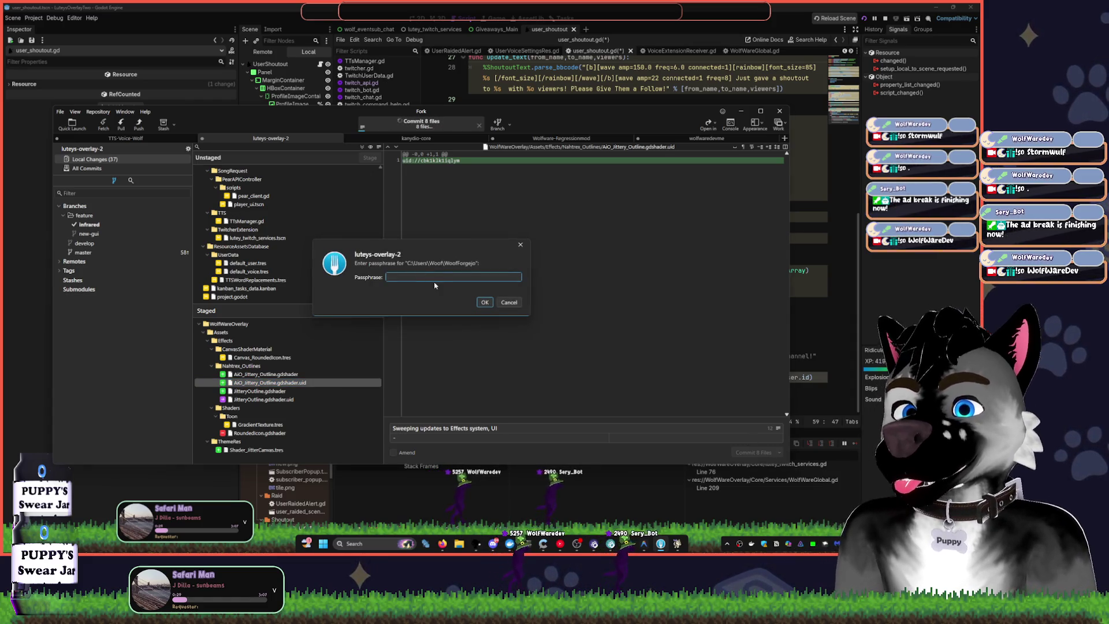
type("***")
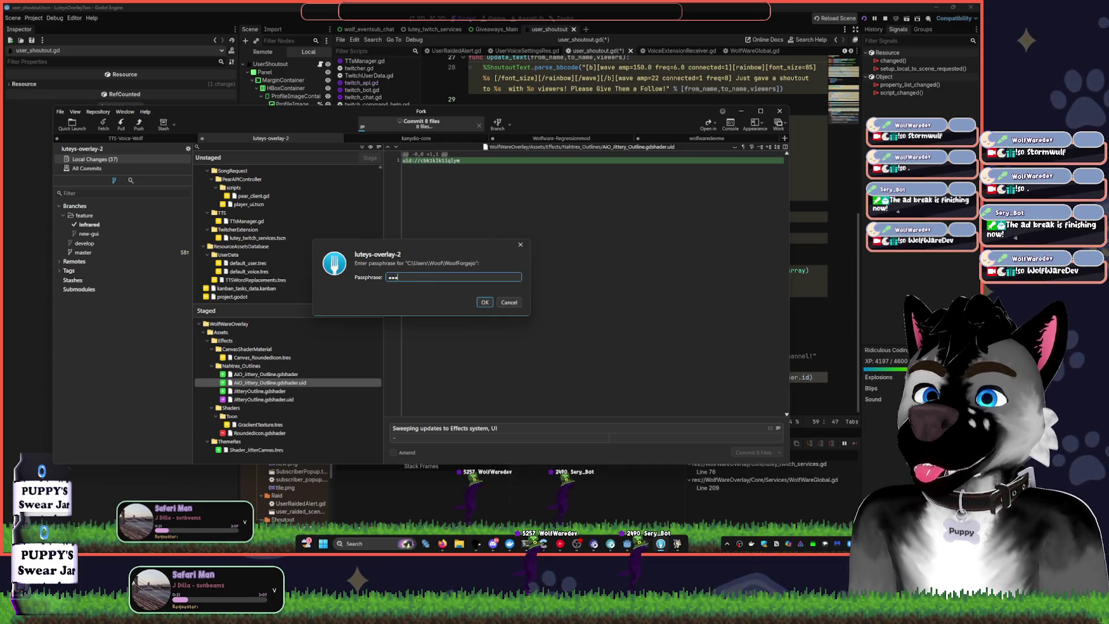
left_click(486, 302)
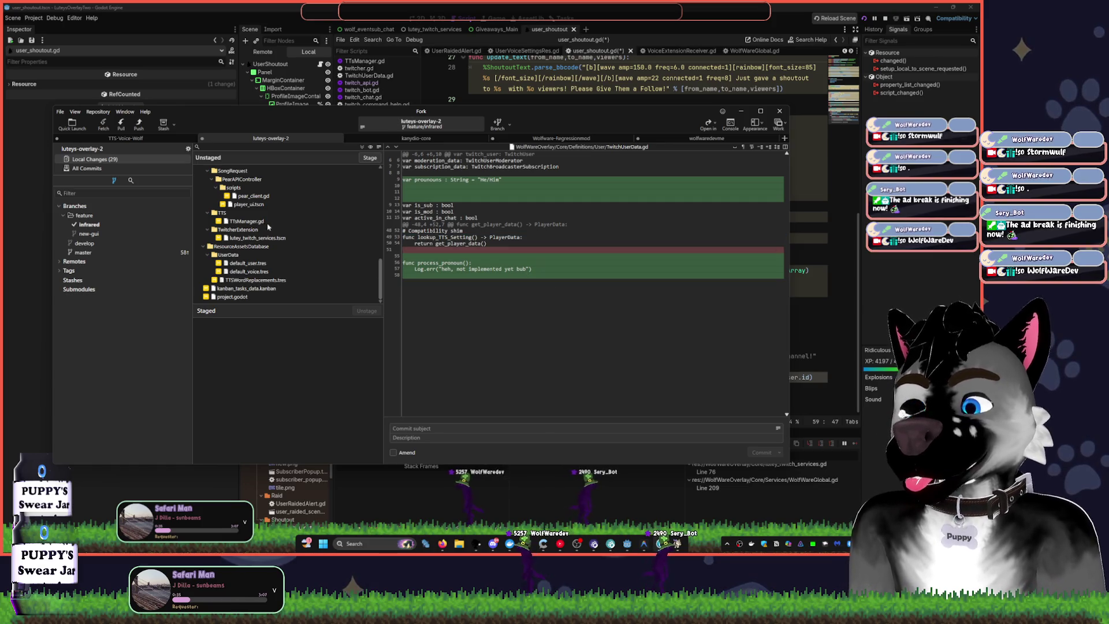
Step: Stage project.godot, kanban_tasks_data.kanban, TTSWordReplacements.tres and the UserData .tres files
scroll(279, 215, "up", 5)
scroll(280, 215, "up", 3)
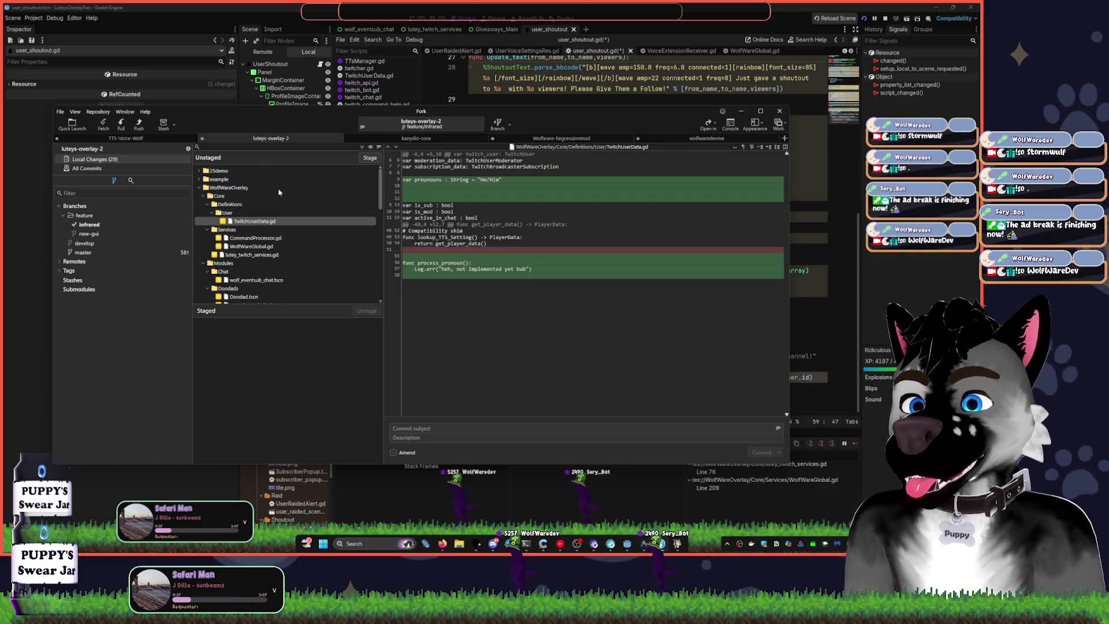
left_click_drag(300, 306, 300, 410)
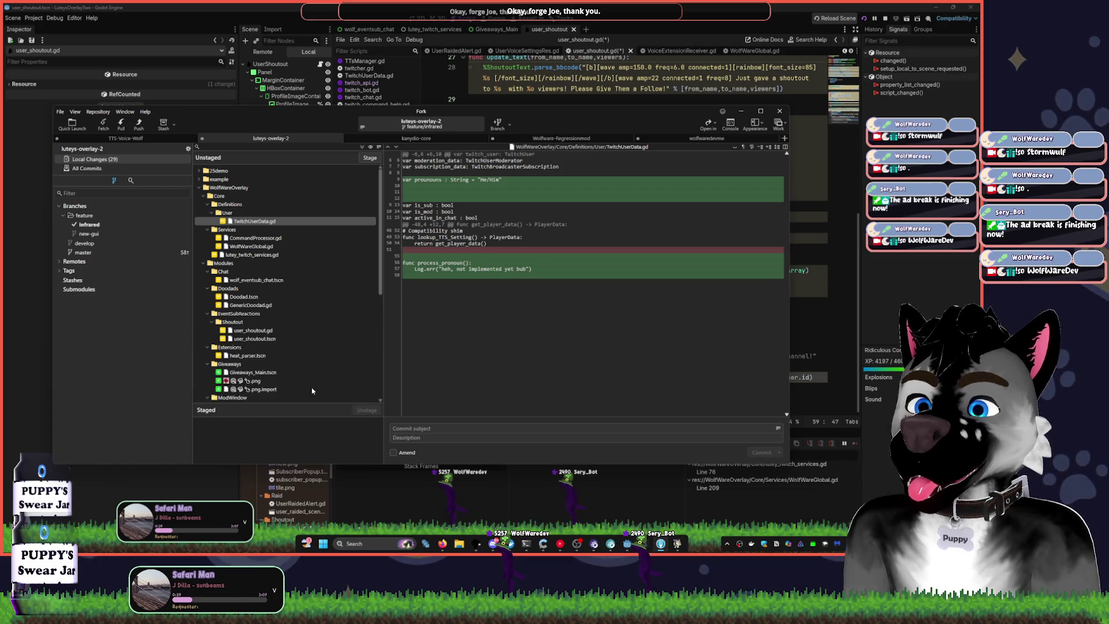
scroll(279, 314, "down", 6)
left_click(266, 398)
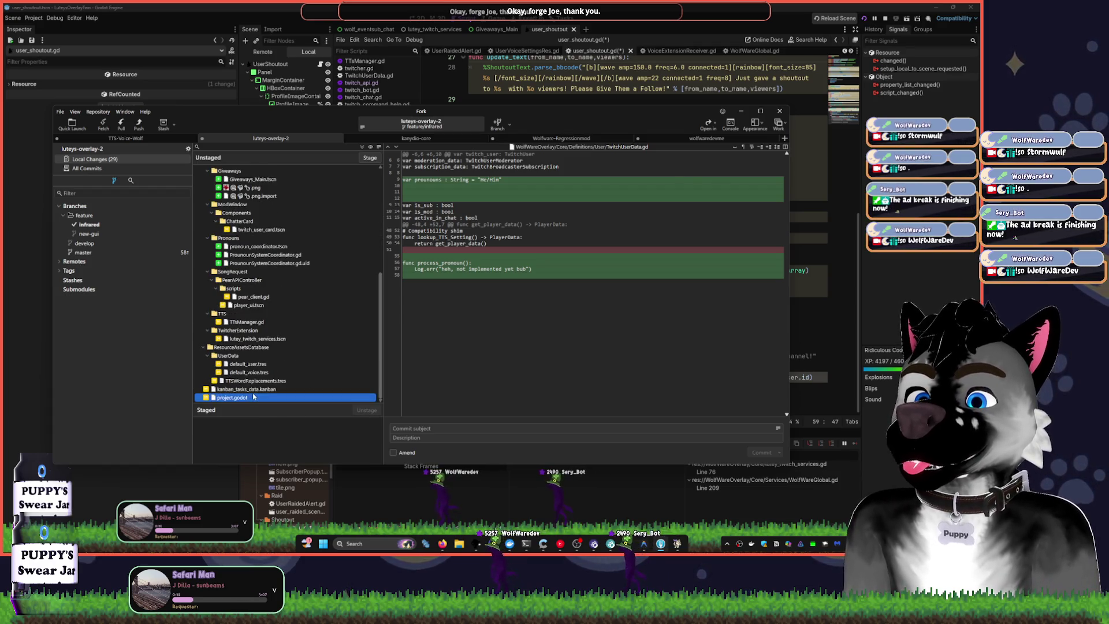
double_click(267, 398)
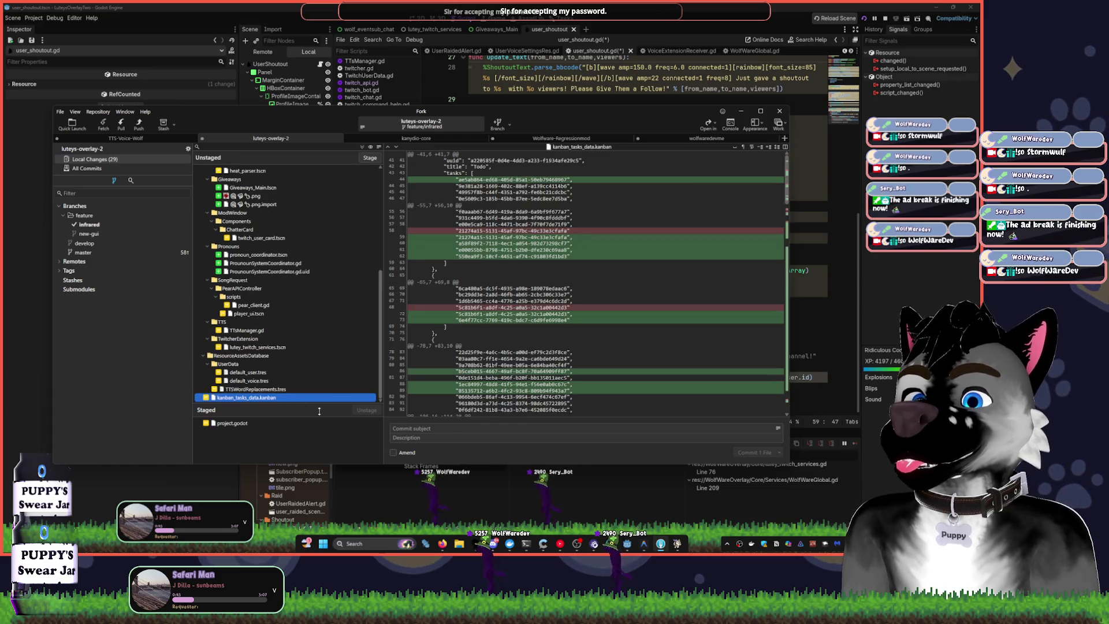
double_click(254, 397)
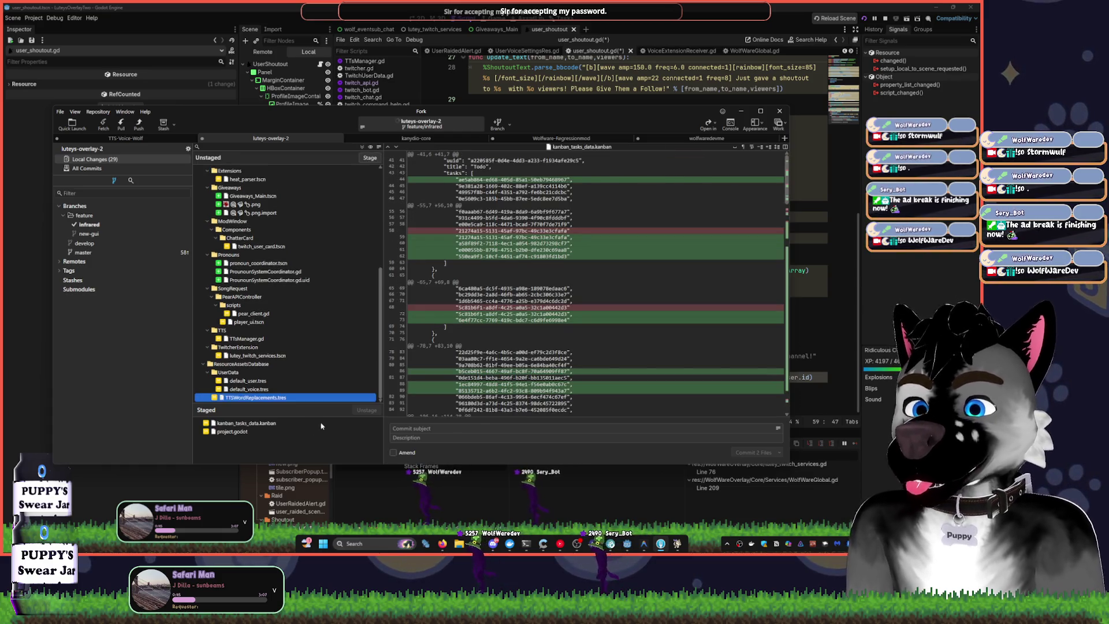
double_click(254, 397)
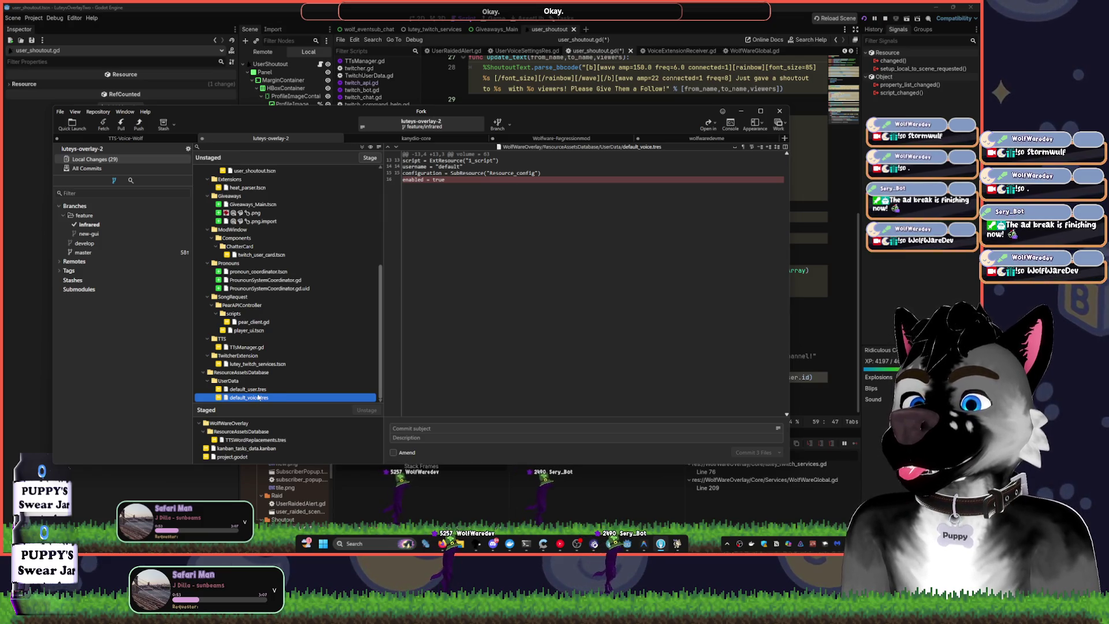
left_click(260, 389)
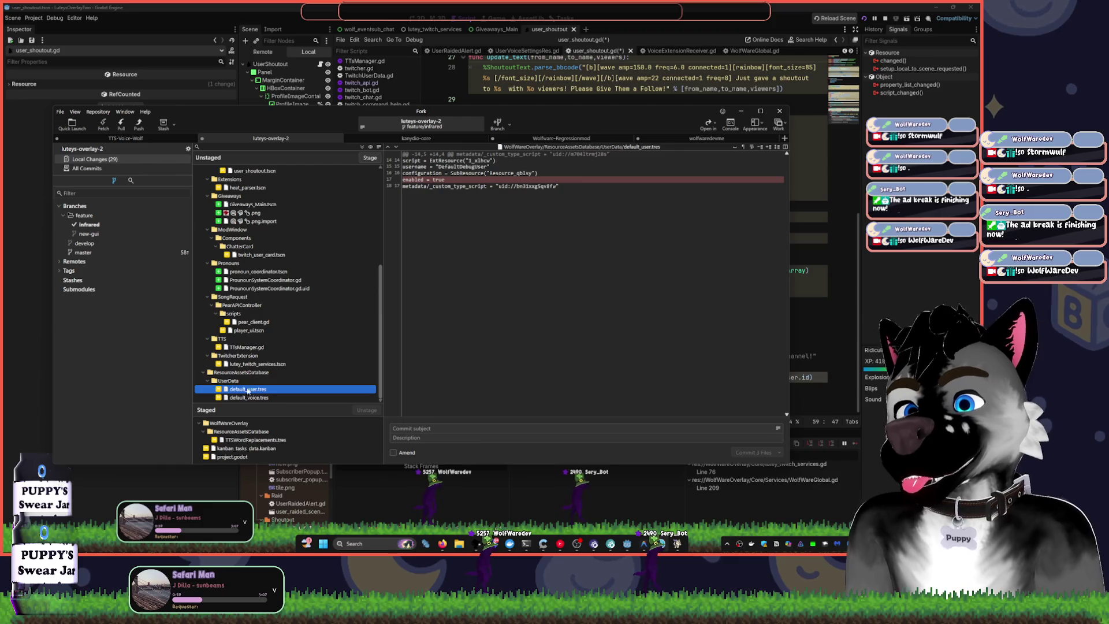
double_click(242, 382)
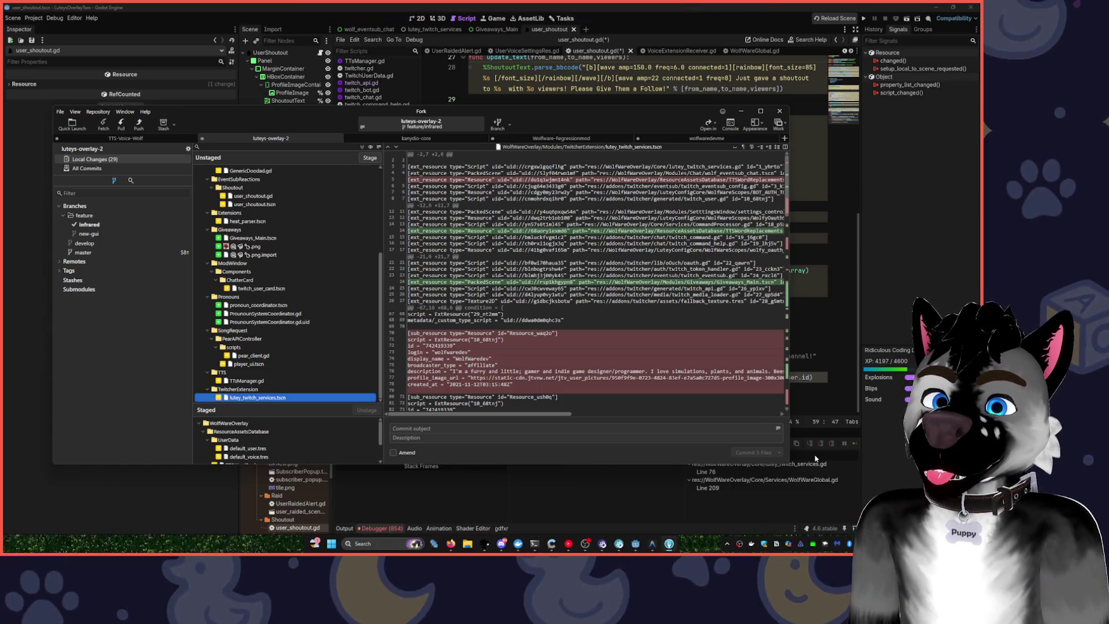
Step: Check the player_ui.tscn and lutey_twitch_services.tscn diffs, then switch back to Godot
left_click(312, 364)
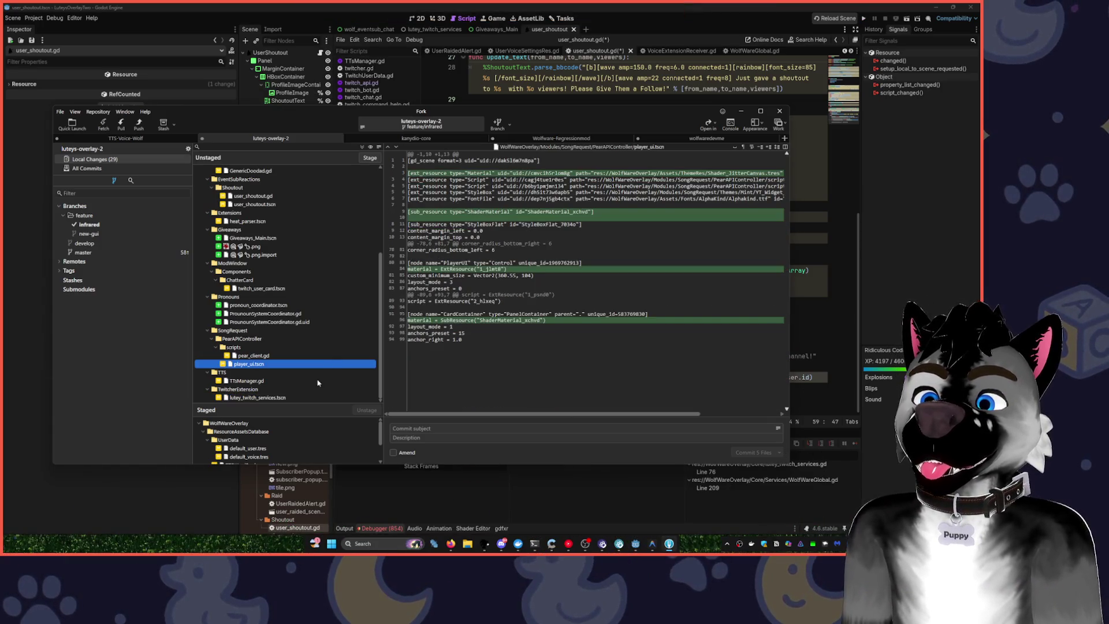
left_click(315, 397)
mouse_move(441, 367)
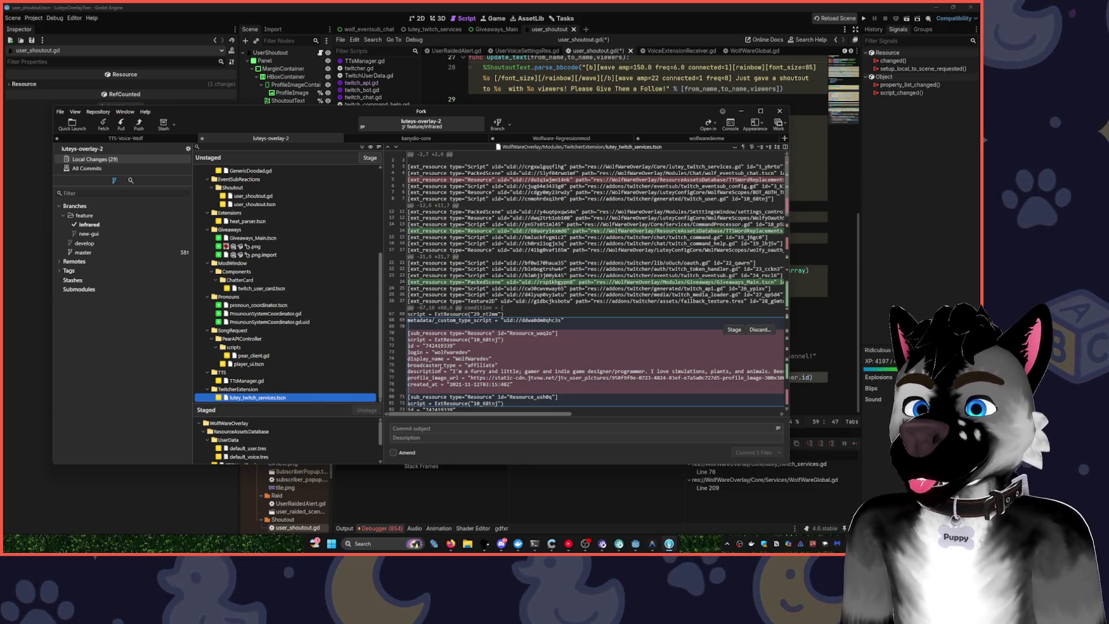
left_click_drag(556, 414, 749, 432)
left_click(492, 356)
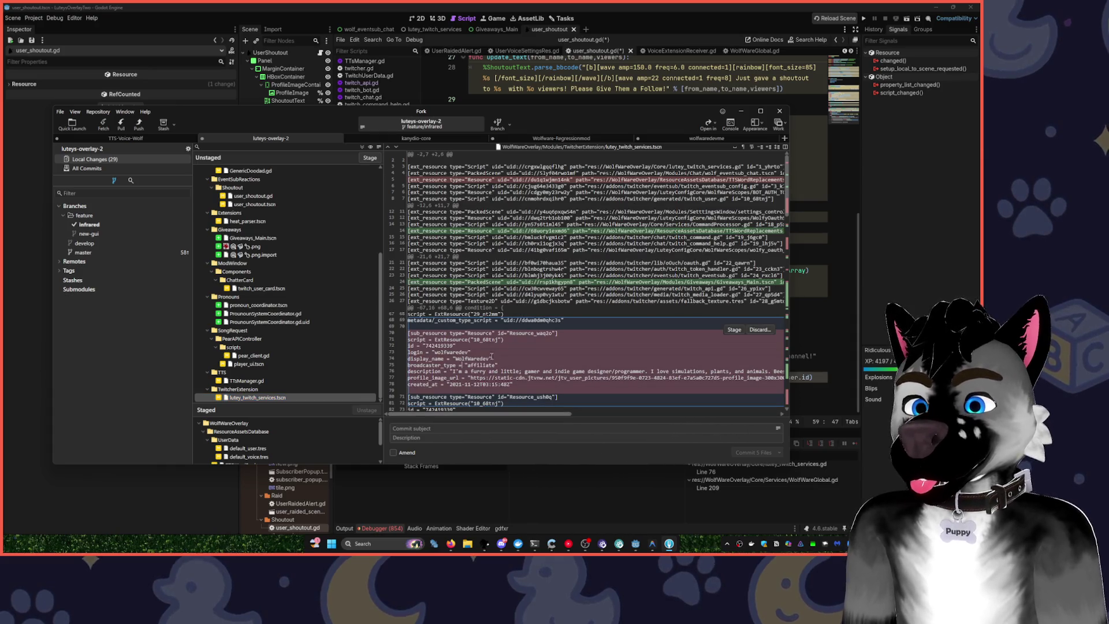
key("alt+Tab")
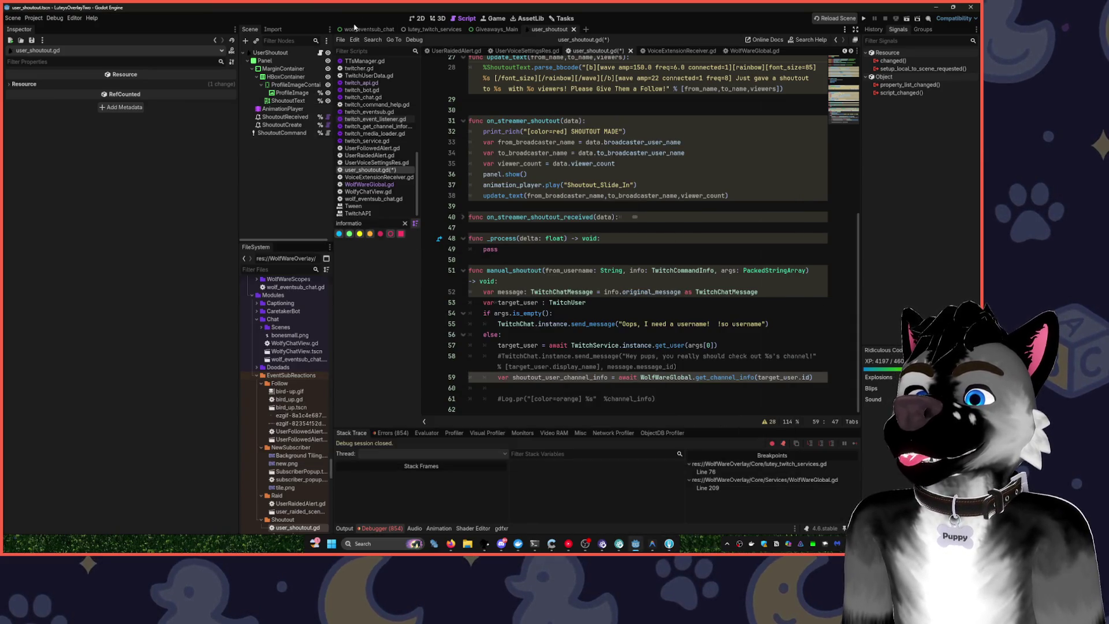
Step: Show the lutey_twitch_services scene in the 2D viewport
left_click(434, 29)
left_click(423, 18)
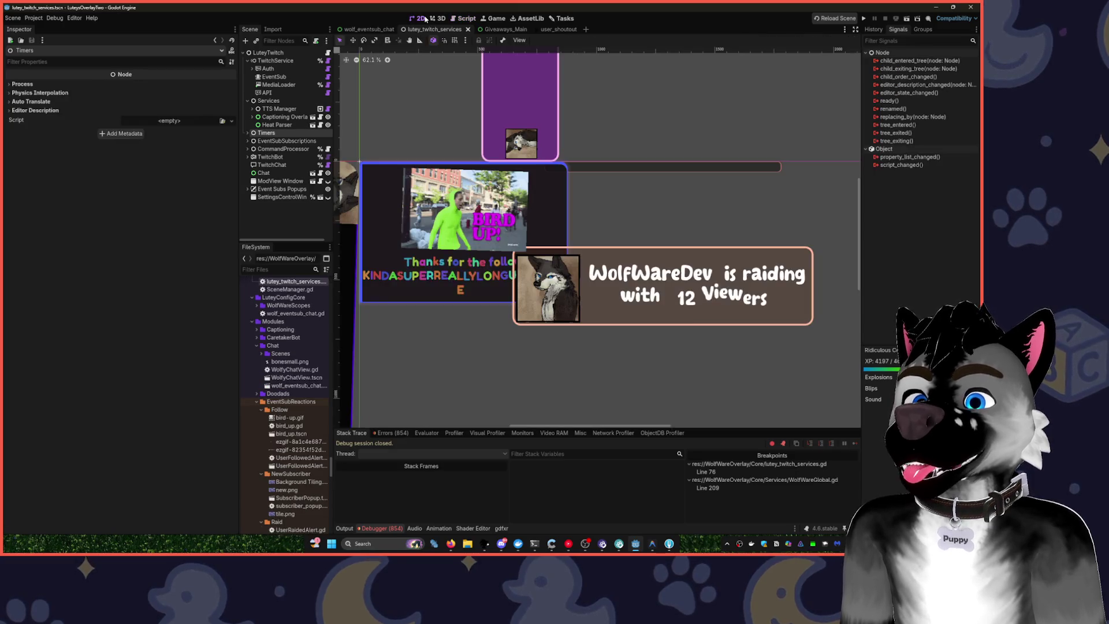
scroll(376, 173, "down", 8)
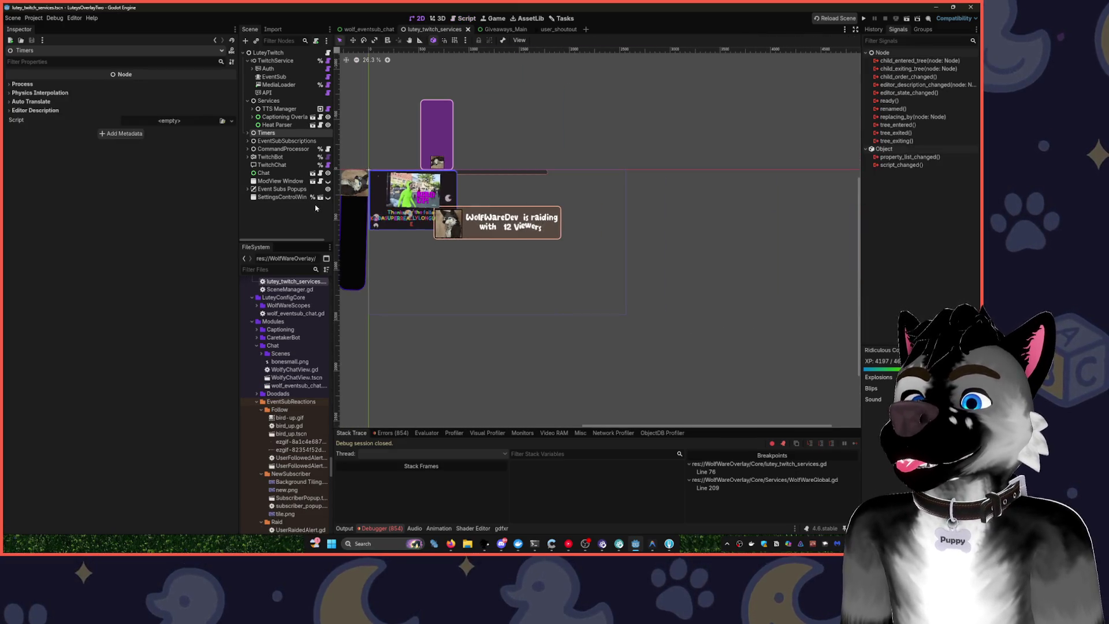
left_click_drag(334, 207, 403, 208)
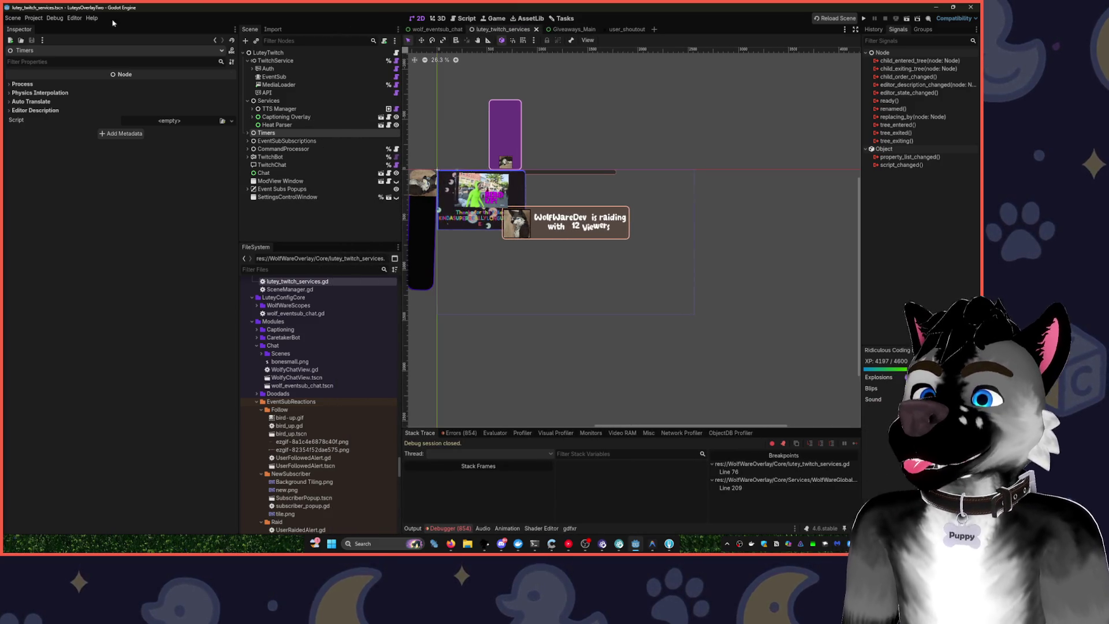
Step: Cancel a Reload Current Project from the Project menu and return to Fork
left_click(34, 17)
left_click(55, 94)
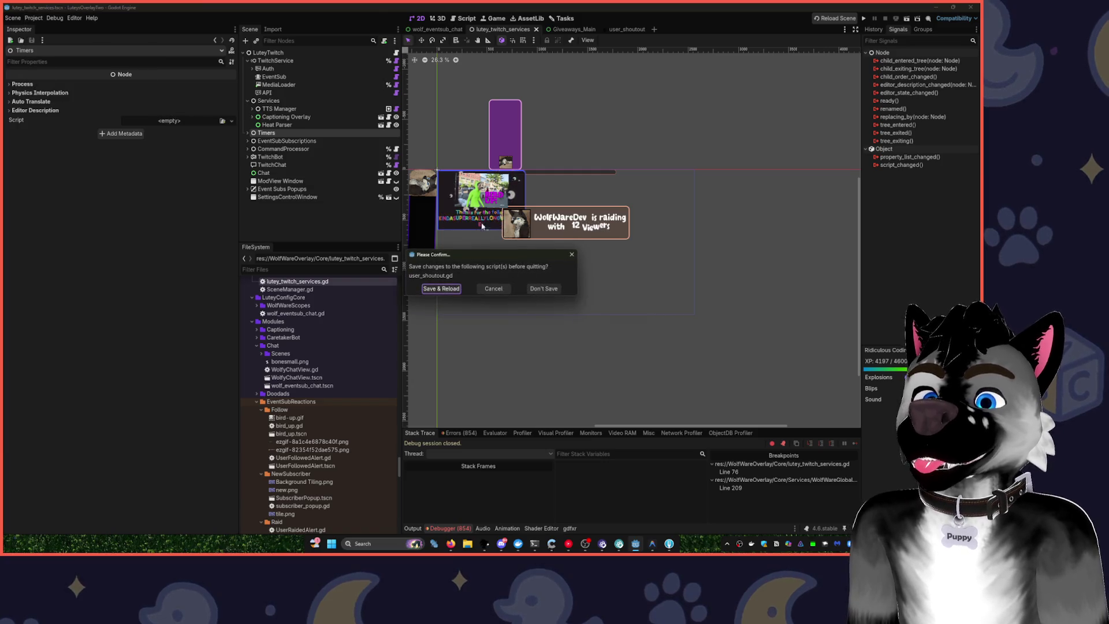
left_click(493, 289)
key("alt+Tab")
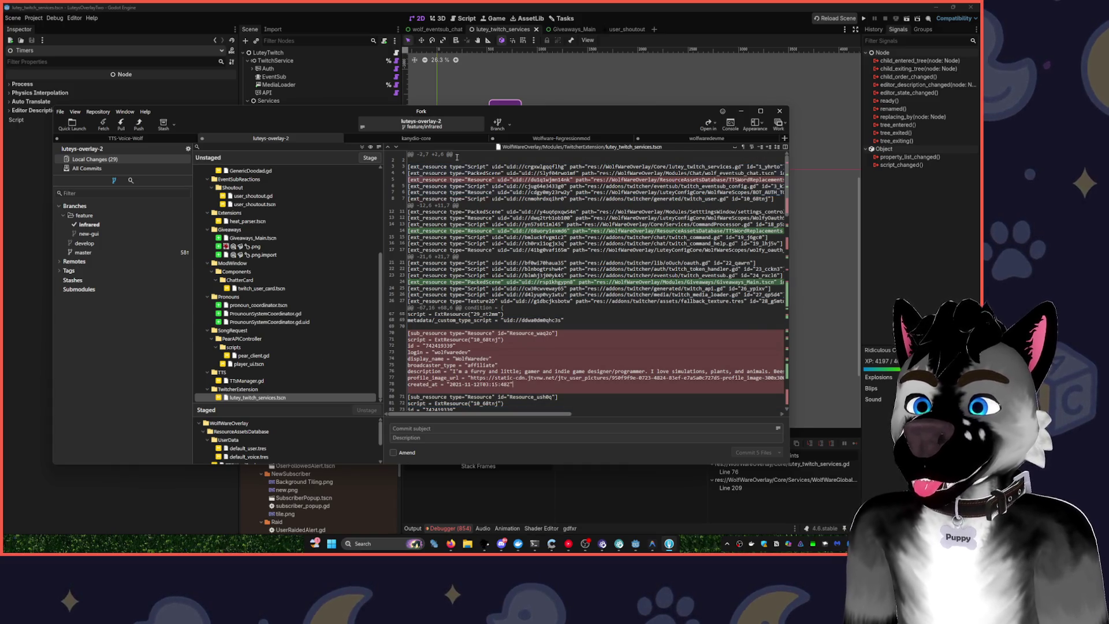
Step: Browse Fork's window and repository options and scroll through the change list
left_click(125, 111)
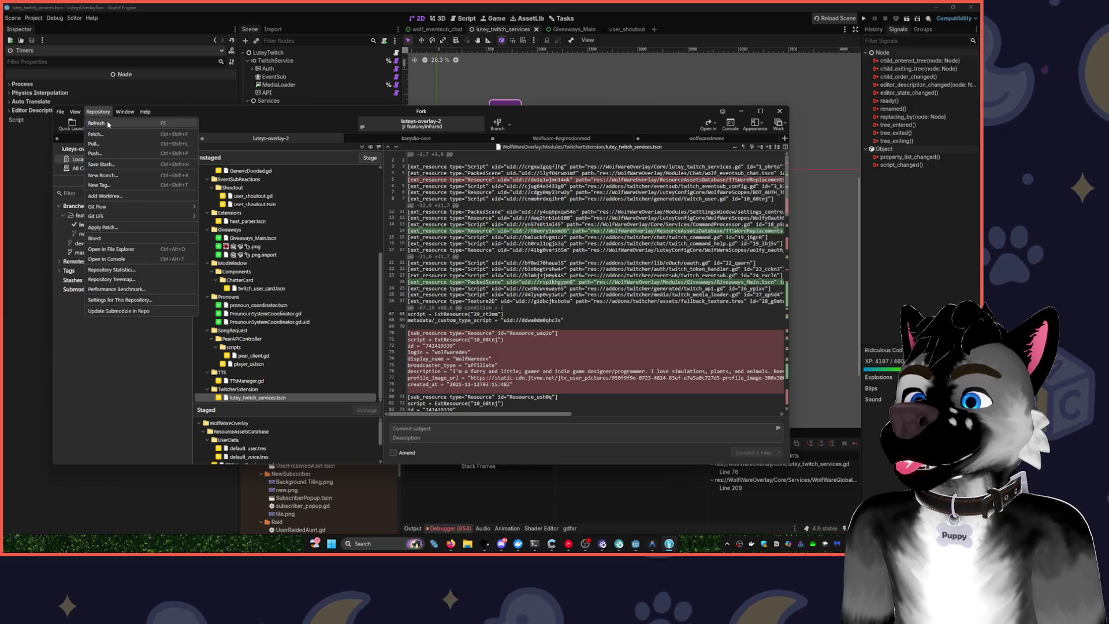
left_click(323, 233)
mouse_move(440, 387)
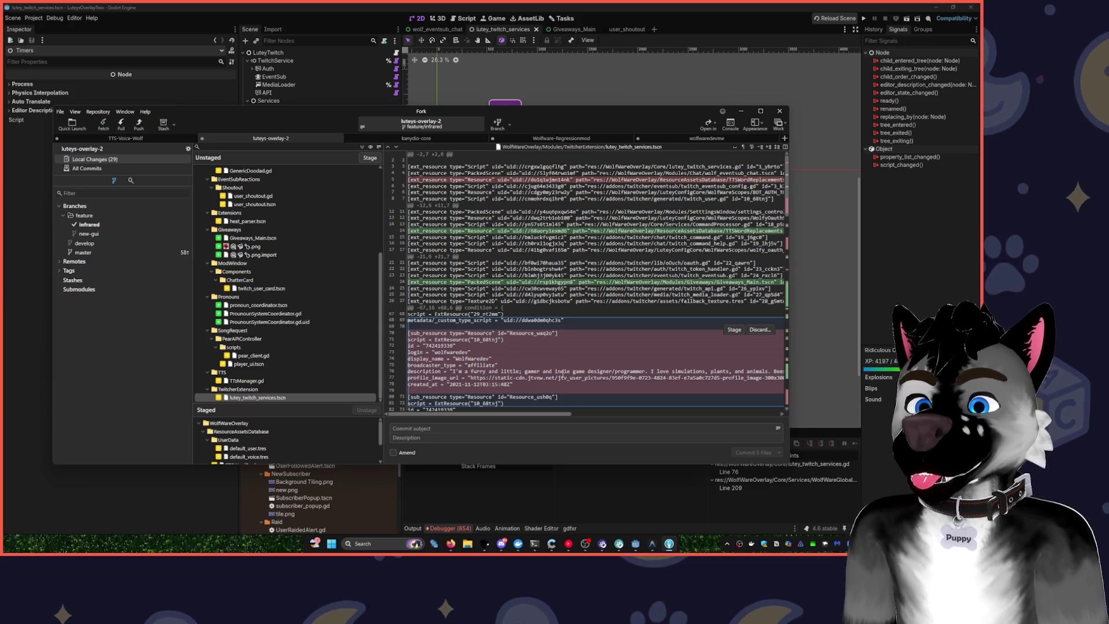
scroll(577, 313, "down", 5)
scroll(576, 314, "down", 6)
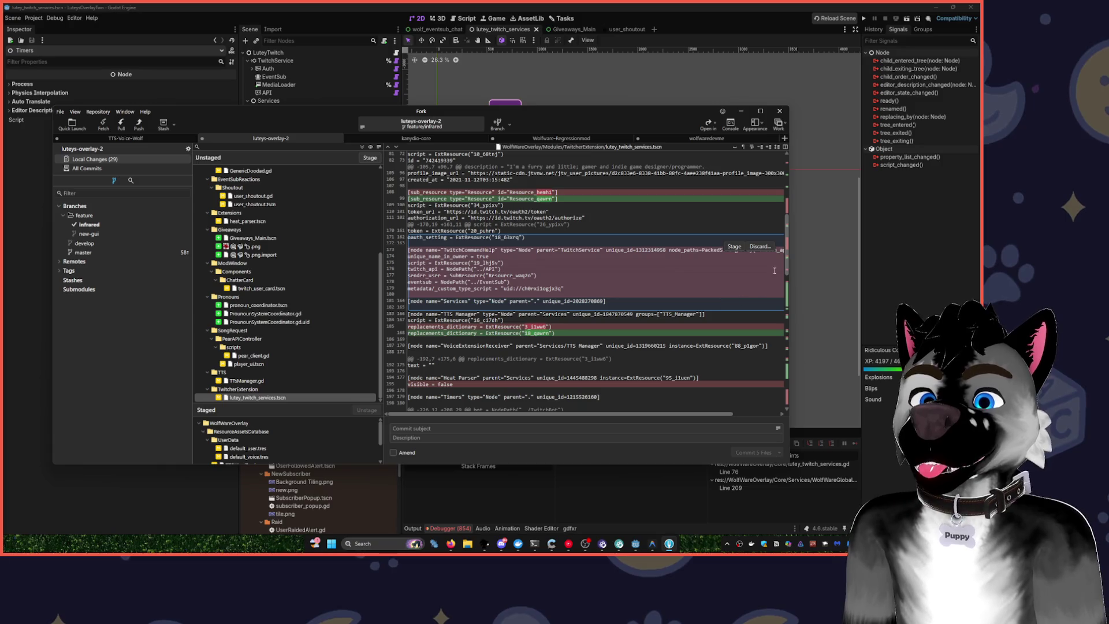
mouse_move(788, 246)
left_mouse_down()
mouse_move(790, 320)
mouse_move(788, 210)
left_mouse_up()
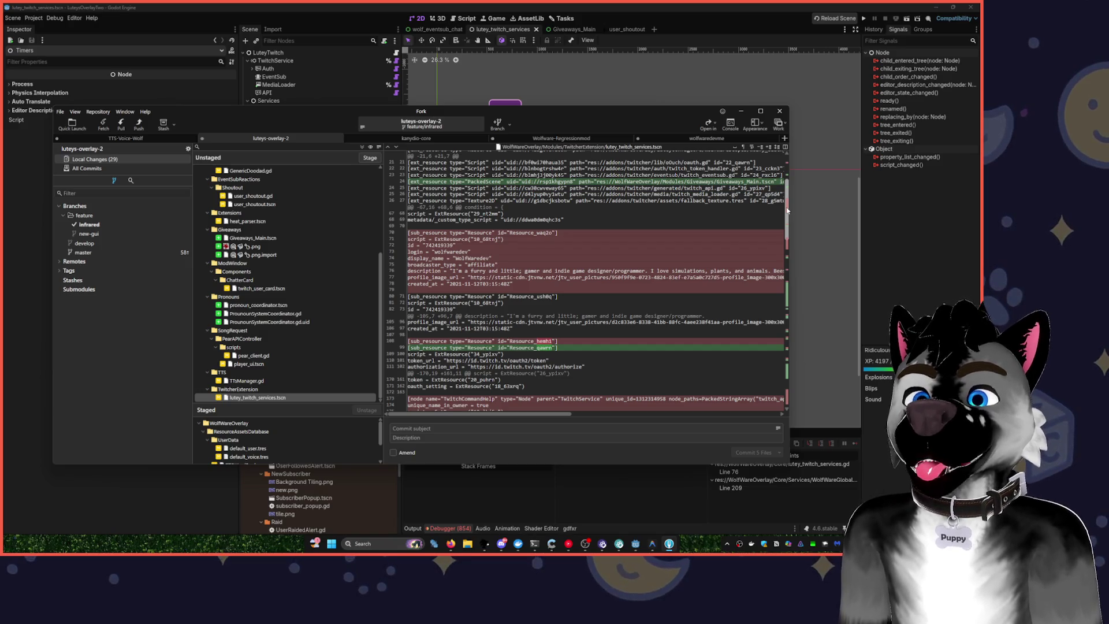
Step: Stage lutey_twitch_services.tscn and TTsManager.gd, then inspect the pear_client.gd diff
double_click(282, 398)
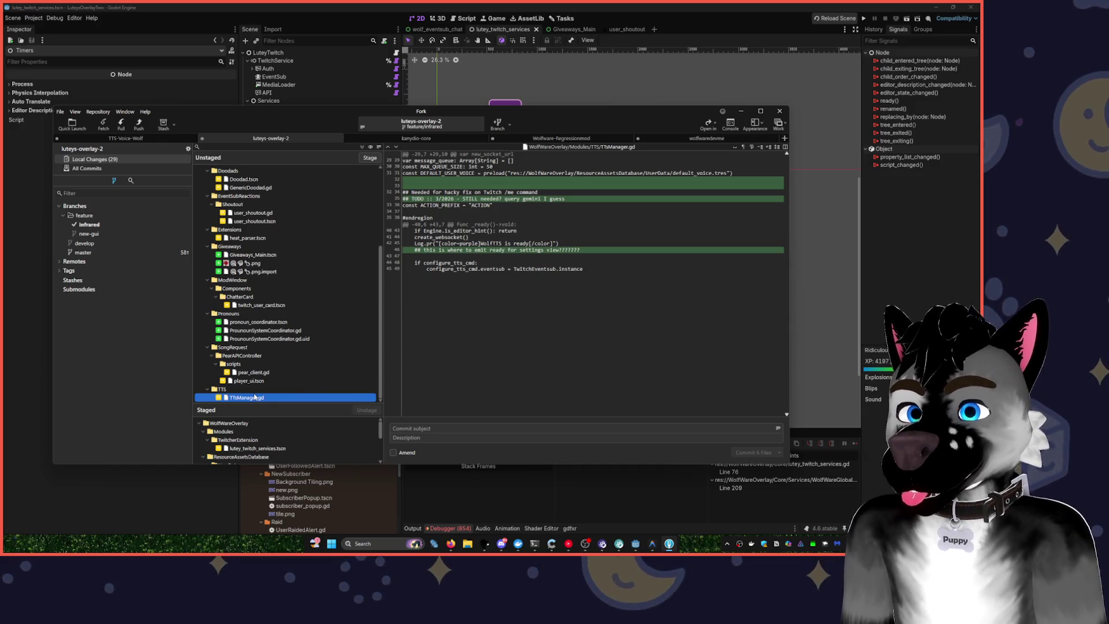
double_click(278, 397)
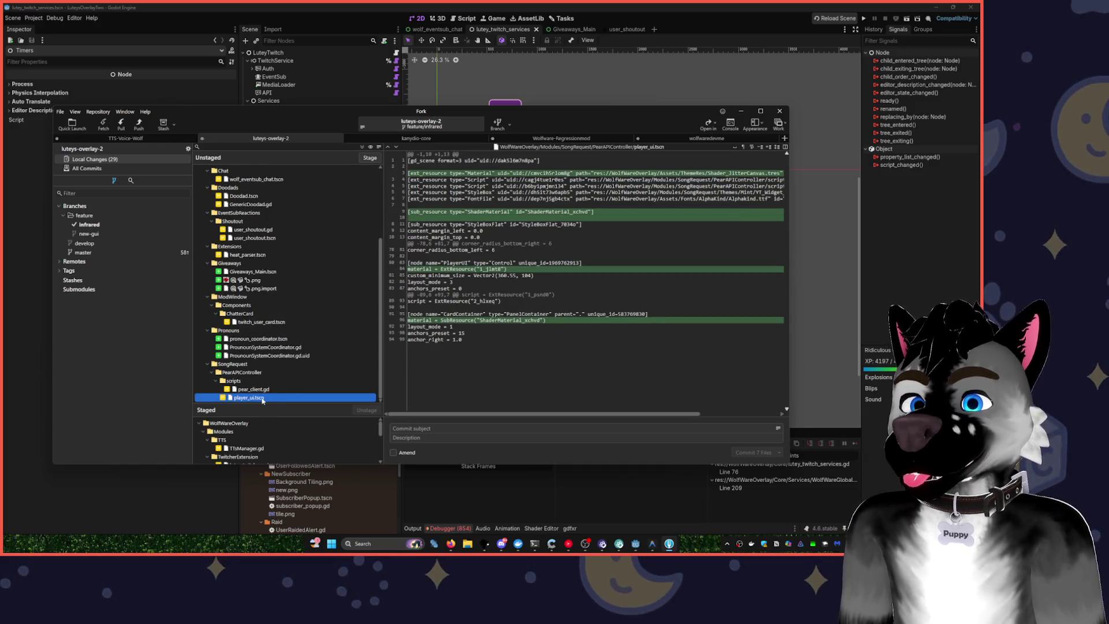
left_click(253, 389)
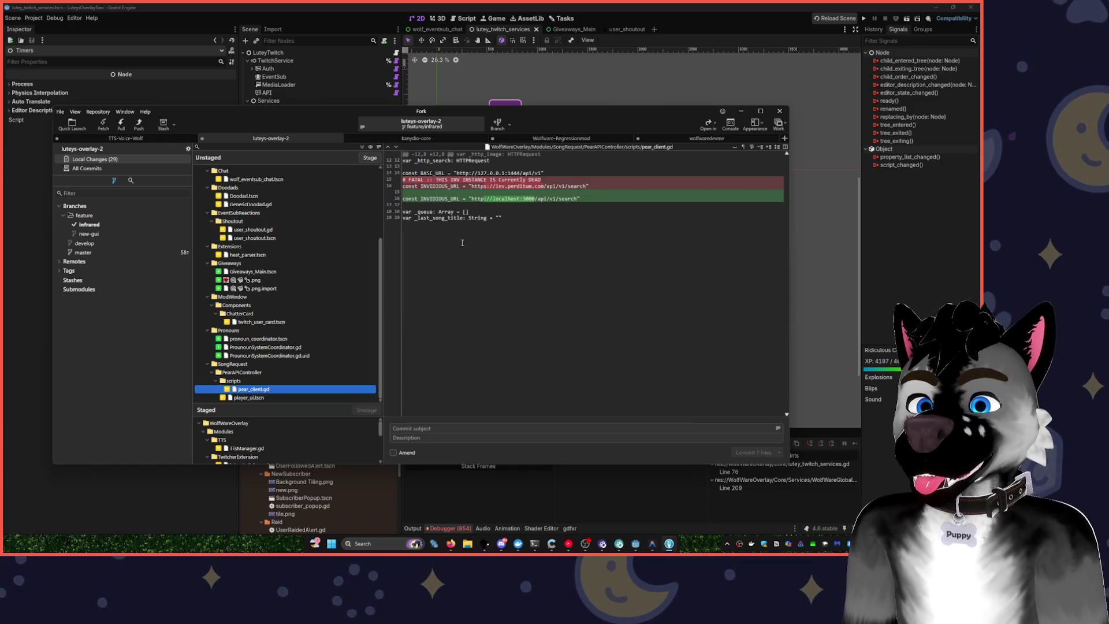
left_click_drag(462, 243, 476, 121)
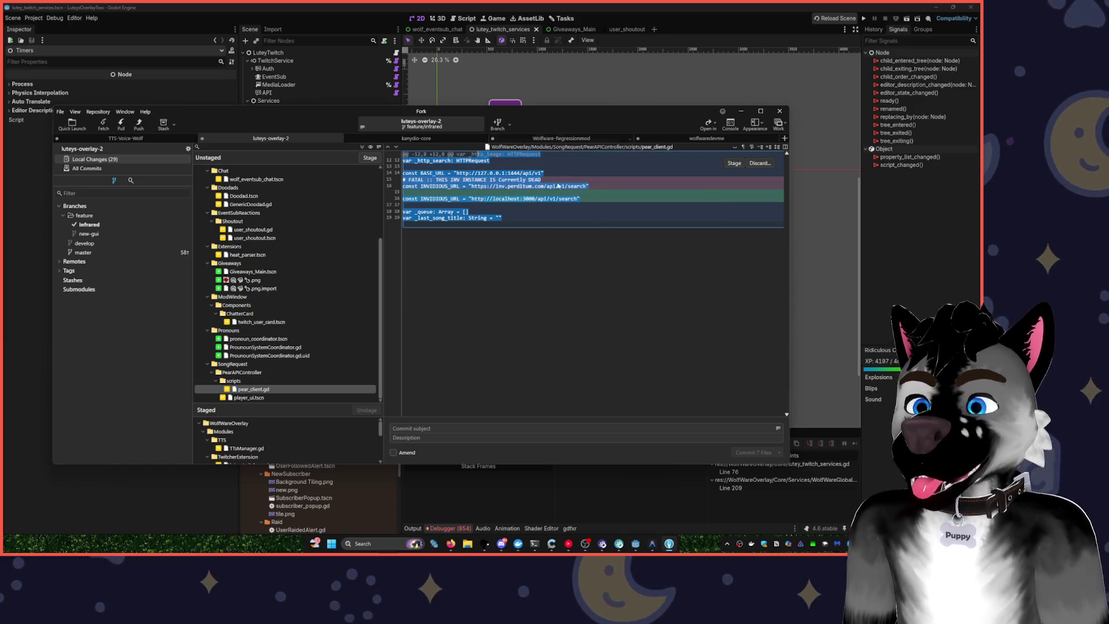
left_click(487, 433)
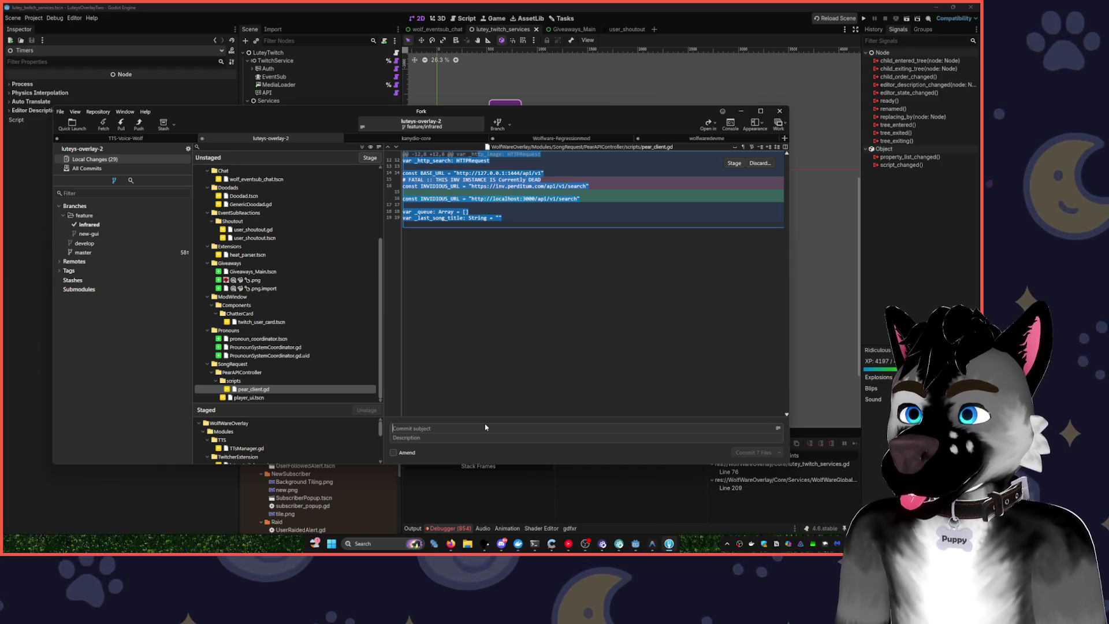
Step: Enter subject 'BUGFIX' and description '- YT Song Request API changed to local instance (reverse proxy enabled)'
key("ctrl")
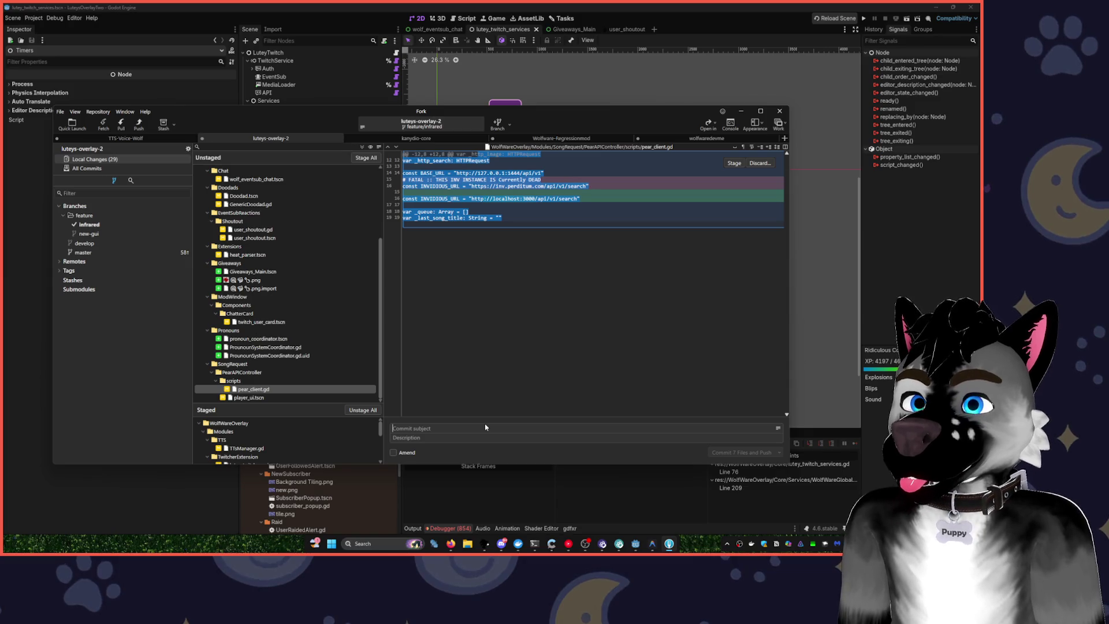
type("BUGFIX -")
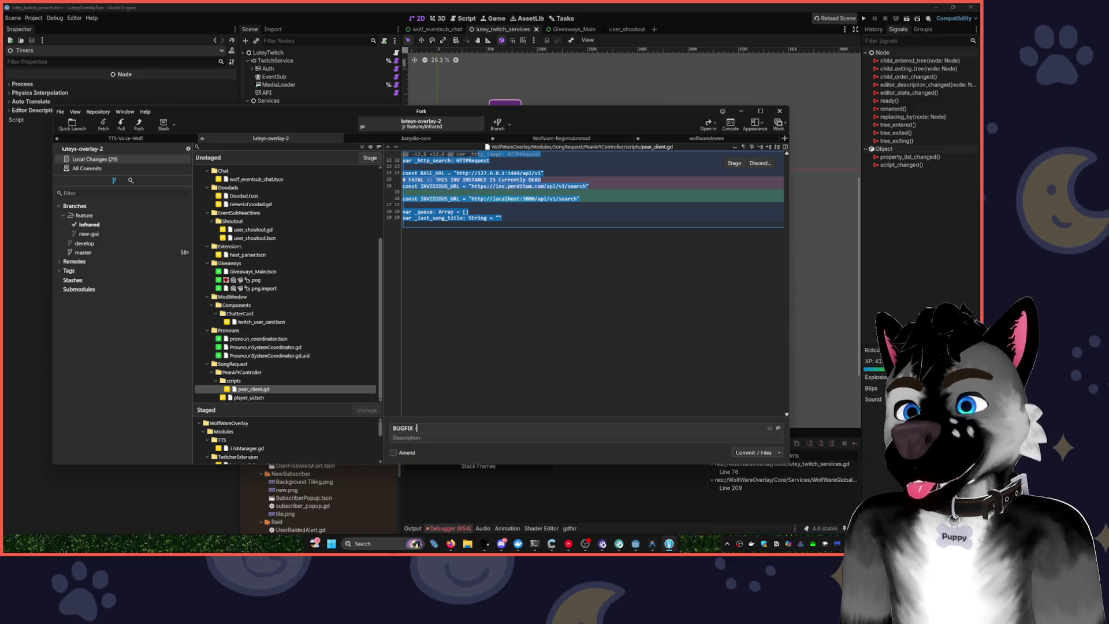
type(" TTS")
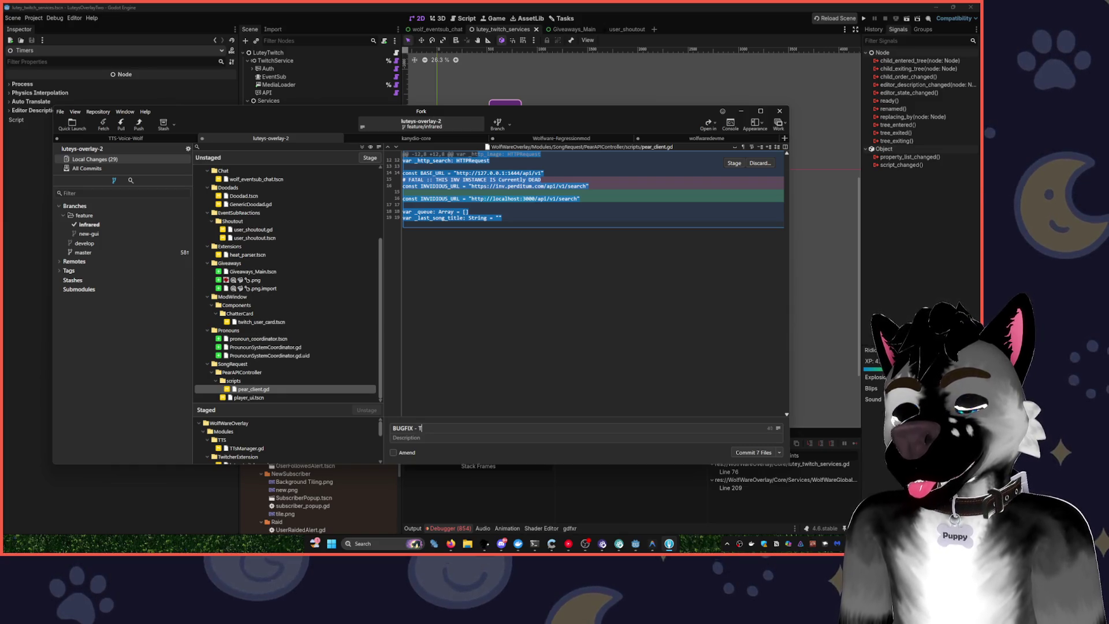
key("BackSpace")
key("BackSpace")
key("BackSpace")
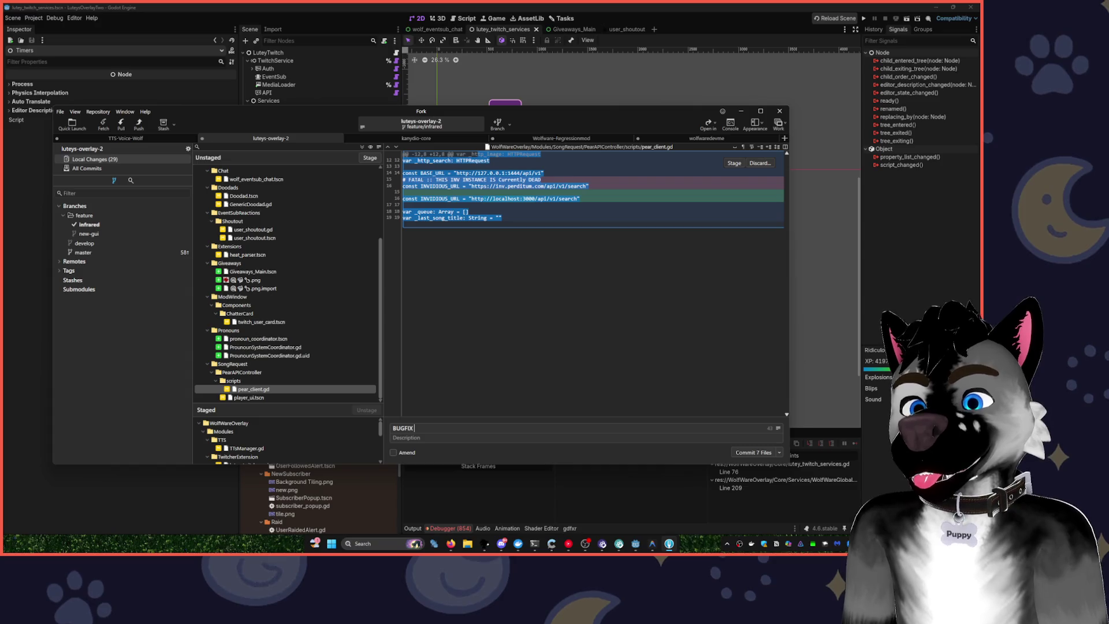
key("Tab")
type("- ")
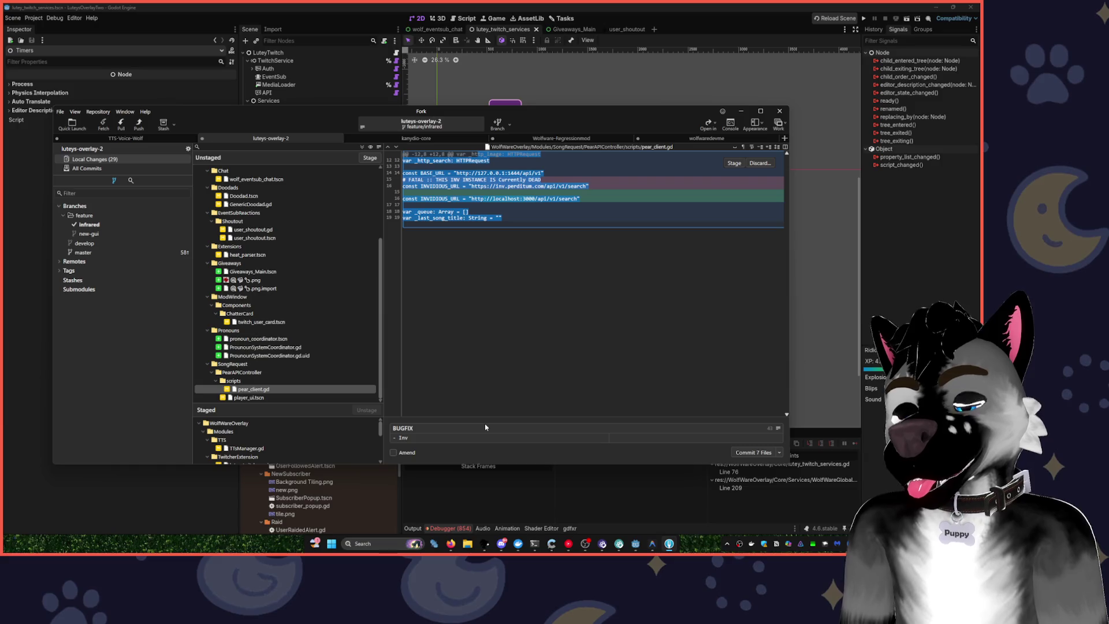
type("YT Song Re")
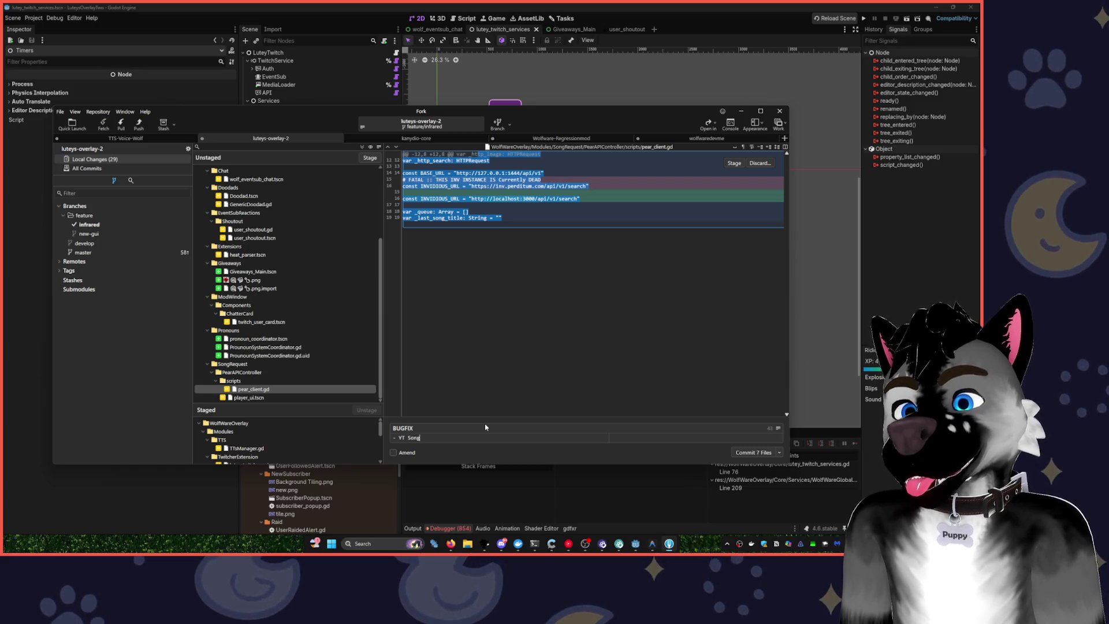
type("quest API c")
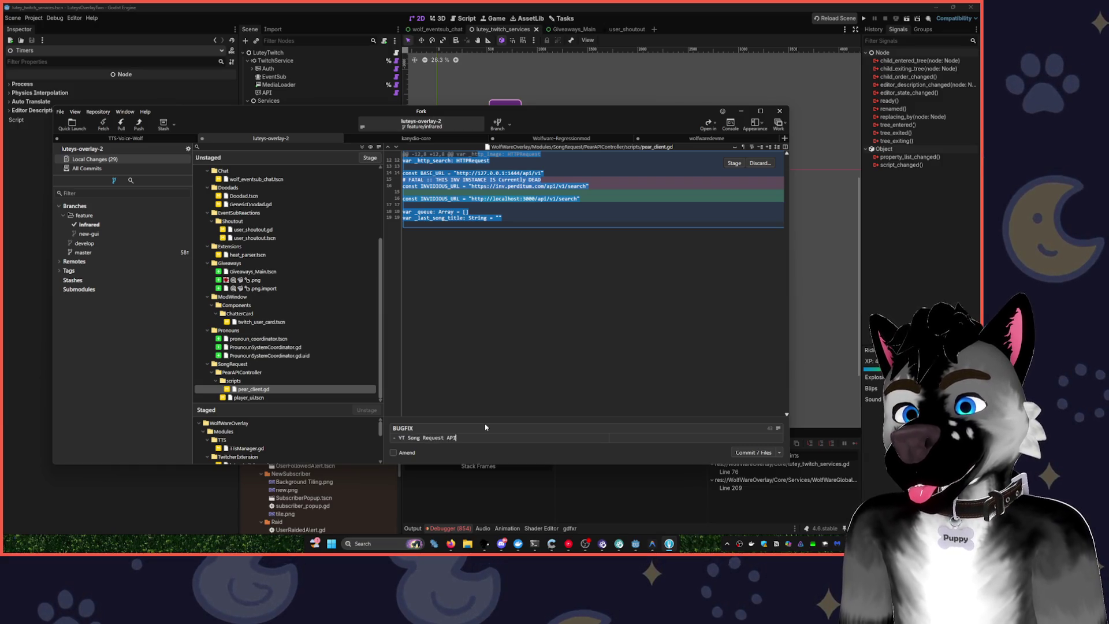
type("hanged to local")
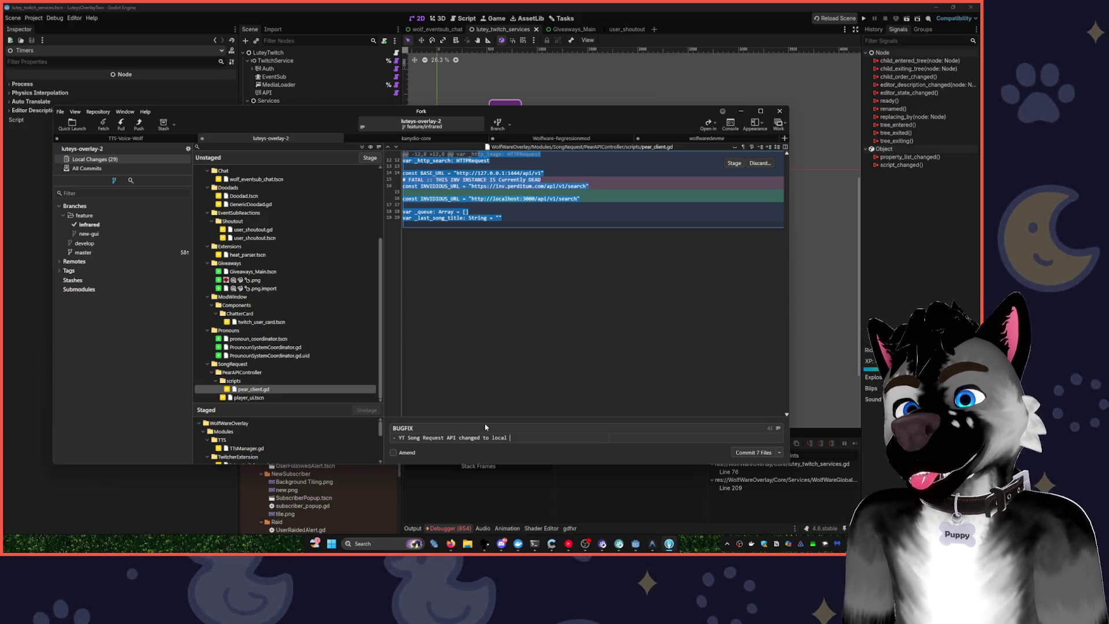
type(" instance (")
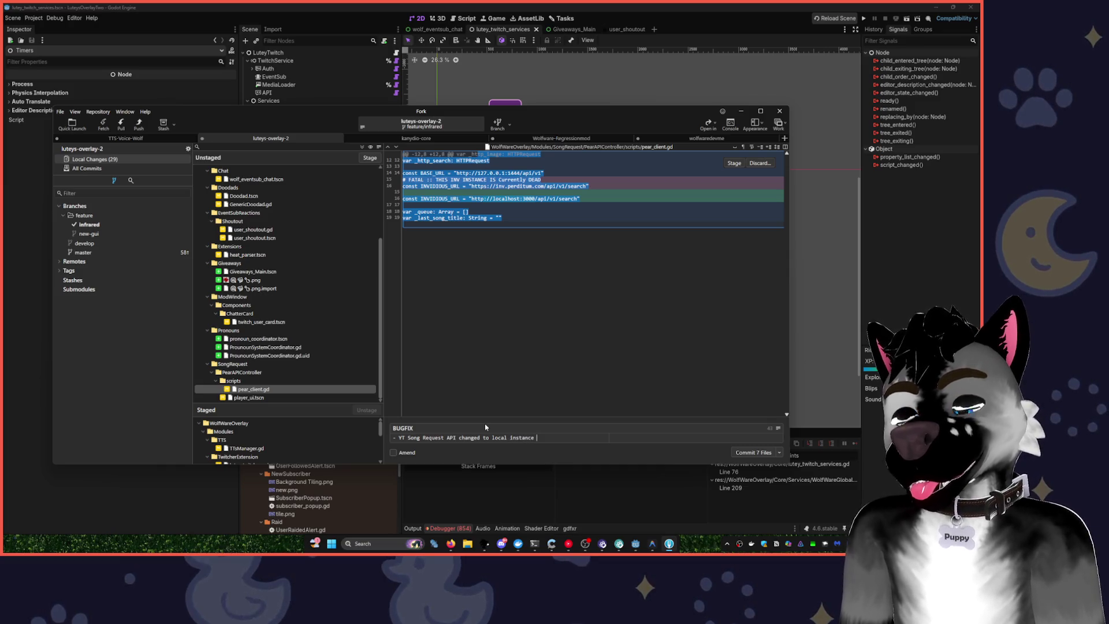
type("reverse proxy en")
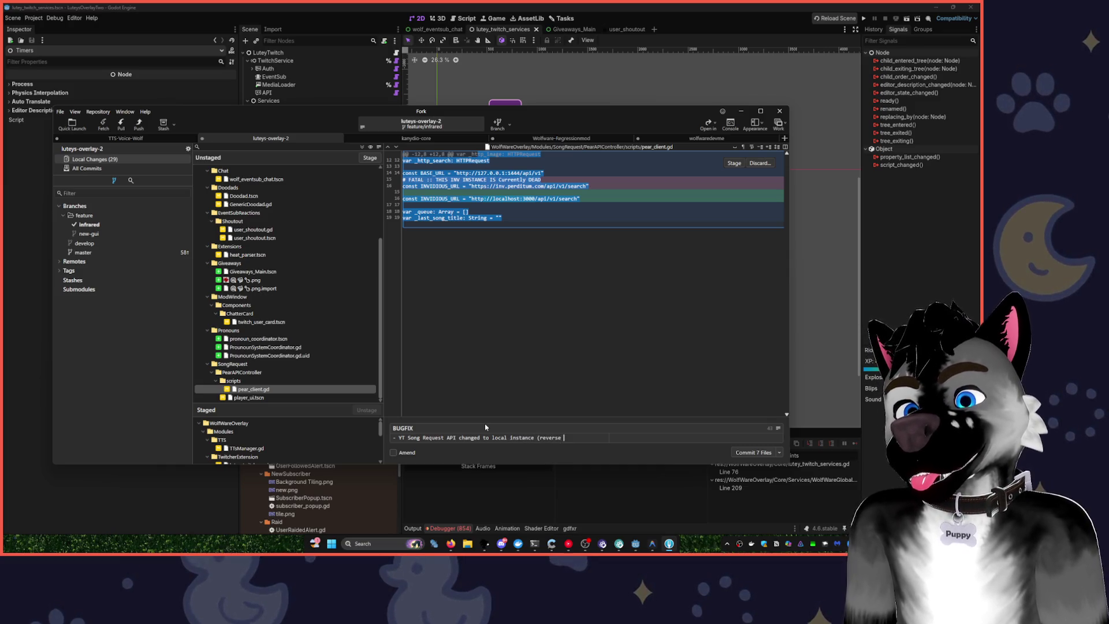
type("abled)")
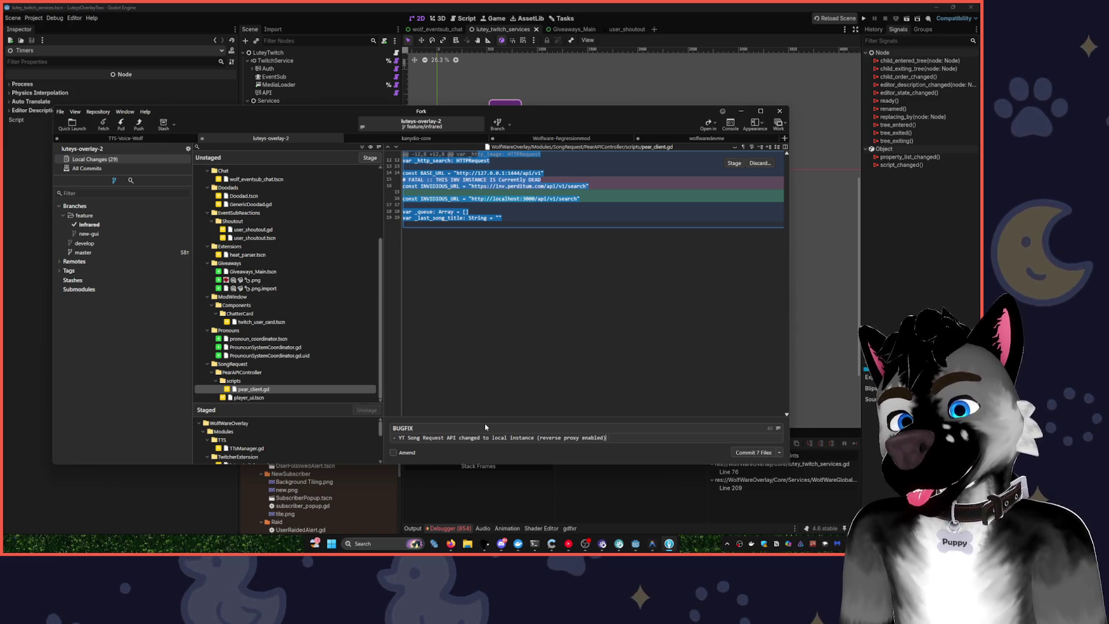
key("Return")
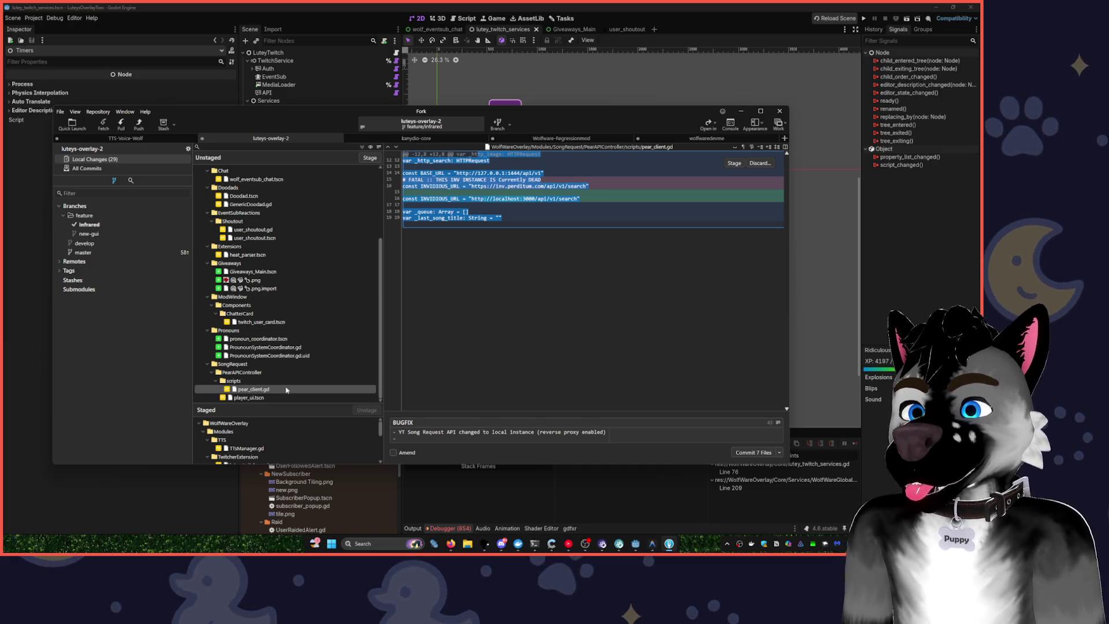
scroll(250, 449, "down", 5)
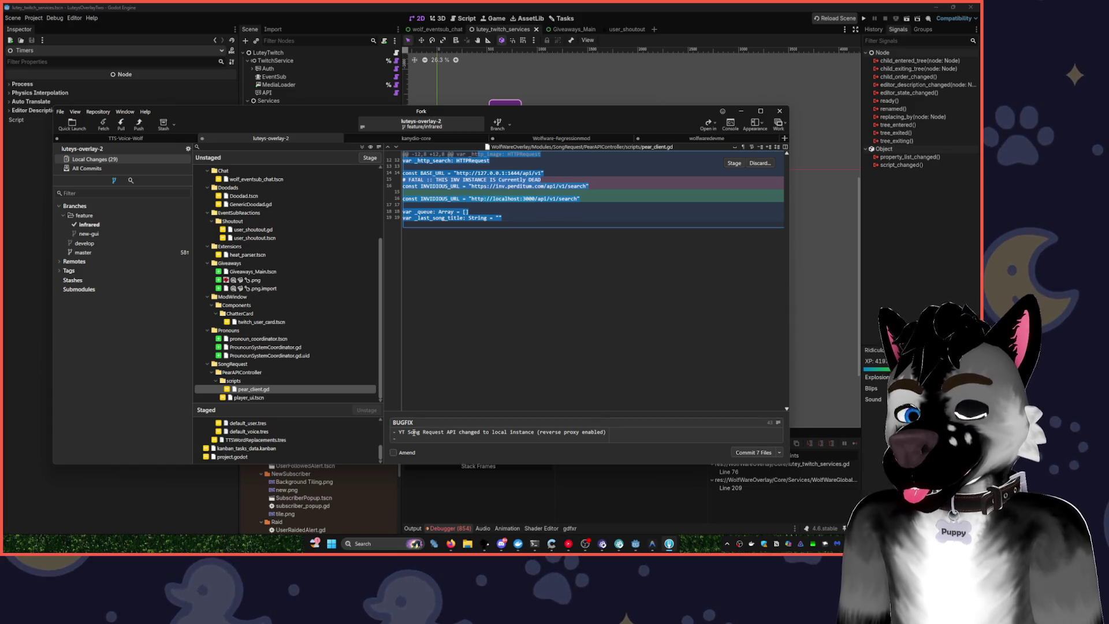
Step: Try 'Various' as the subject, then clear the subject and remove a stray dash
key("ctrl+BackSpace")
type("Vario")
key("BackSpace")
key("BackSpace")
key("BackSpace")
type("ious")
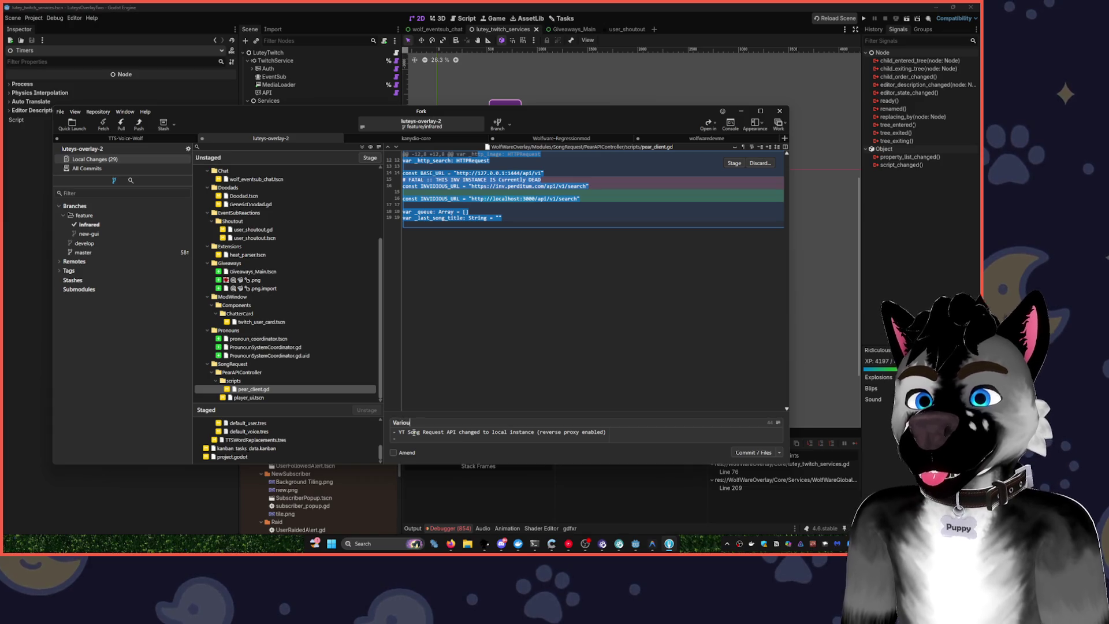
key("ctrl+BackSpace")
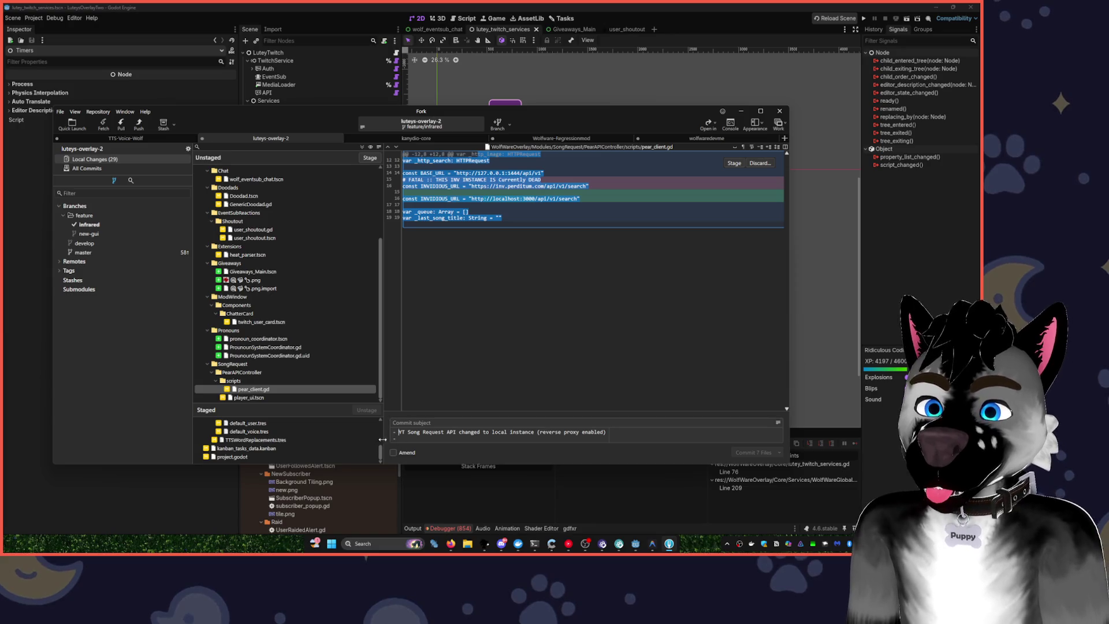
key("BackSpace")
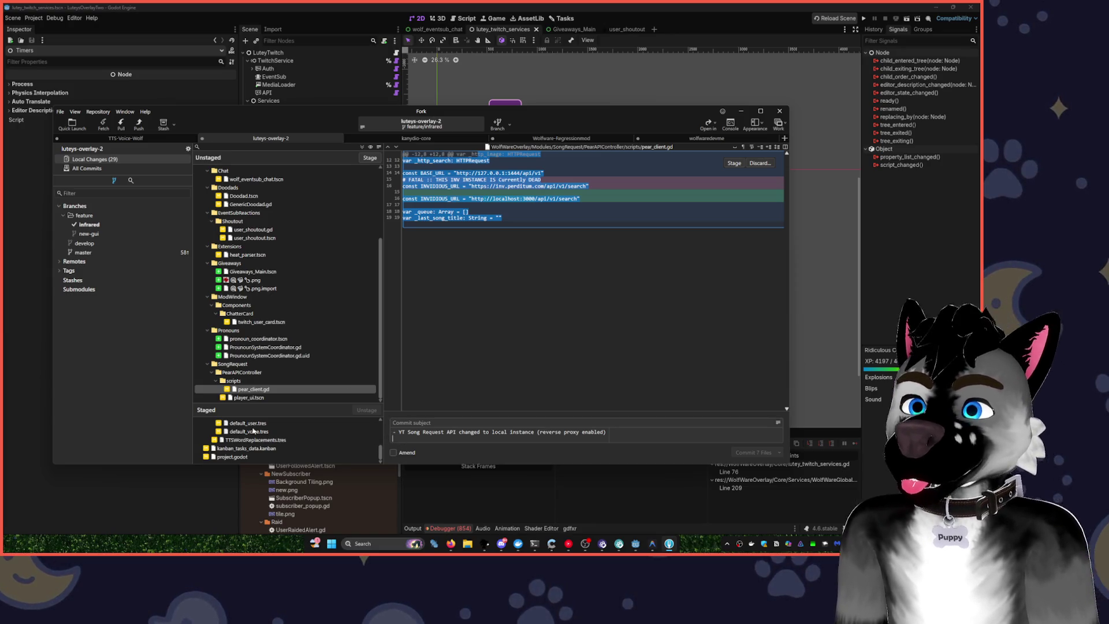
Step: Unstage the WolfWareOverlay folder and the remaining staged files
scroll(243, 439, "up", 5)
left_click(211, 423)
key("Return")
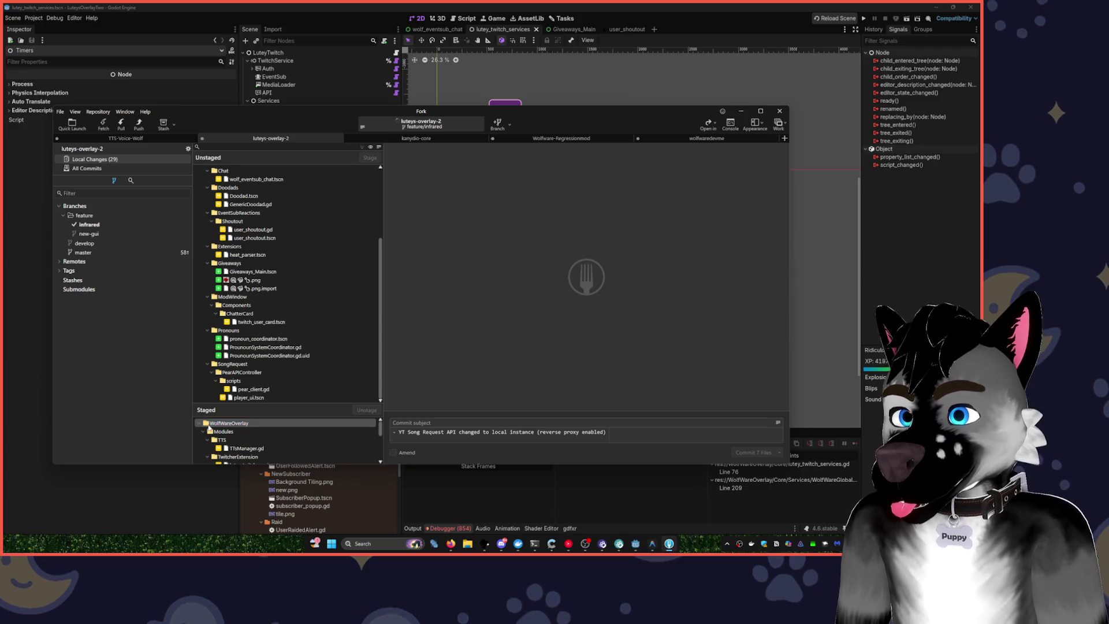
key("Return")
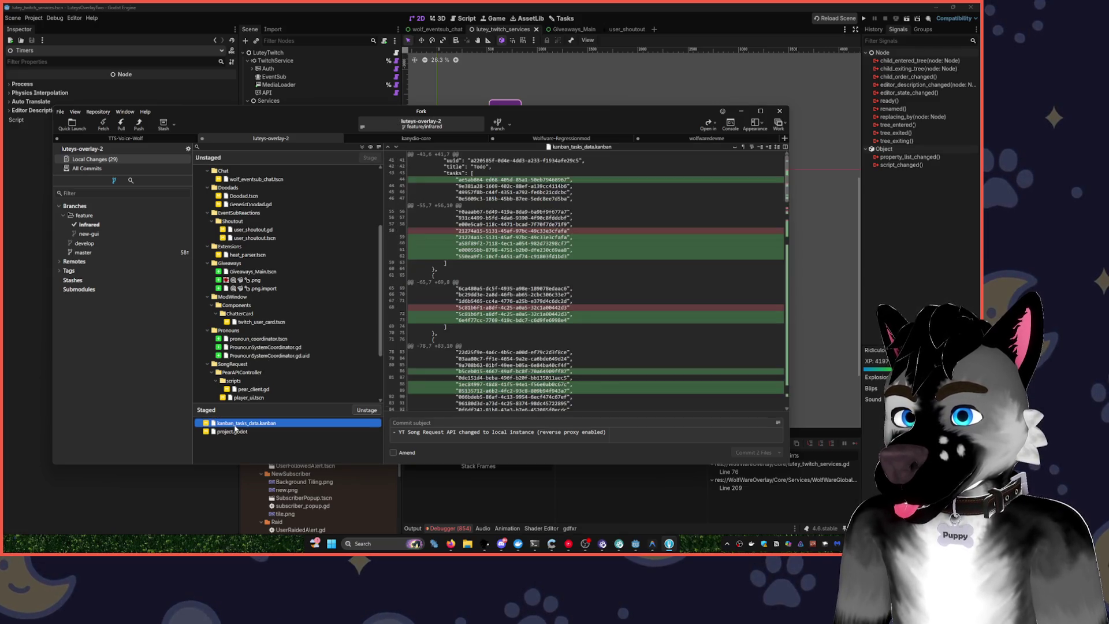
key("Return")
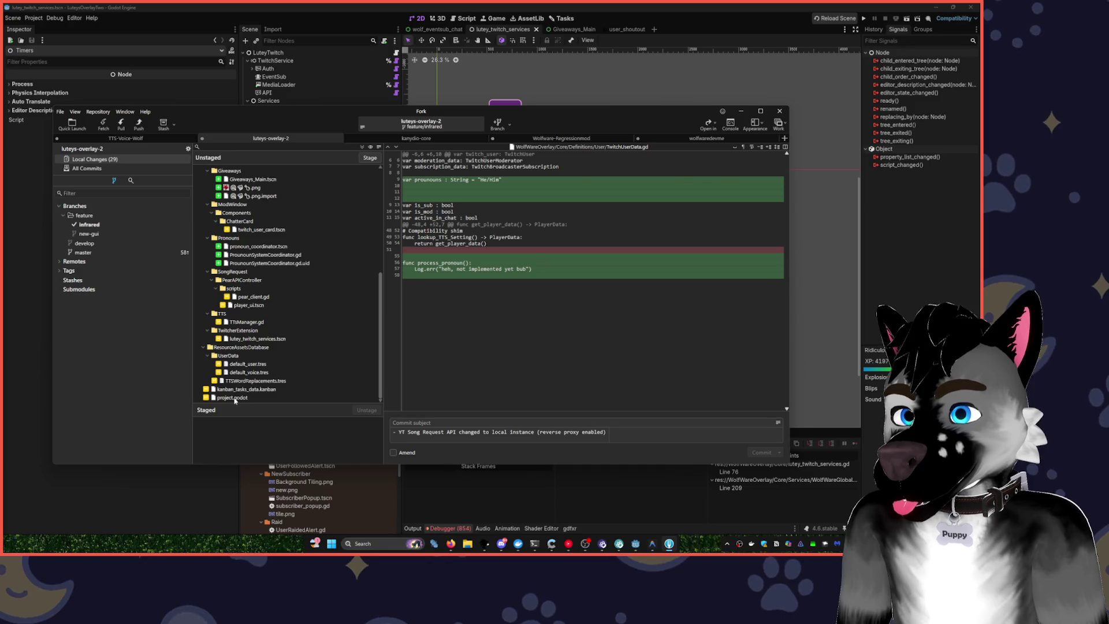
Step: Review the unstaged diffs from project.godot through player_ui.tscn and pear_client.gd
left_click(235, 398)
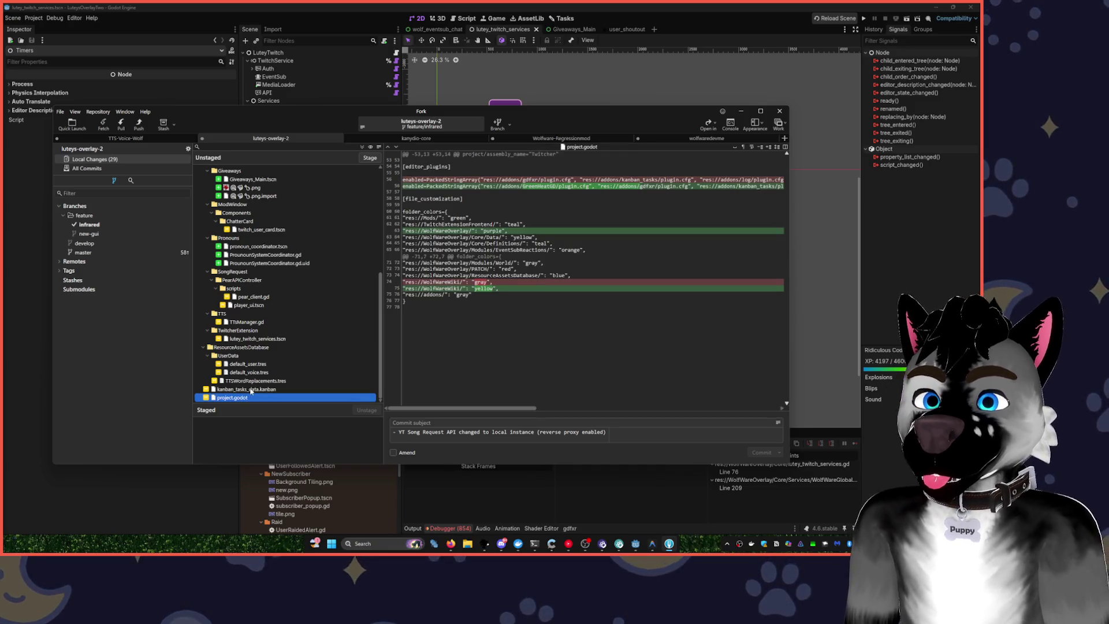
left_click(253, 390)
key("Up")
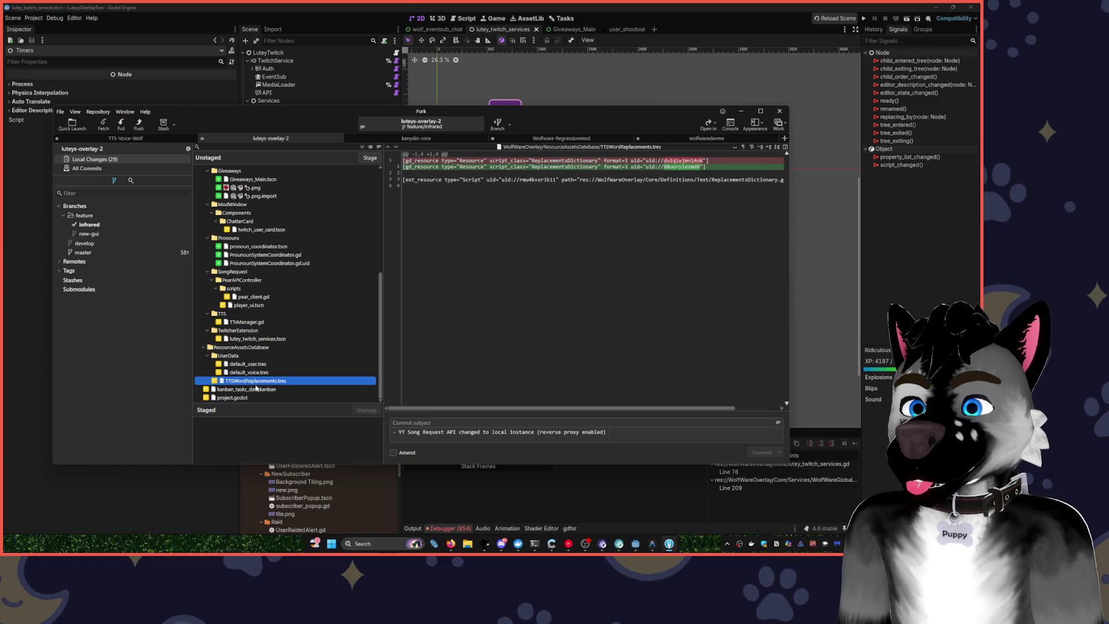
key("Up")
key("Up")
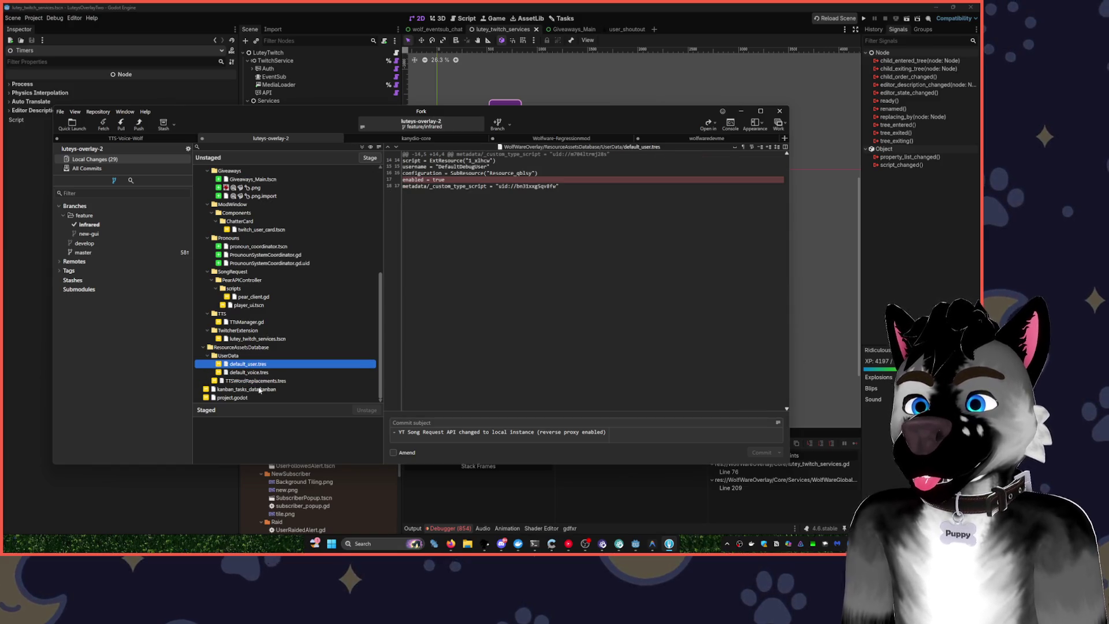
left_click(249, 340)
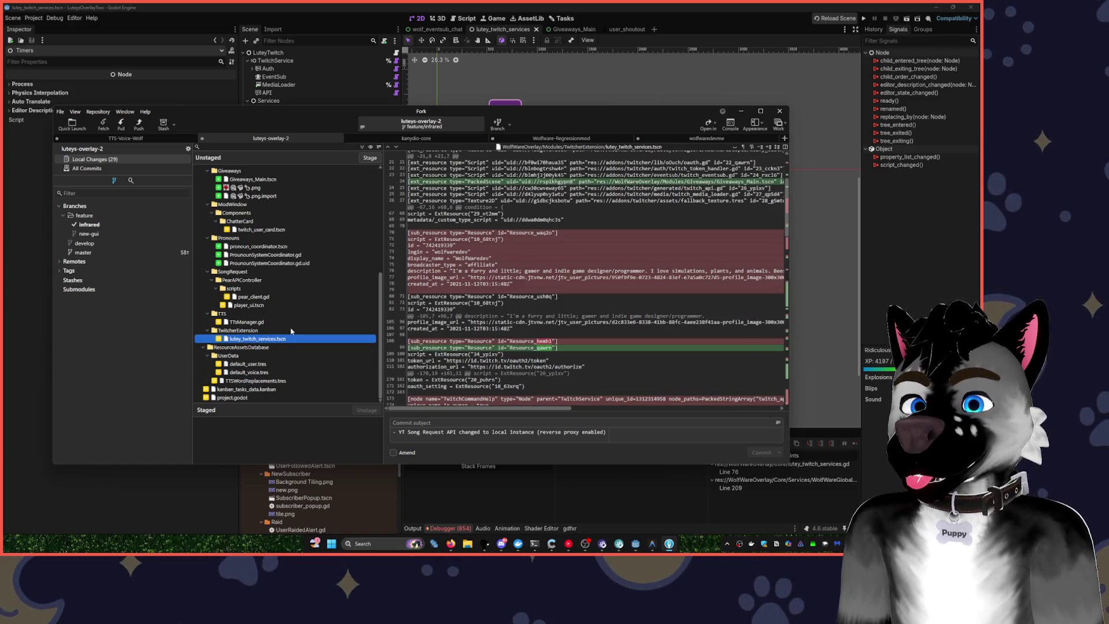
scroll(595, 277, "down", 10)
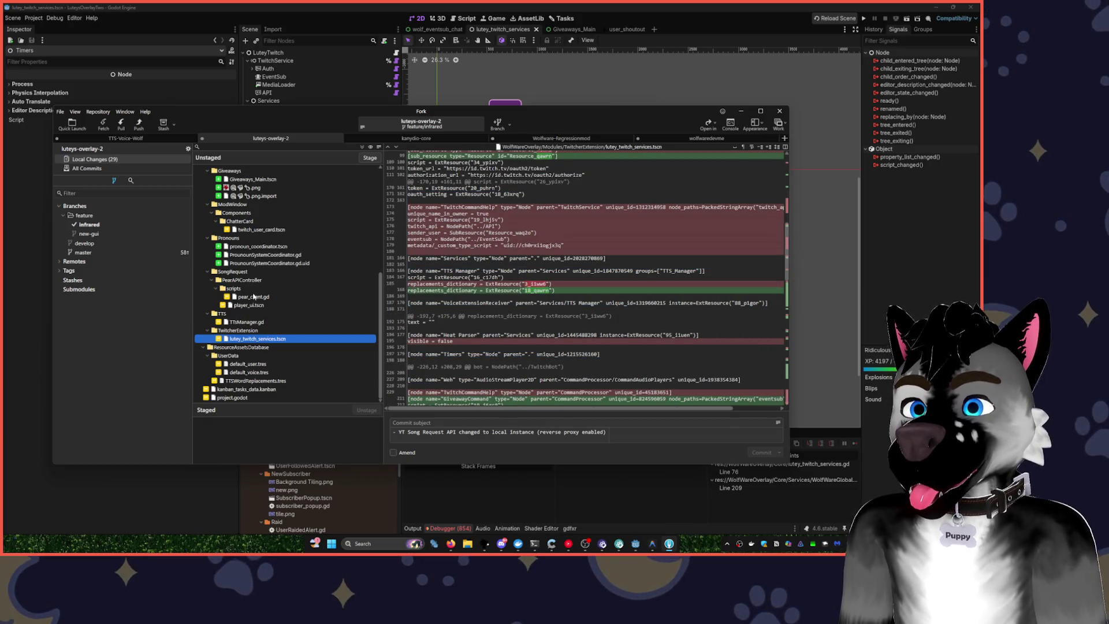
left_click(238, 323)
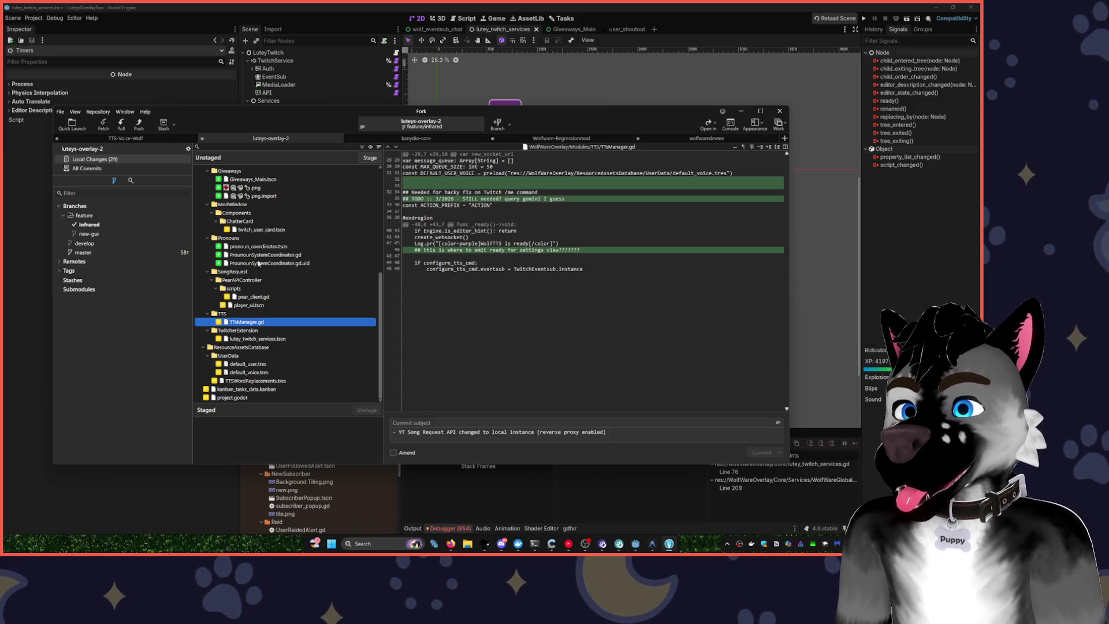
left_click(252, 306)
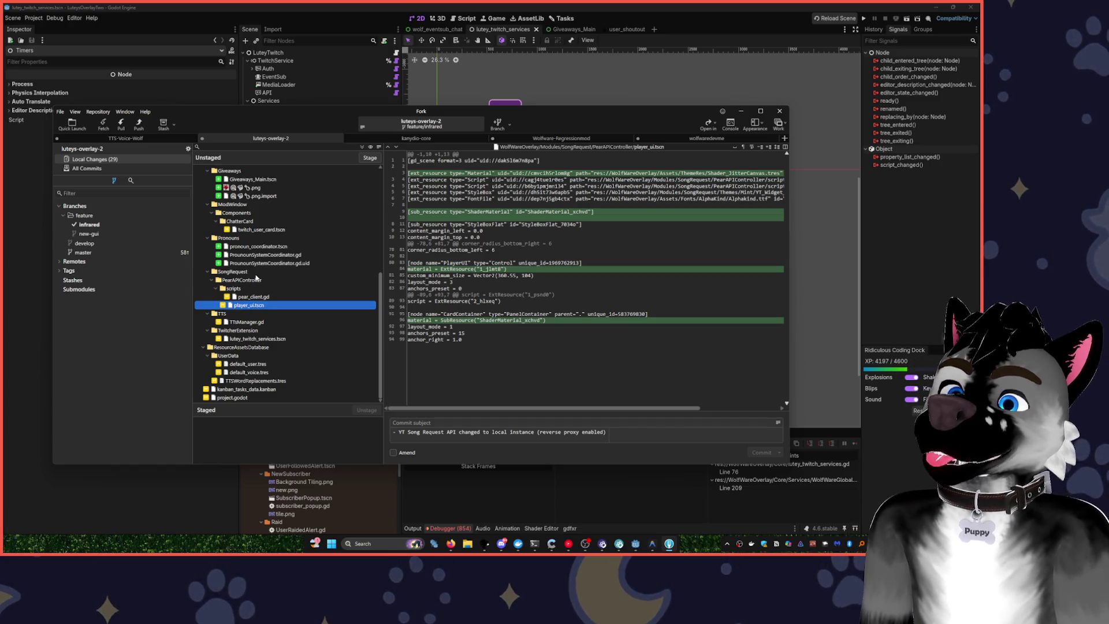
left_click(261, 296)
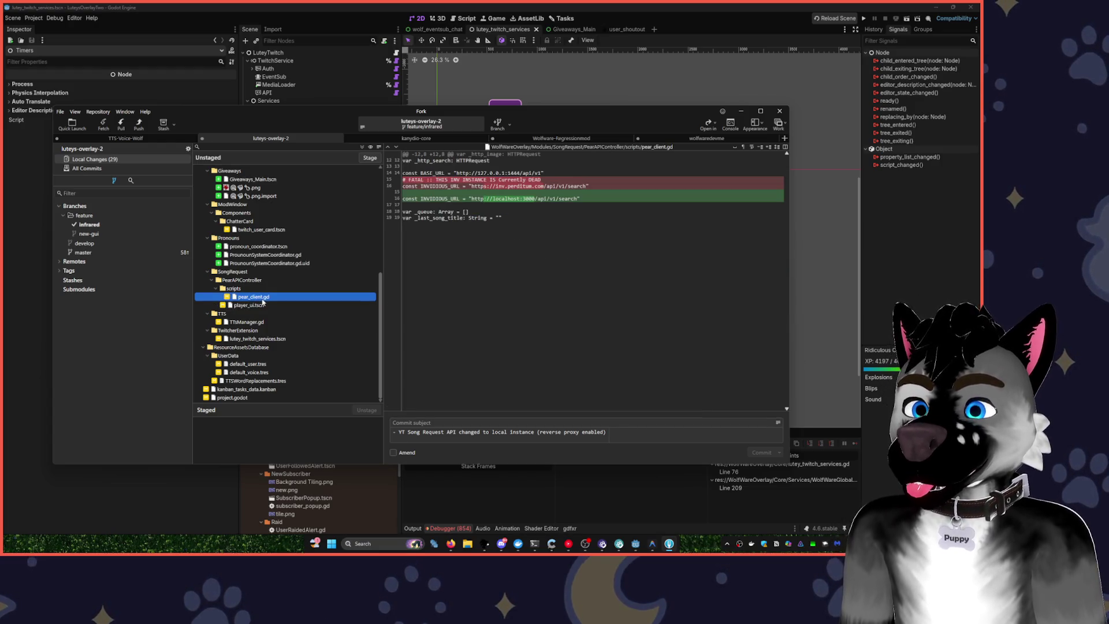
Step: Stage the SongRequest PearAPIController files and commit them as 'Bugfix: SR api changed to local server'
double_click(229, 273)
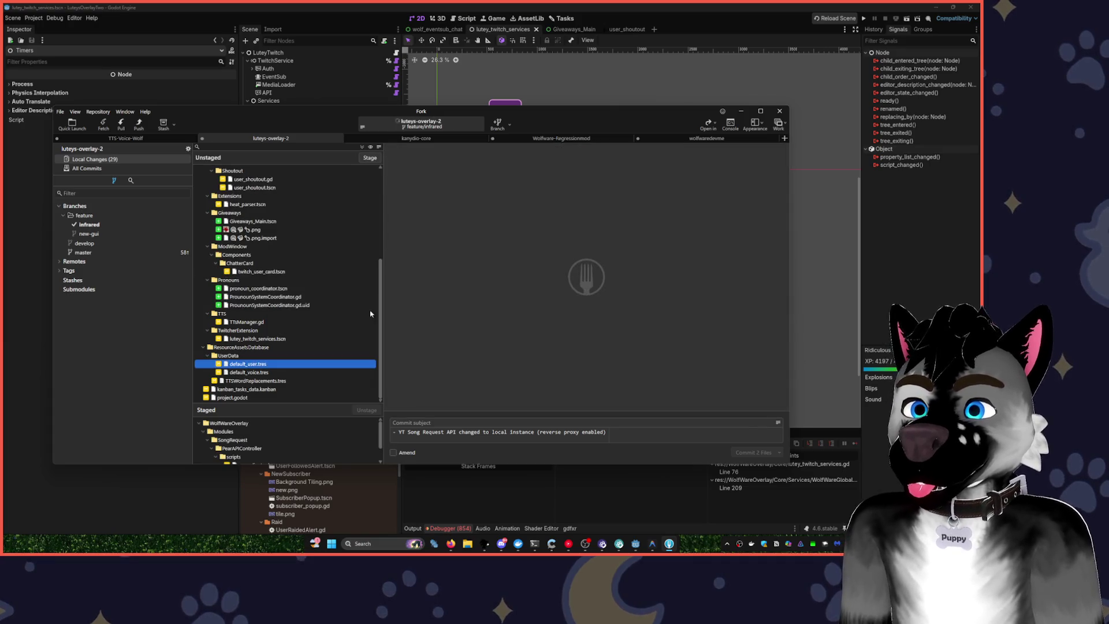
left_click(421, 422)
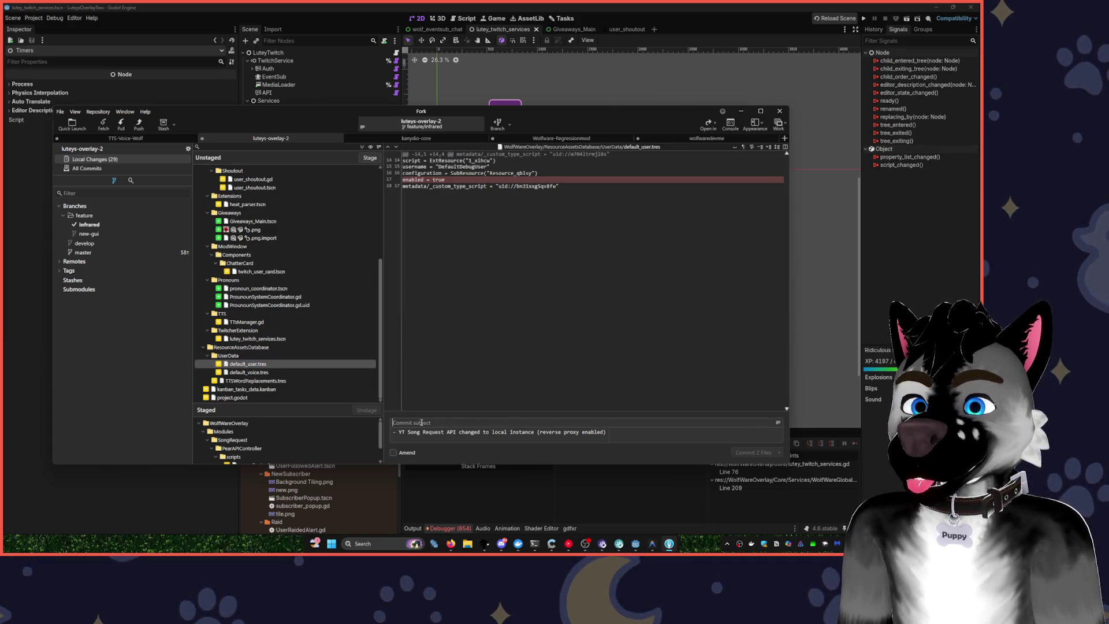
type("Bugf")
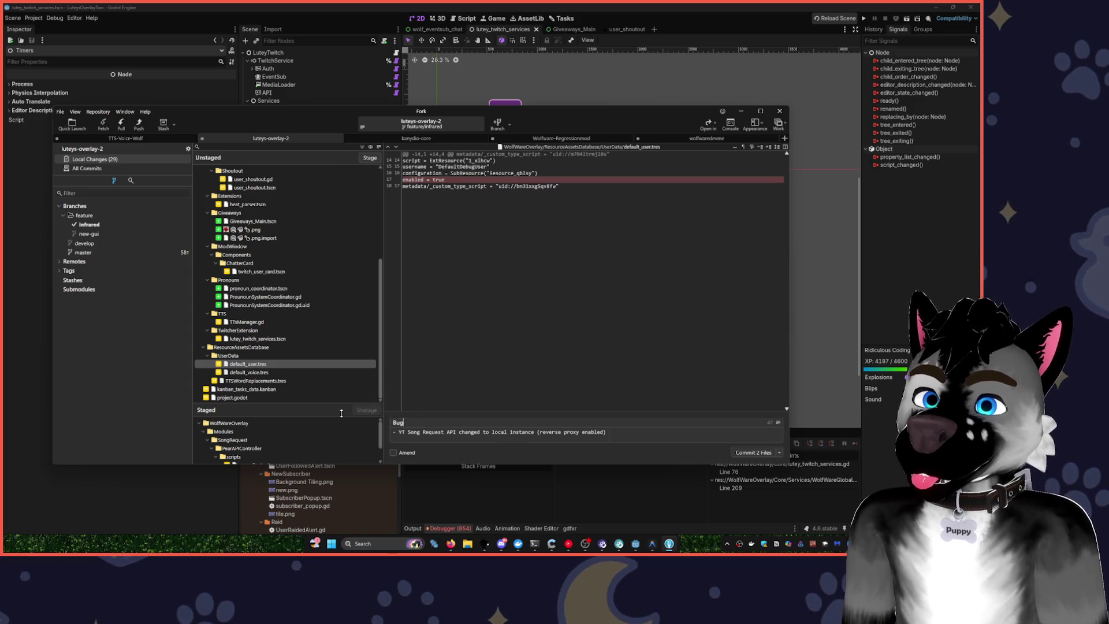
type("ix:")
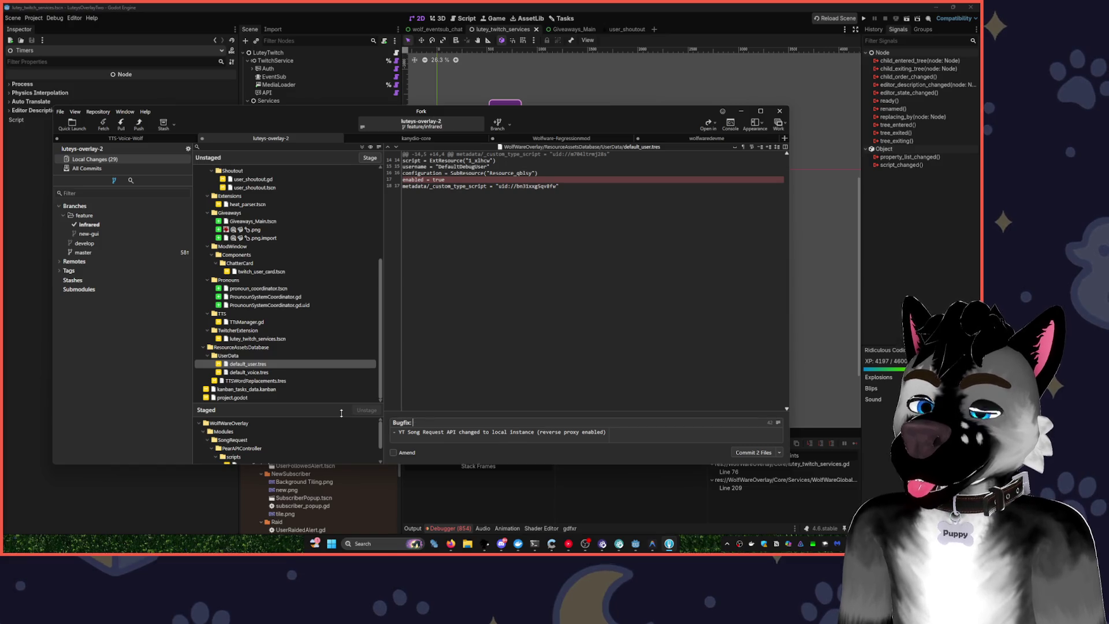
type(" SR api change")
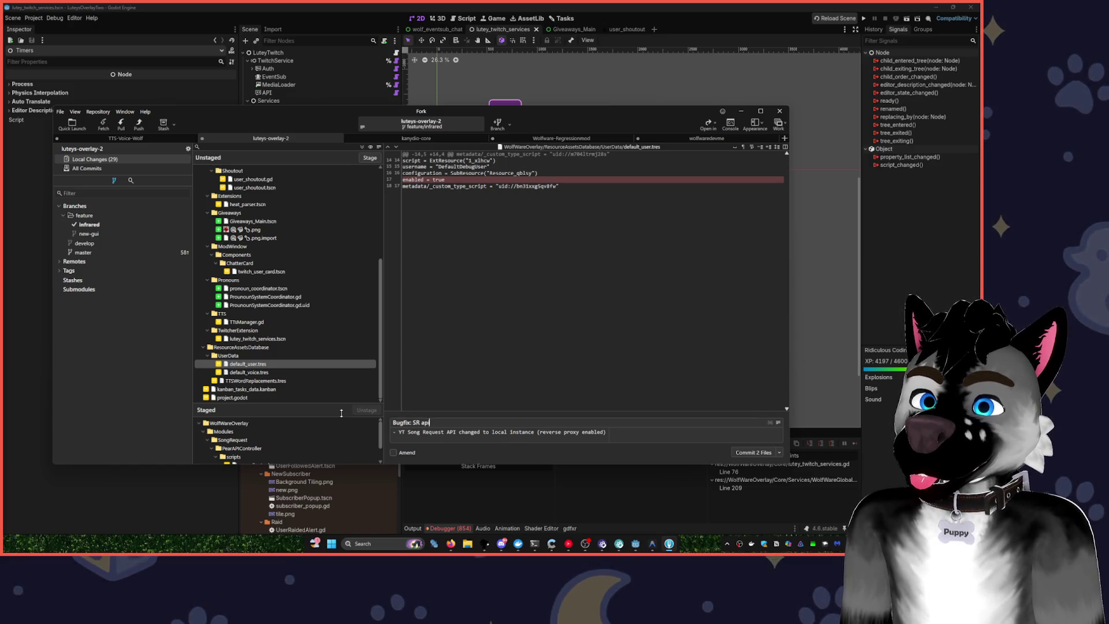
type("d to local s")
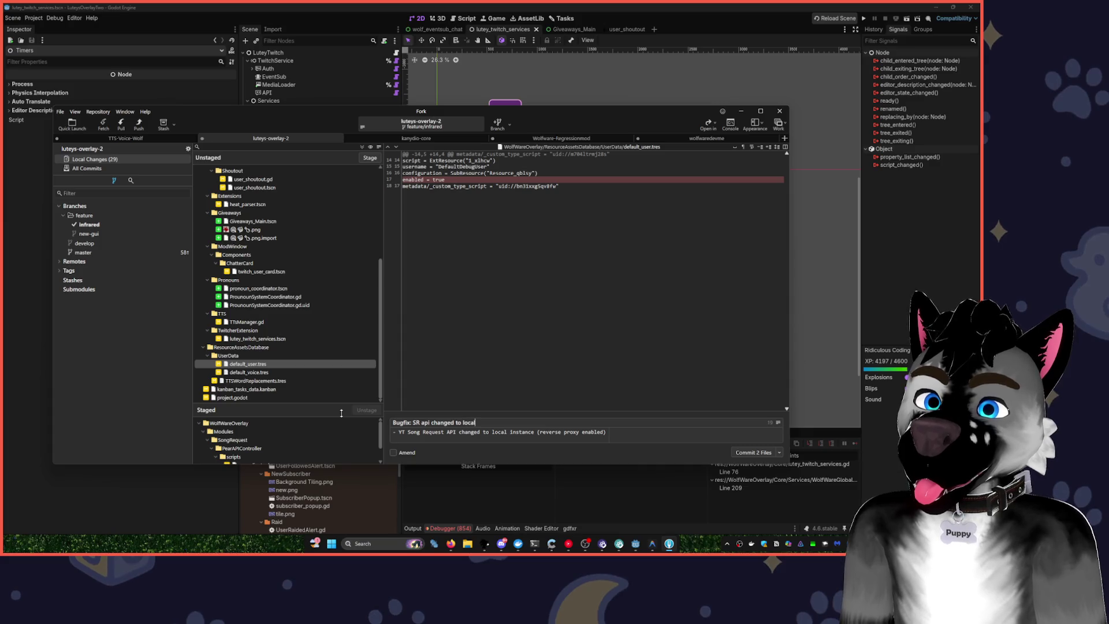
type("erver")
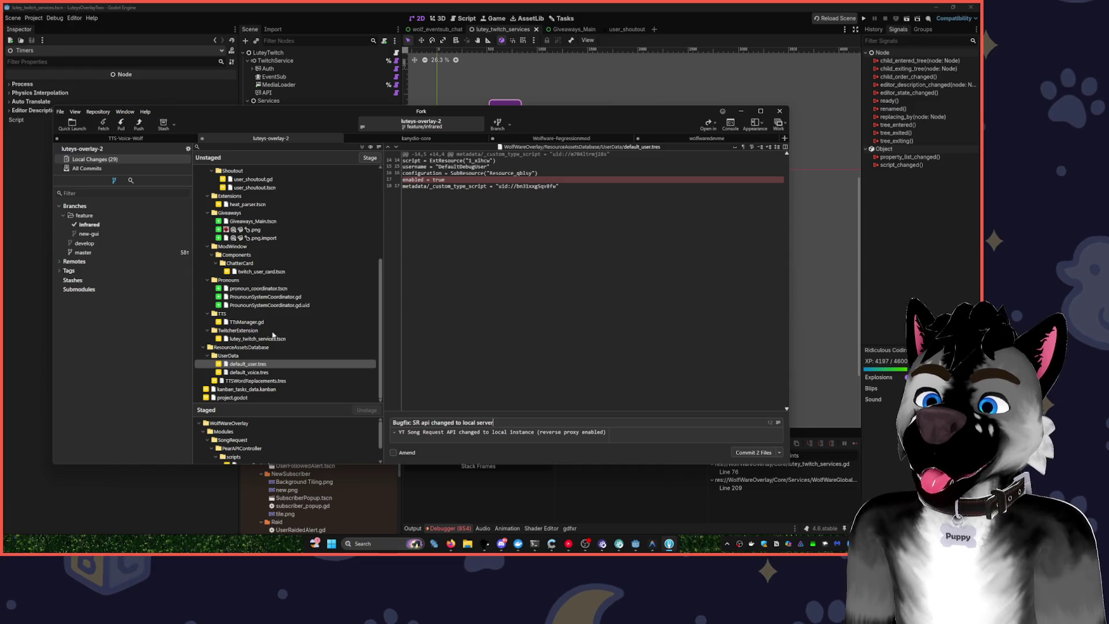
left_click(271, 288)
left_click(750, 452)
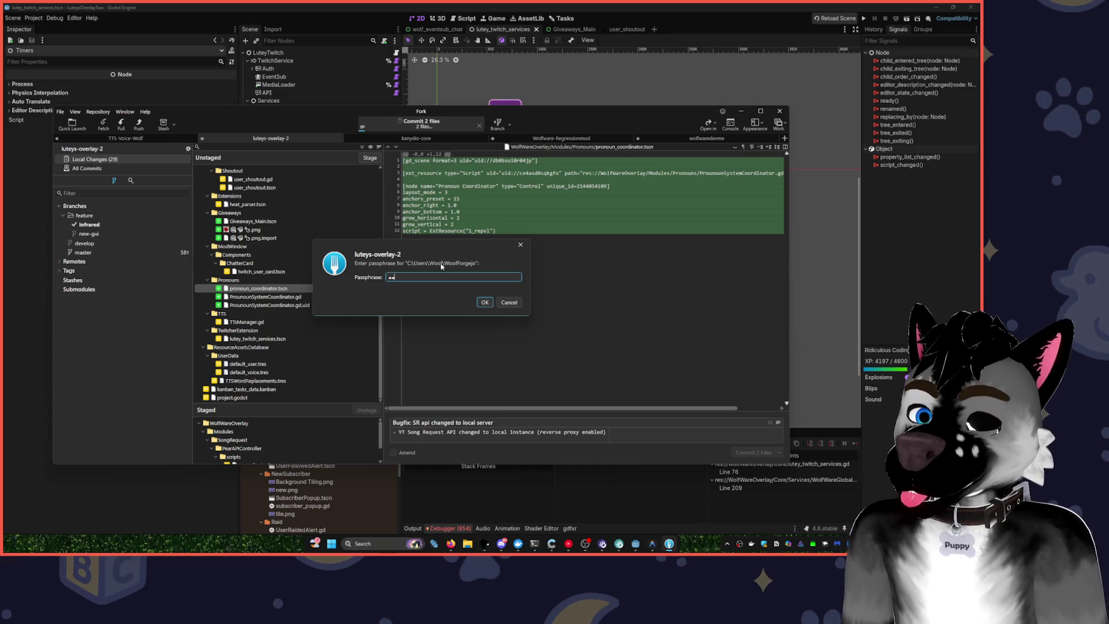
key("Return")
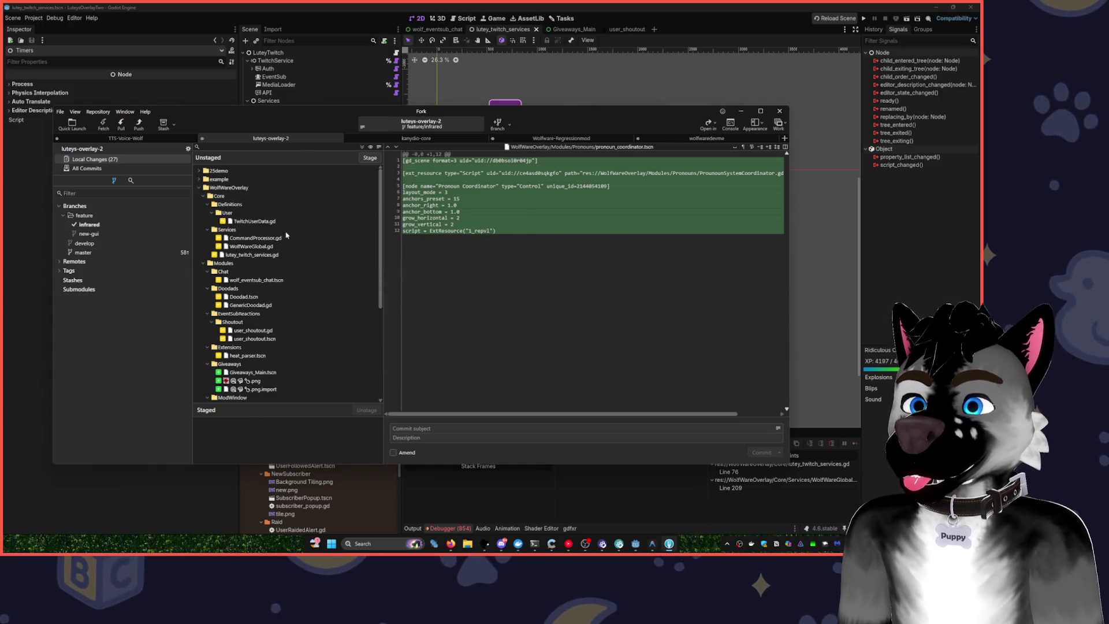
left_click(257, 222)
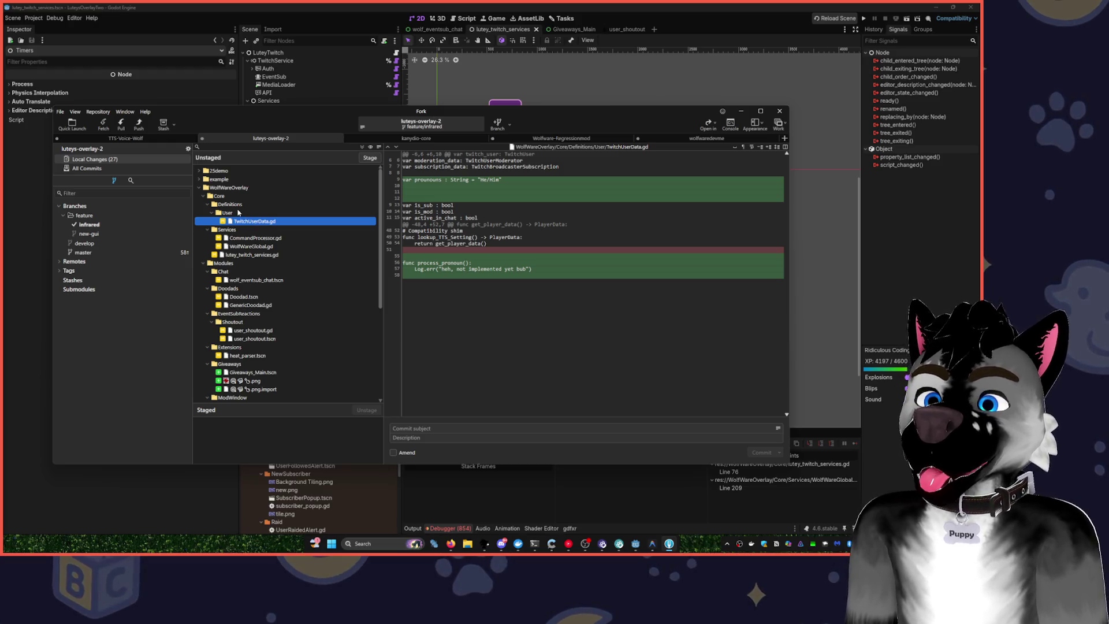
Step: Review CommandProcessor.gd, WolfWareGlobal.gd and lutey_twitch_services.gd diffs and stage the Services folder
key("Down")
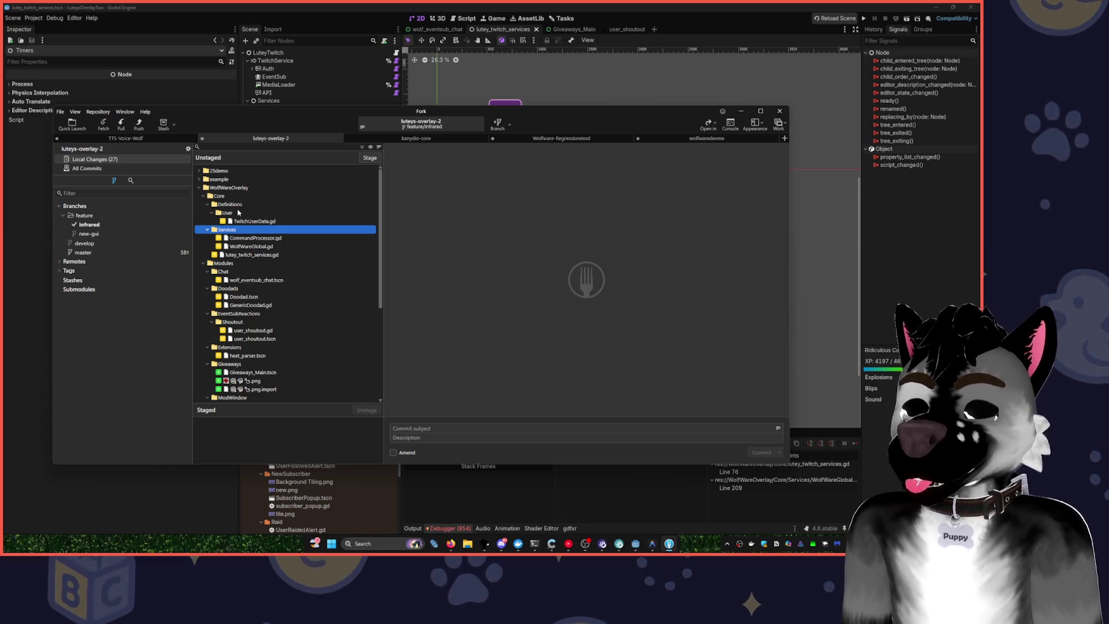
key("Down")
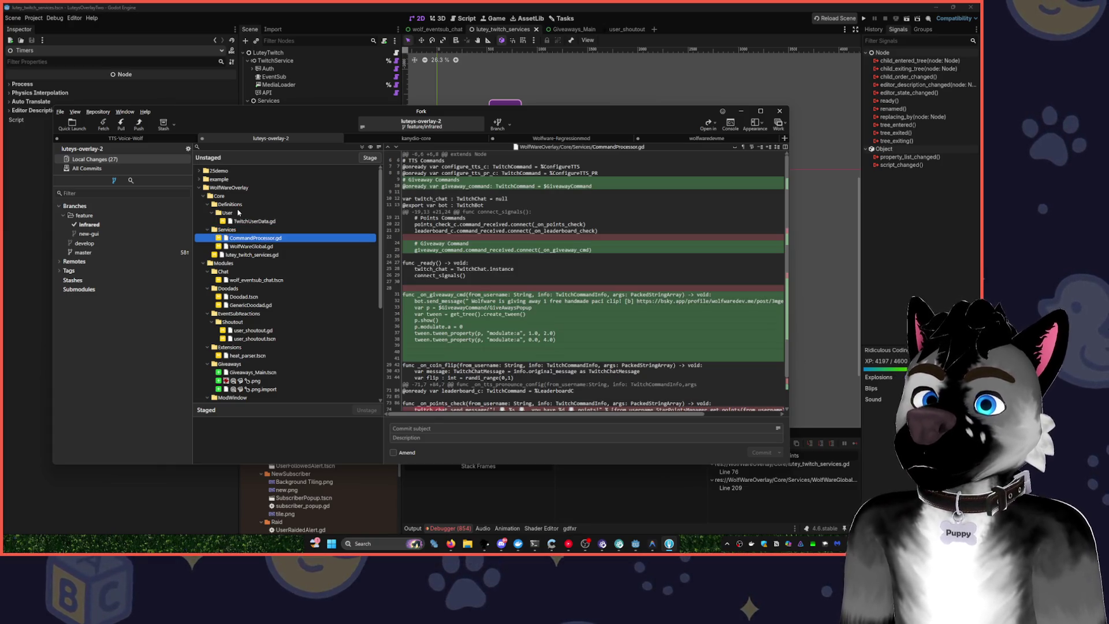
key("Down")
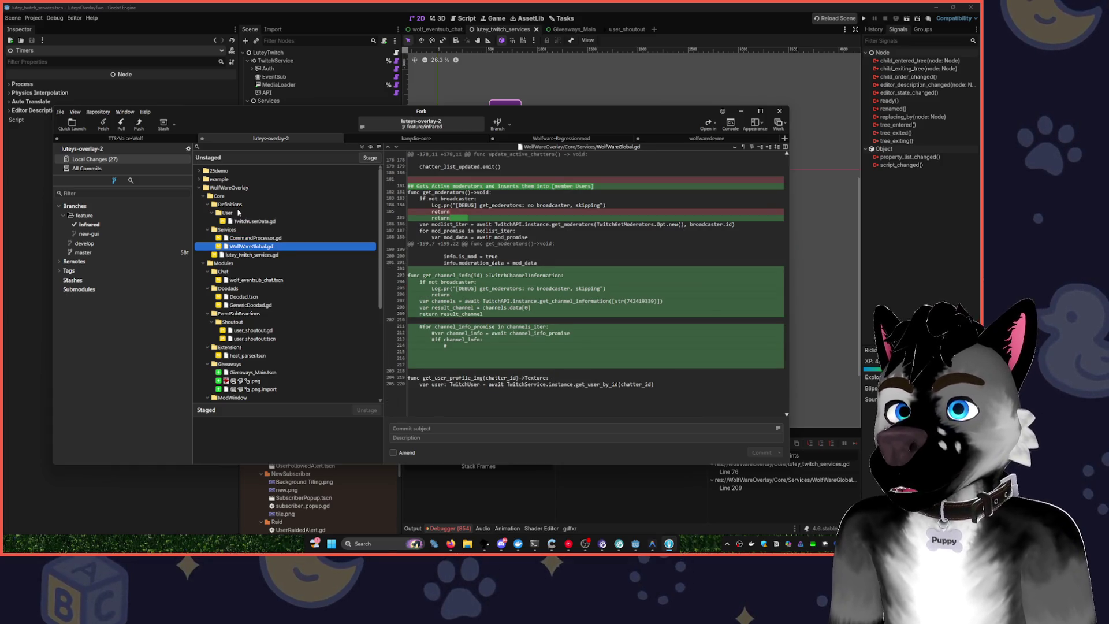
key("Up")
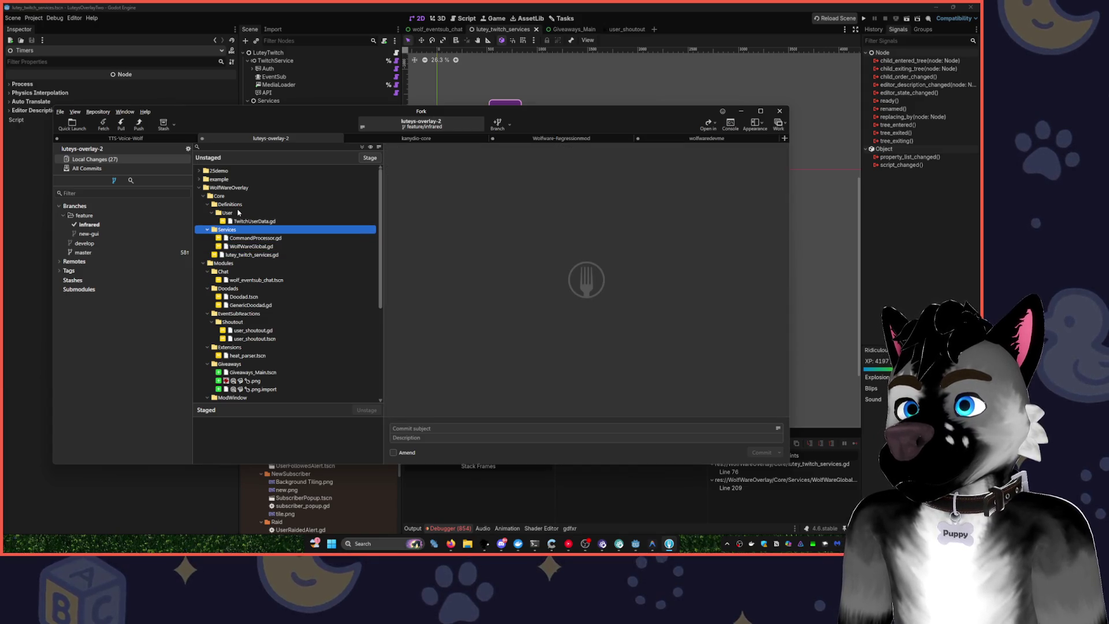
key("Down")
key("Down")
key("Down")
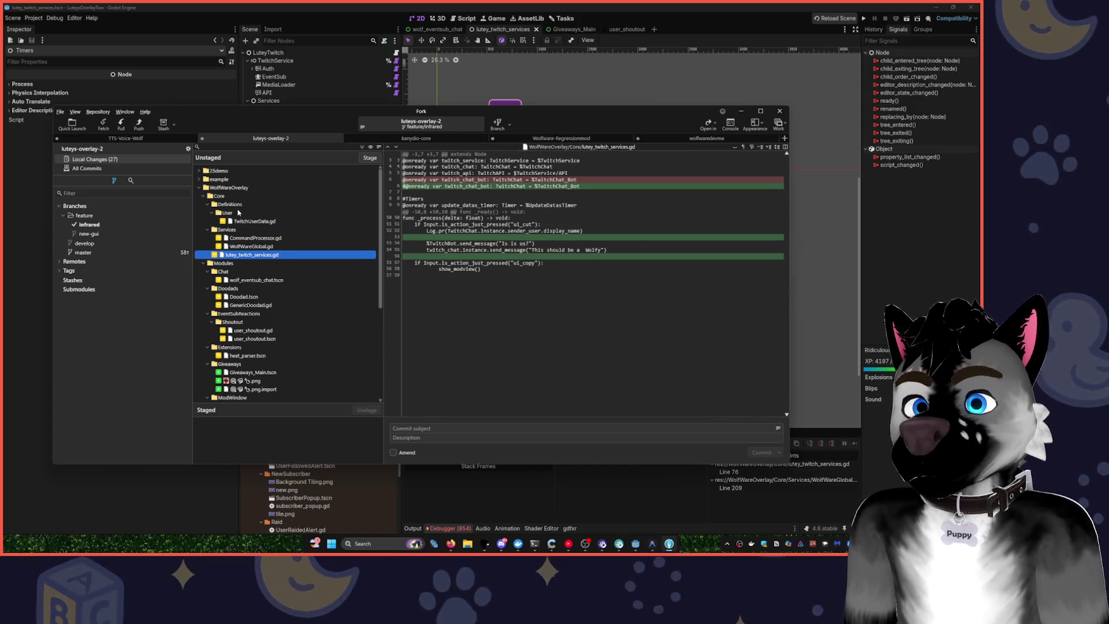
key("Down")
key("Down")
key("Up")
key("Up")
key("Up")
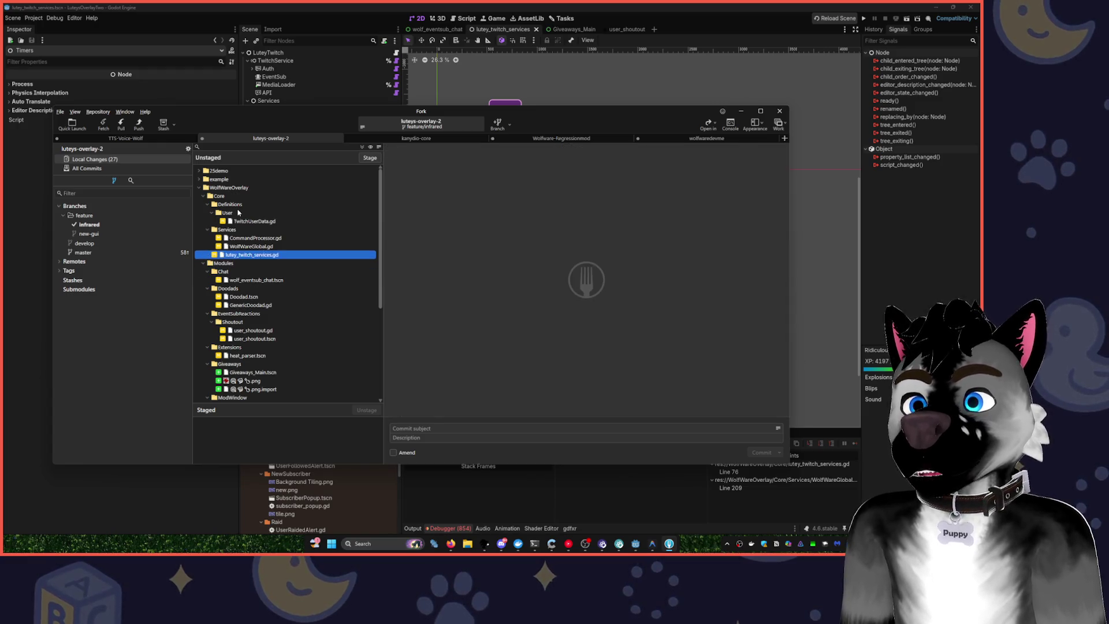
key("space")
Step: Check wolf_eventsub_chat.tscn, stage the whole Modules folder, and review default_user.tres
key("Up")
key("Down")
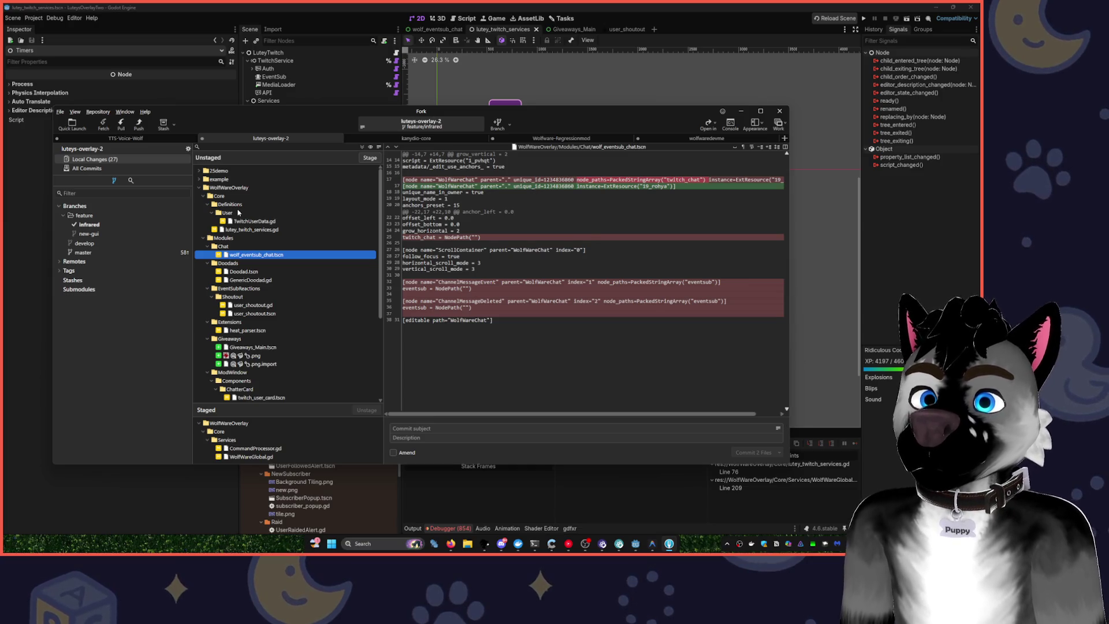
key("Up")
key("Up")
key("space")
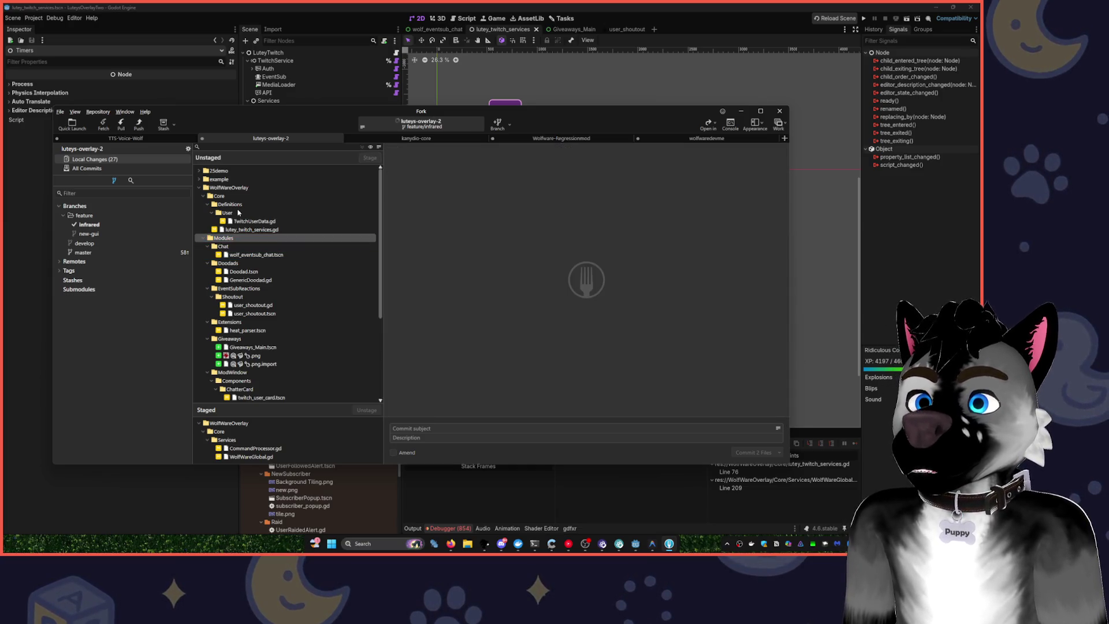
key("Down")
key("Up")
key("Up")
key("Up")
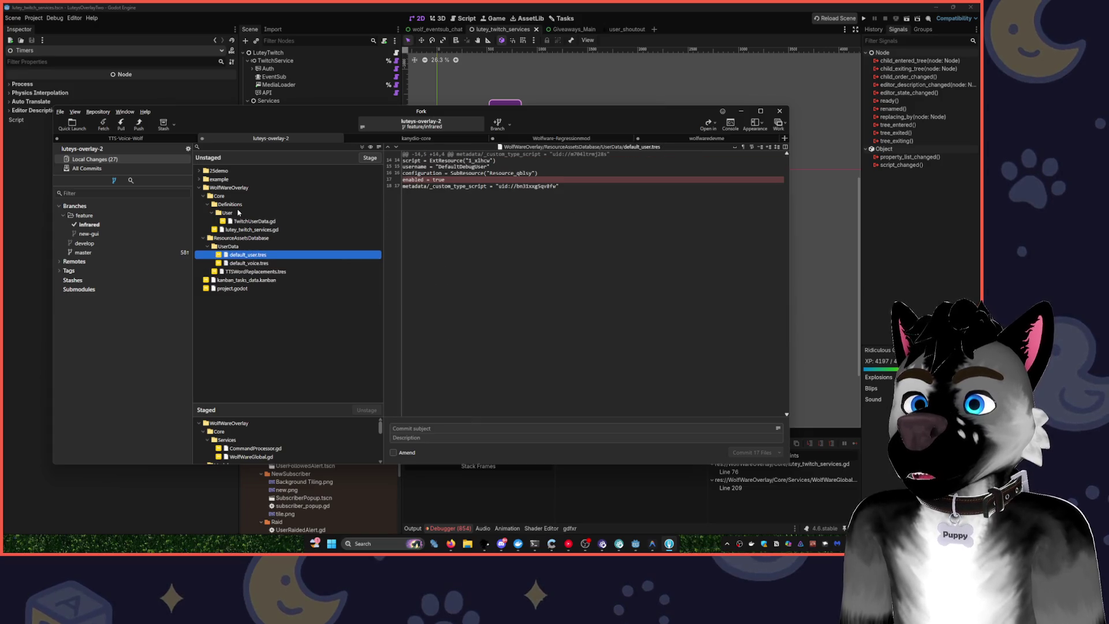
key("Up")
key("Up")
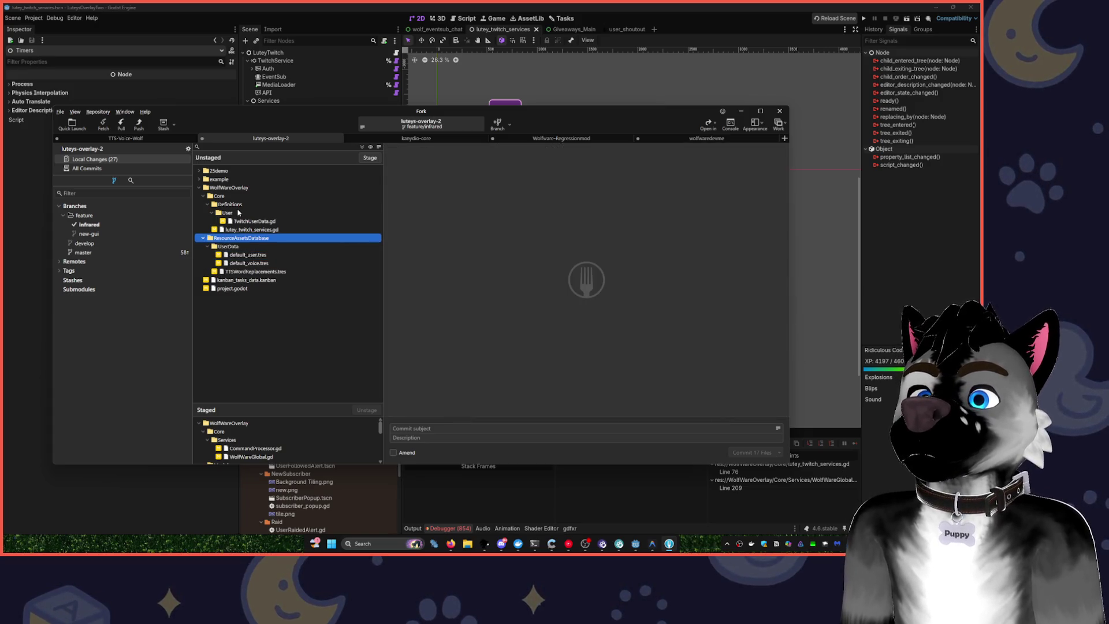
key("Down")
key("Down")
key("Up")
key("Up")
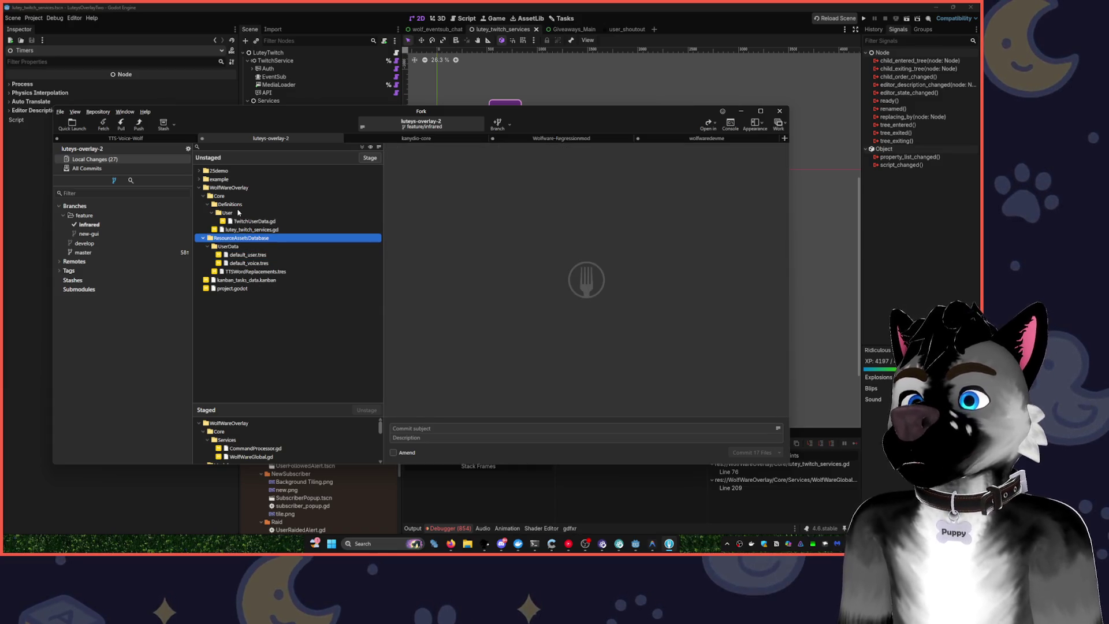
Step: Check the TwitchUserData.gd diff and make the Staged file list taller
left_click(237, 222)
scroll(300, 446, "down", 5)
left_click_drag(293, 405, 292, 294)
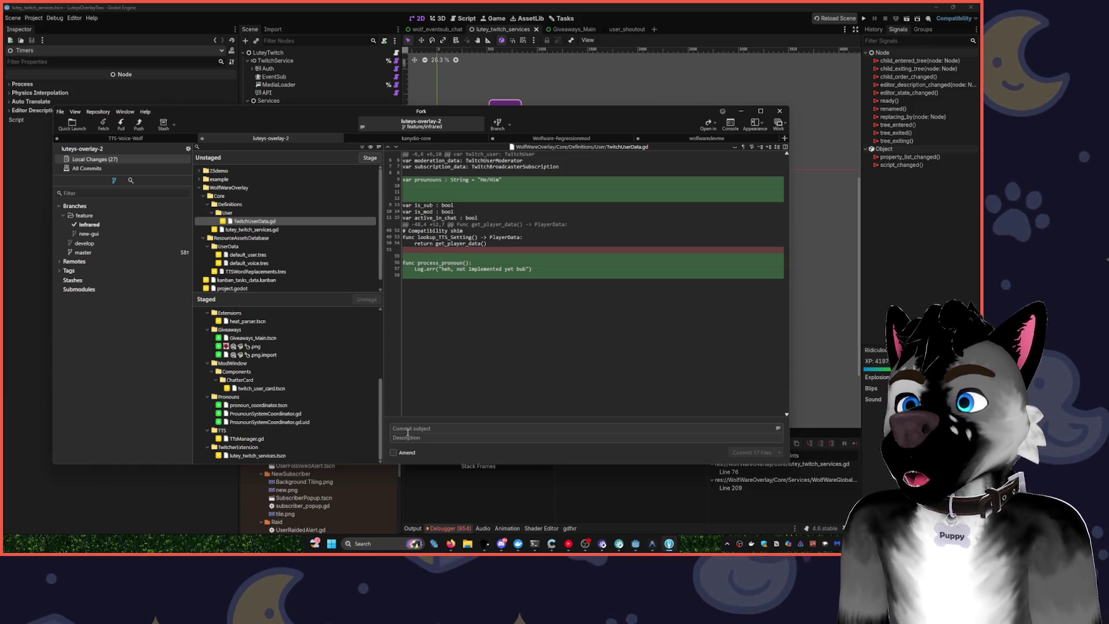
left_click(408, 430)
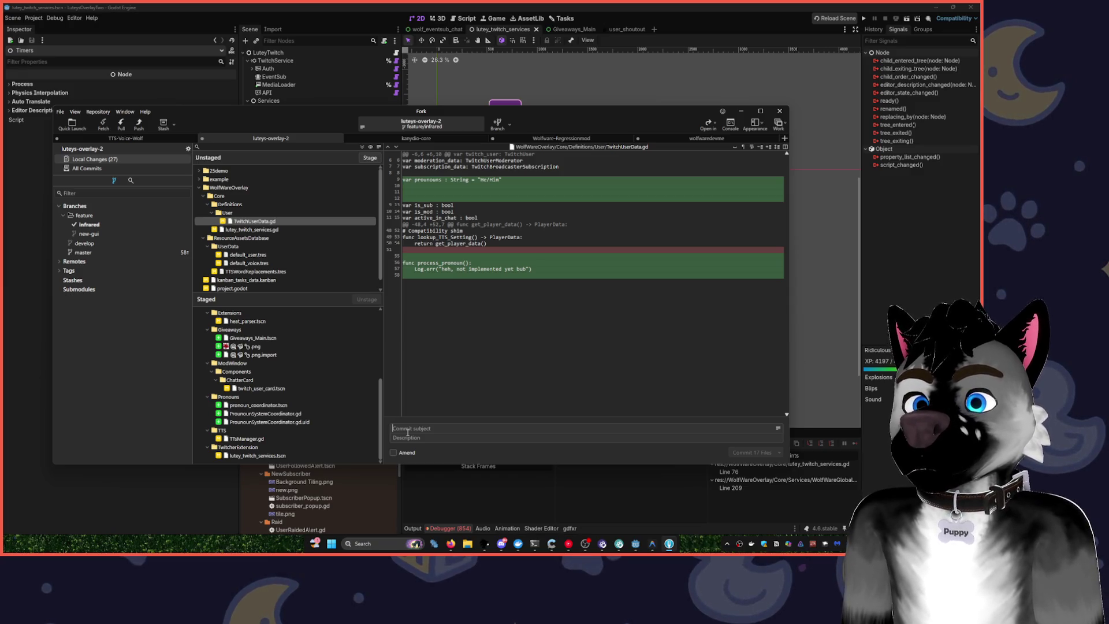
Step: Write the subject 'Giveaway Modules' and commit the 17 staged files, confirming the passphrase
key("ctrl")
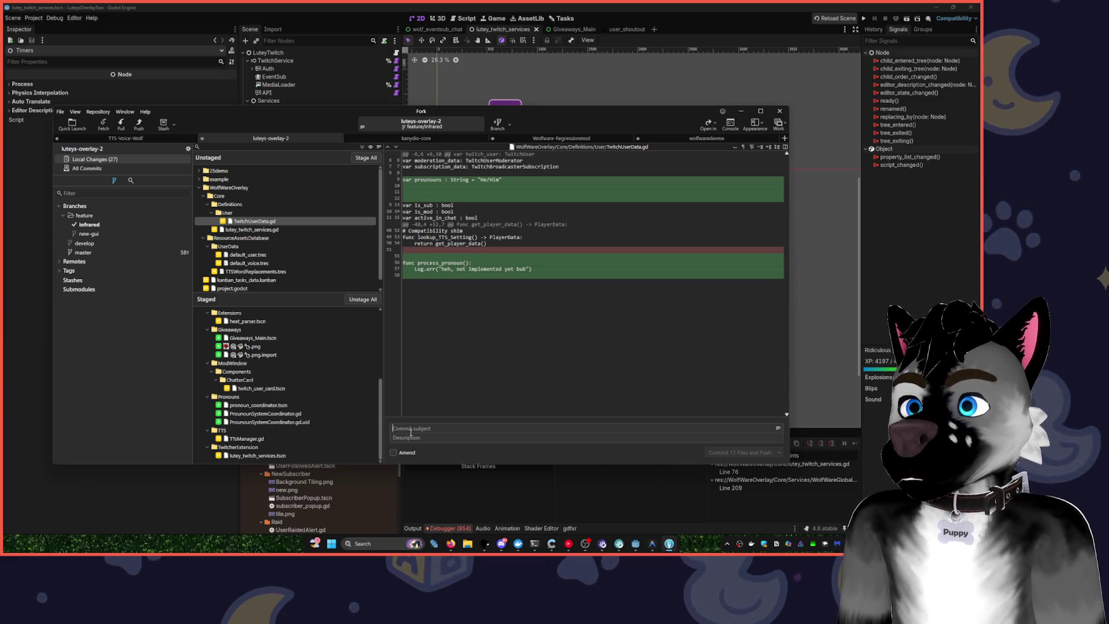
type("Giveaway")
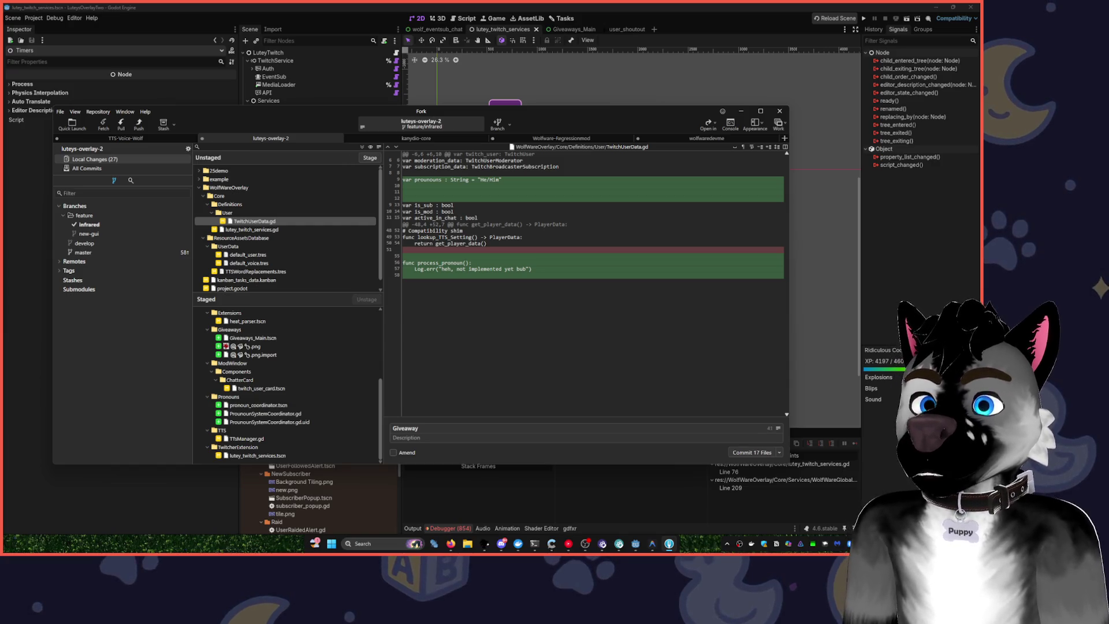
key("ctrl+a")
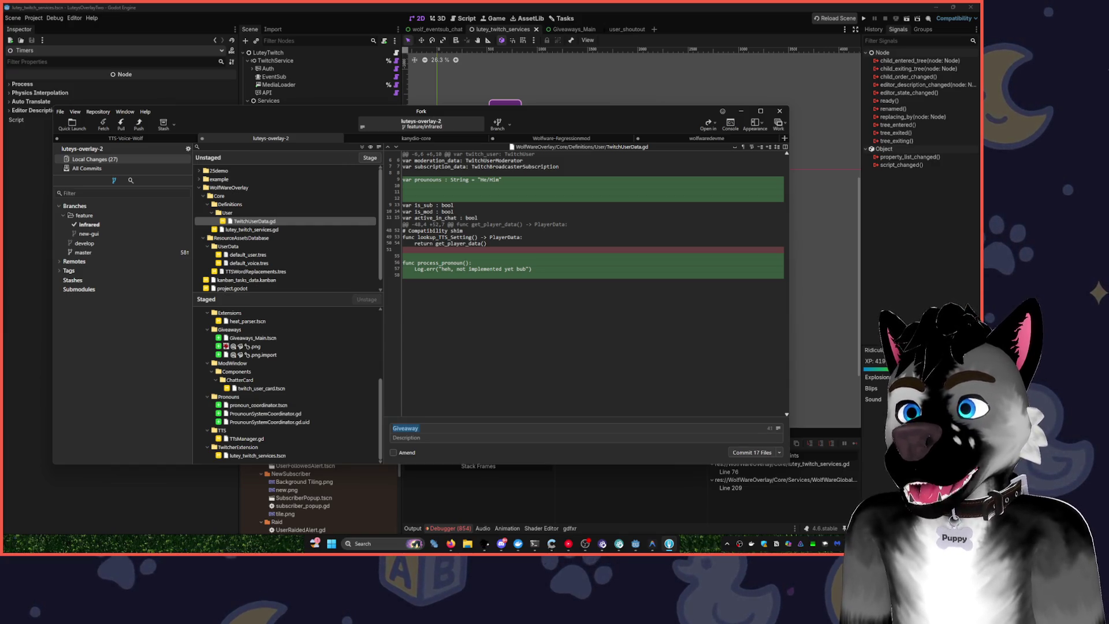
key("End")
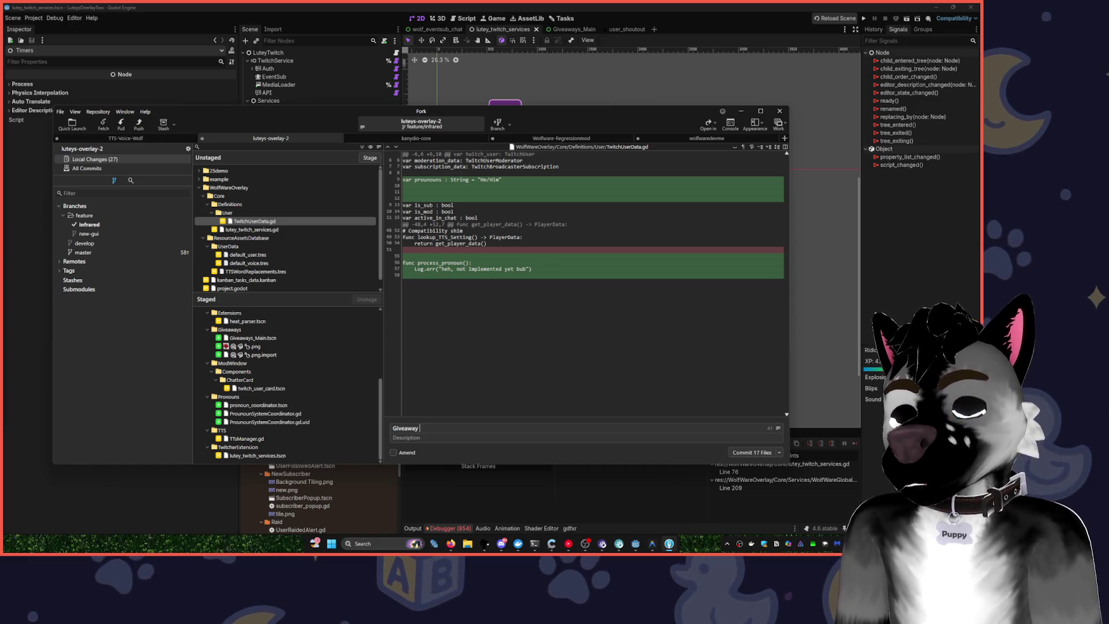
type("dules Begin")
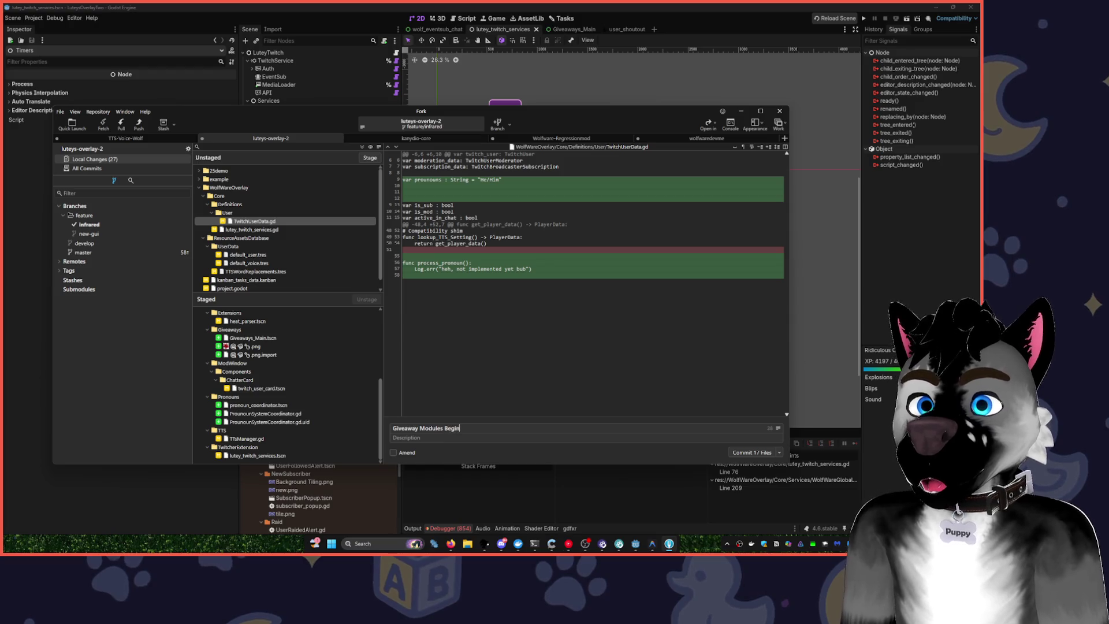
key("BackSpace")
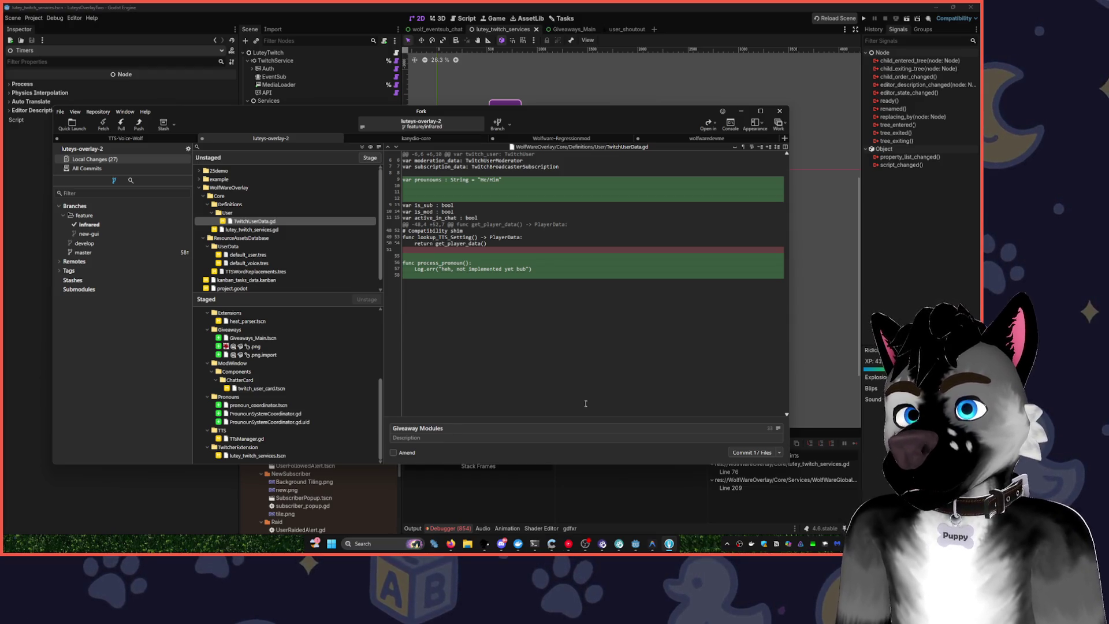
left_click(759, 454)
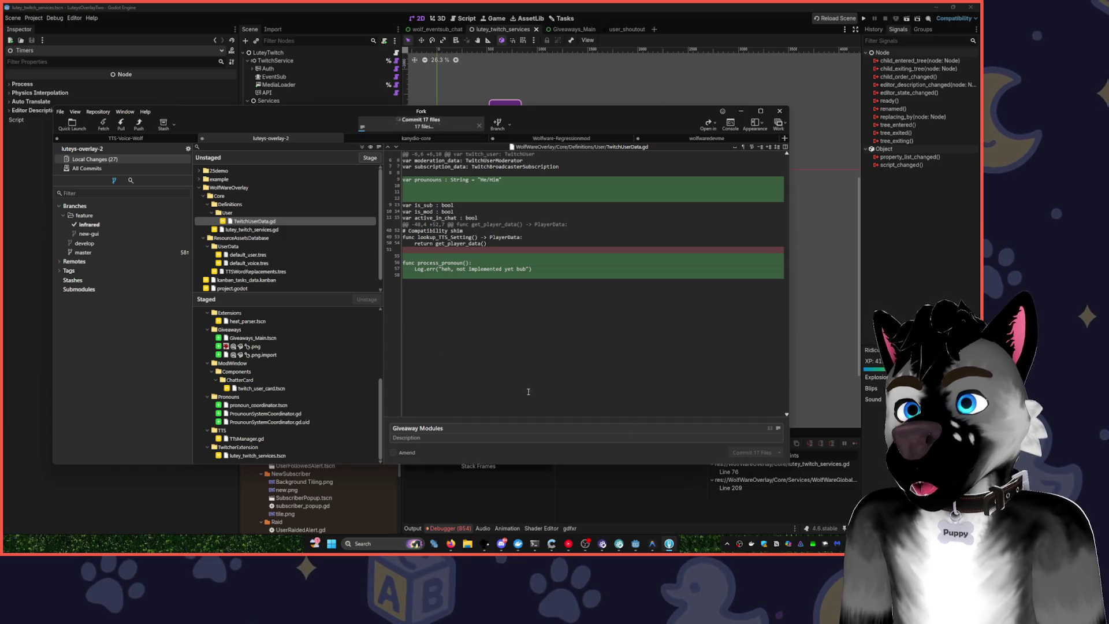
key("ctrl+v")
left_click(484, 302)
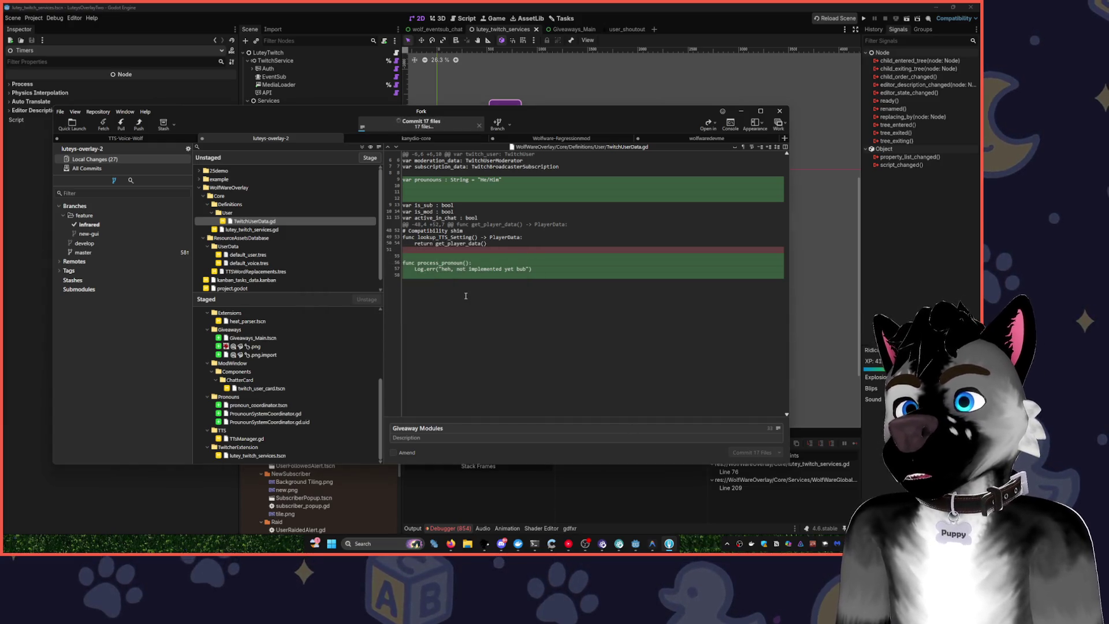
scroll(248, 252, "down", 1)
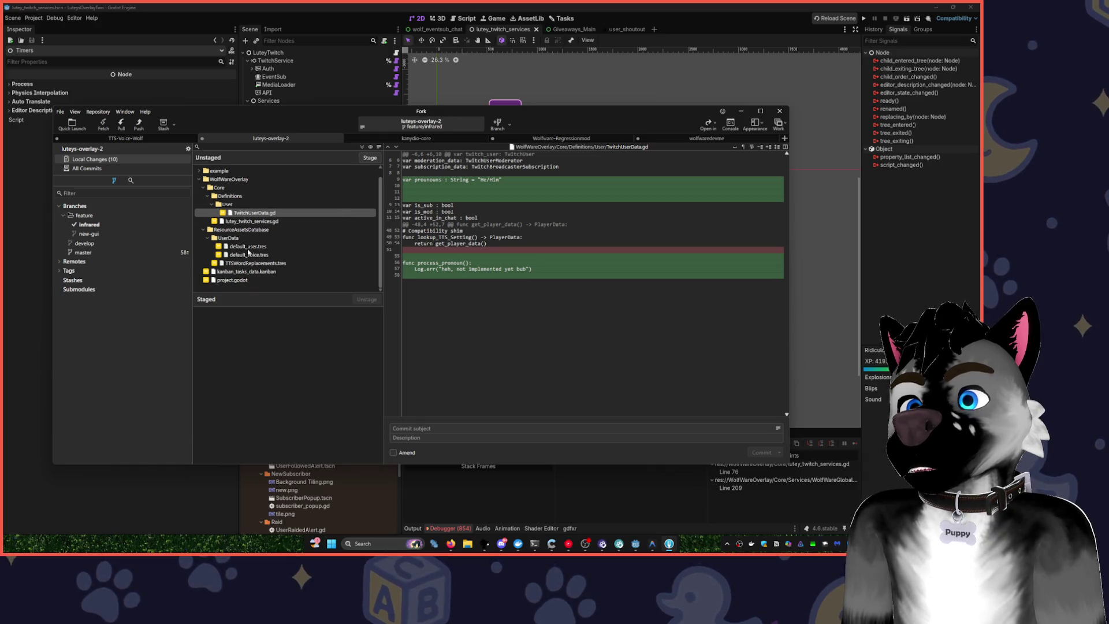
Step: Stage project.godot, kanban_tasks_data.kanban, the three .tres files and the WolfWareOverlay folder
double_click(234, 282)
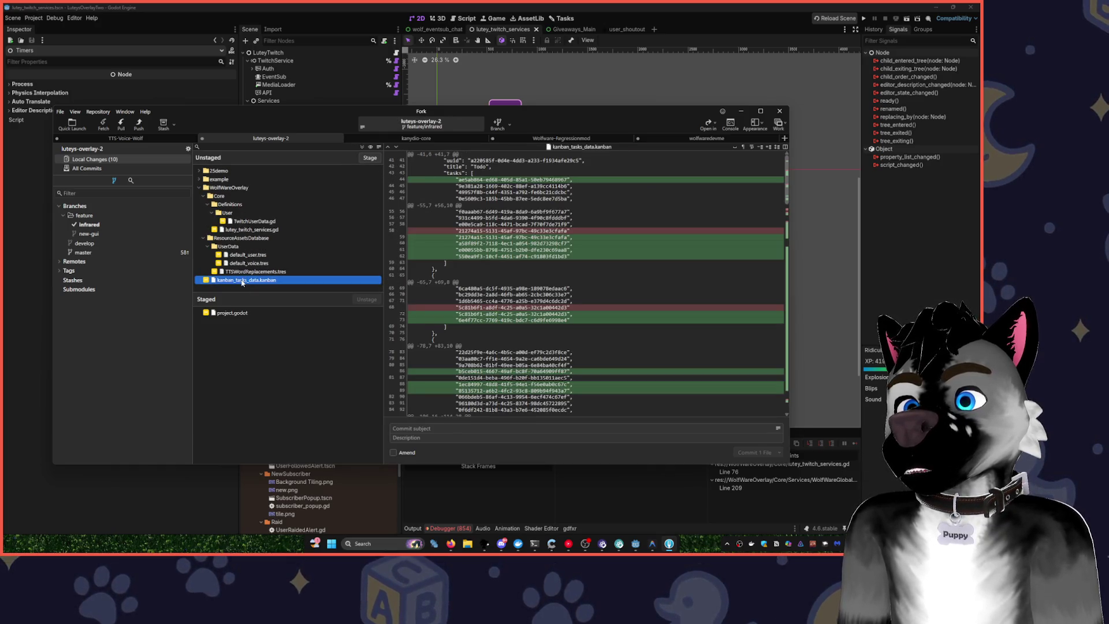
double_click(243, 281)
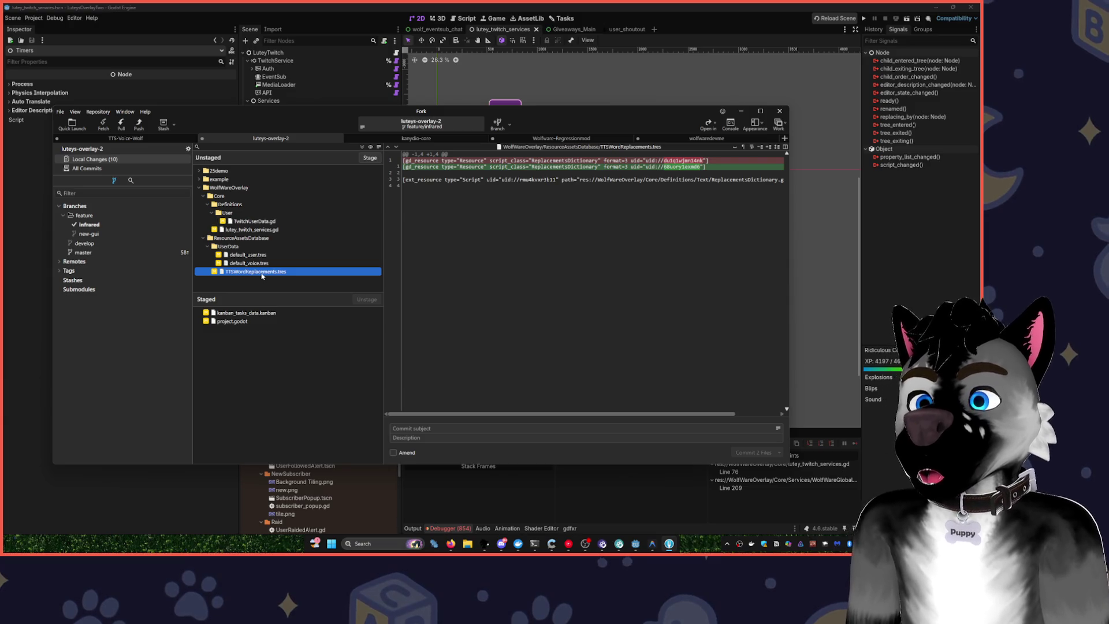
double_click(262, 273)
double_click(249, 264)
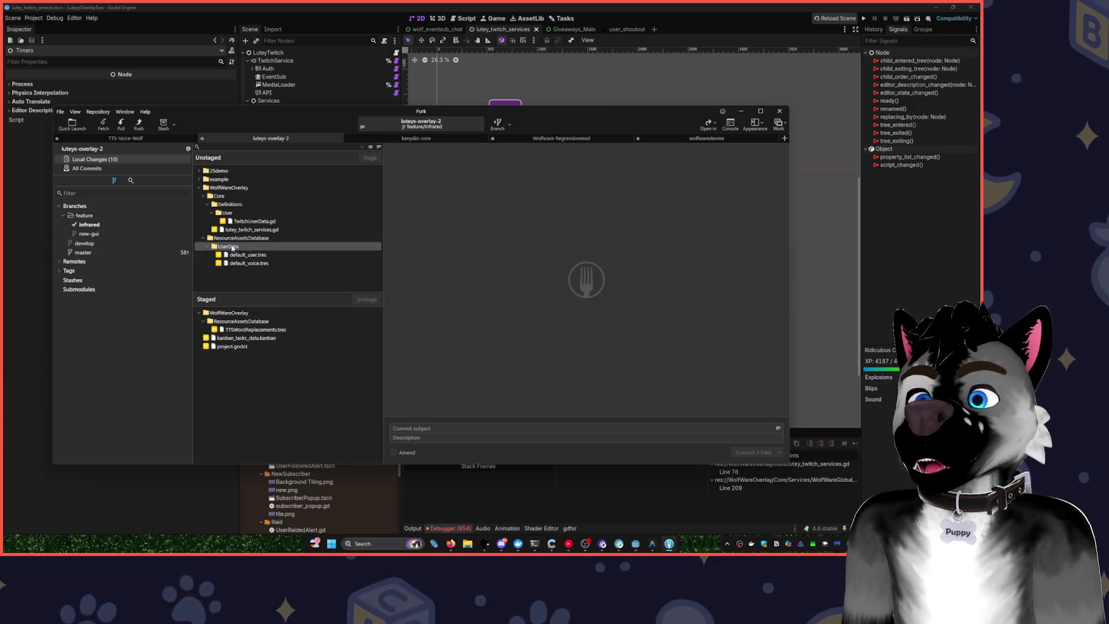
double_click(249, 254)
double_click(232, 190)
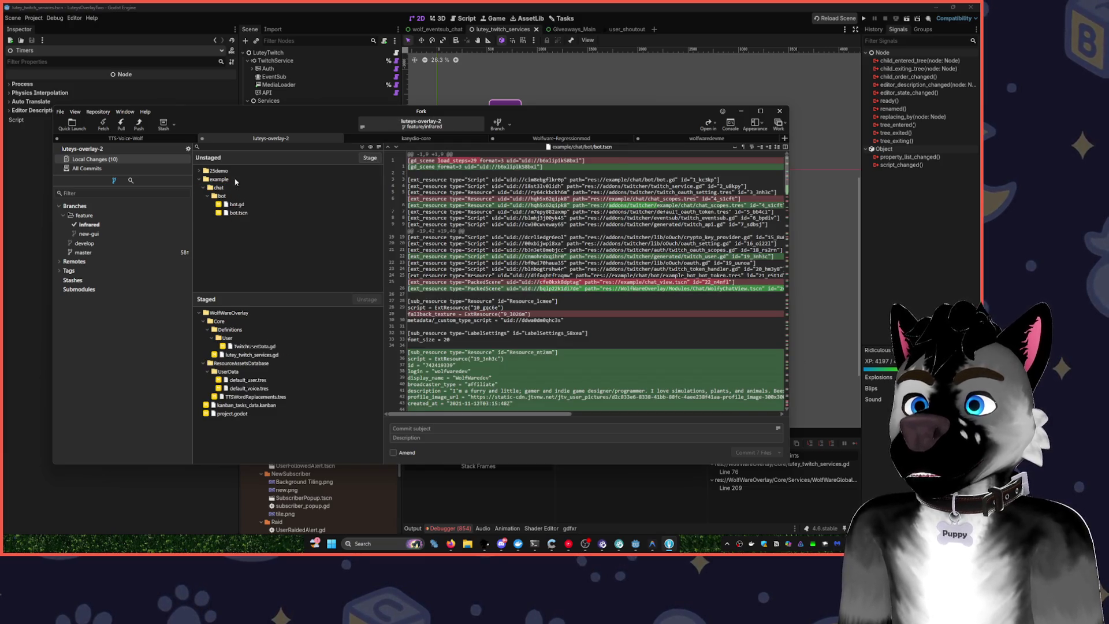
Step: Review bot.gd and bot.tscn, then stage the example chat bot folder
left_click(242, 205)
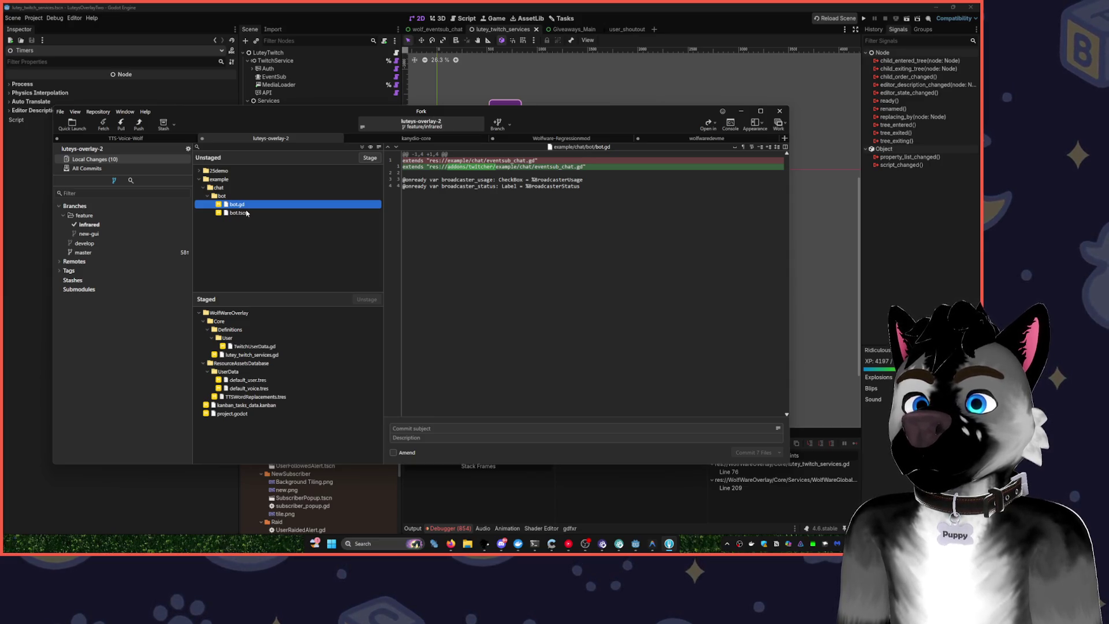
left_click(248, 214)
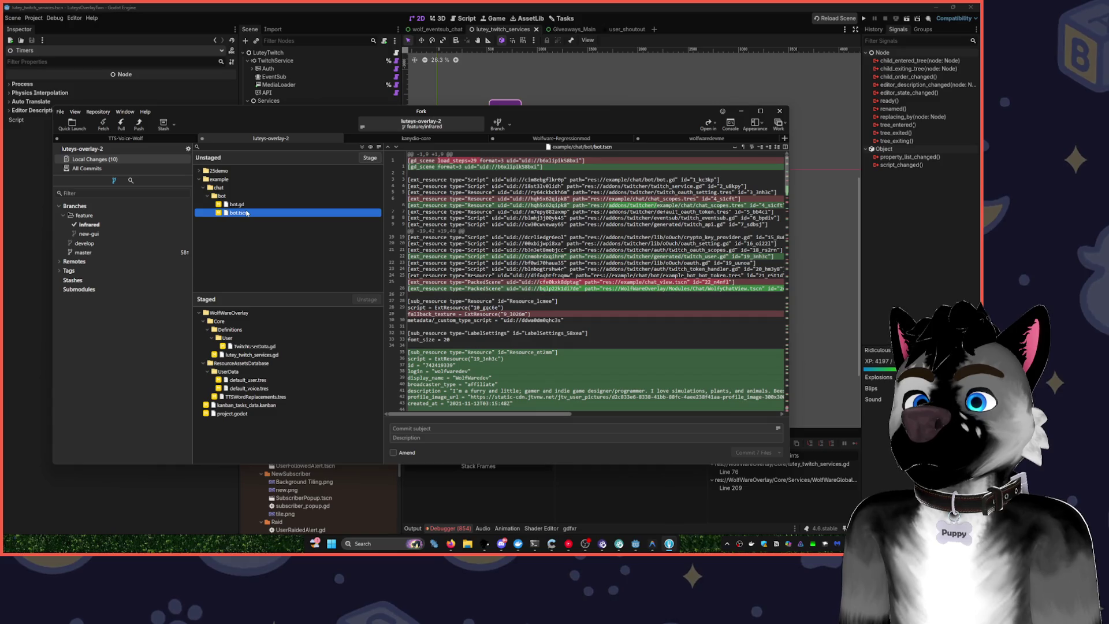
left_click(219, 179)
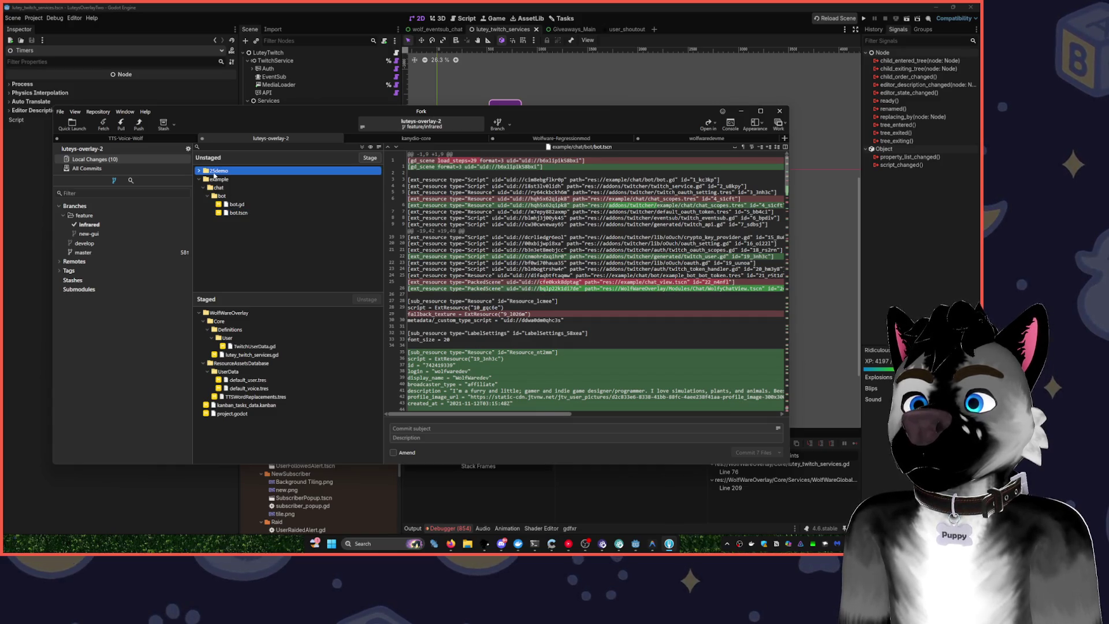
left_click(370, 158)
left_click(417, 427)
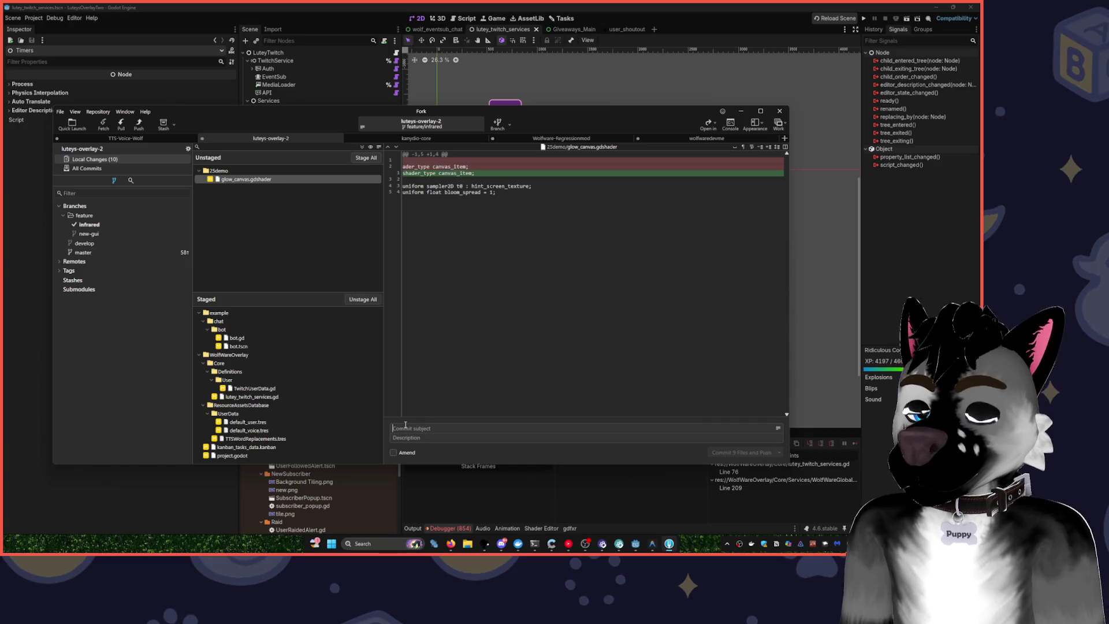
Step: Commit the 9 staged files as 'TTS | Bot Fixes' with the passphrase, then minimize Fork
type("TTS | Bo")
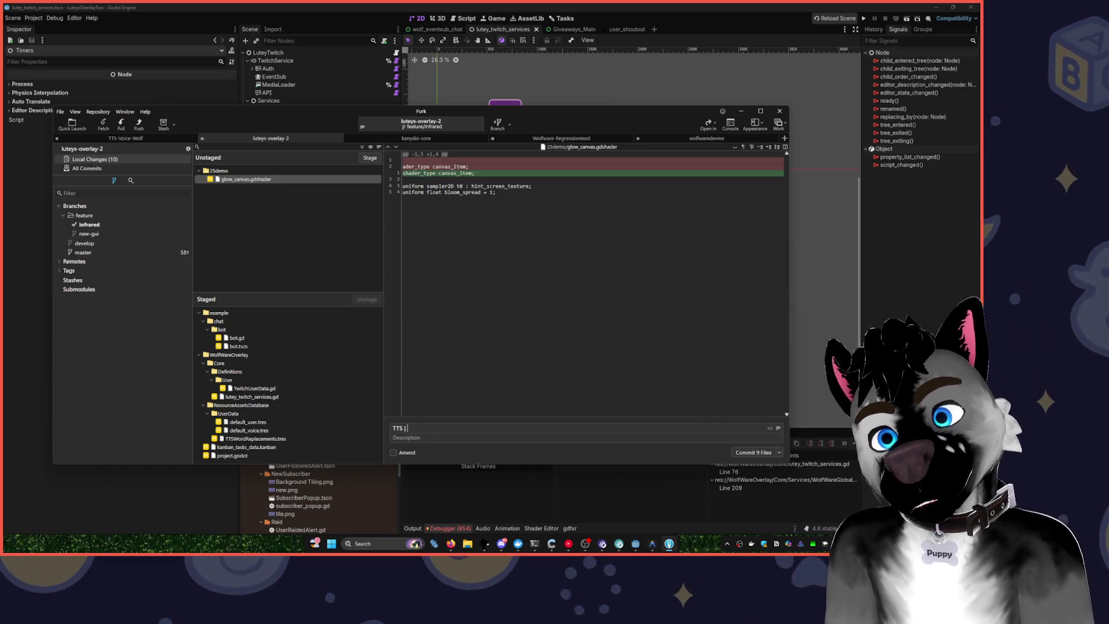
type("t Fixes")
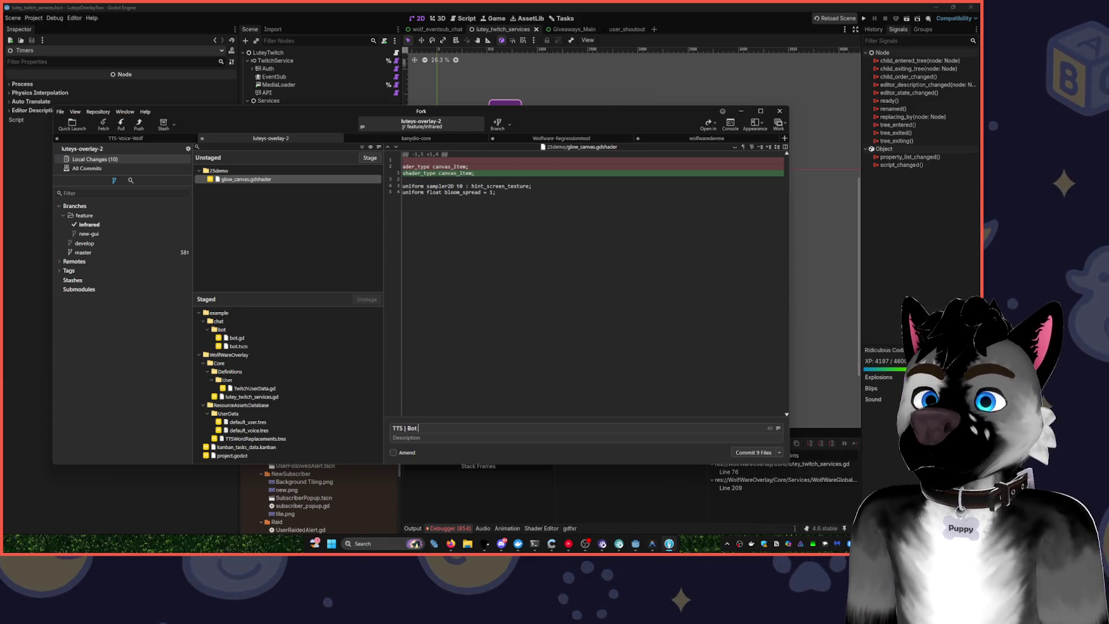
left_click(757, 454)
key("ctrl+v")
key("Return")
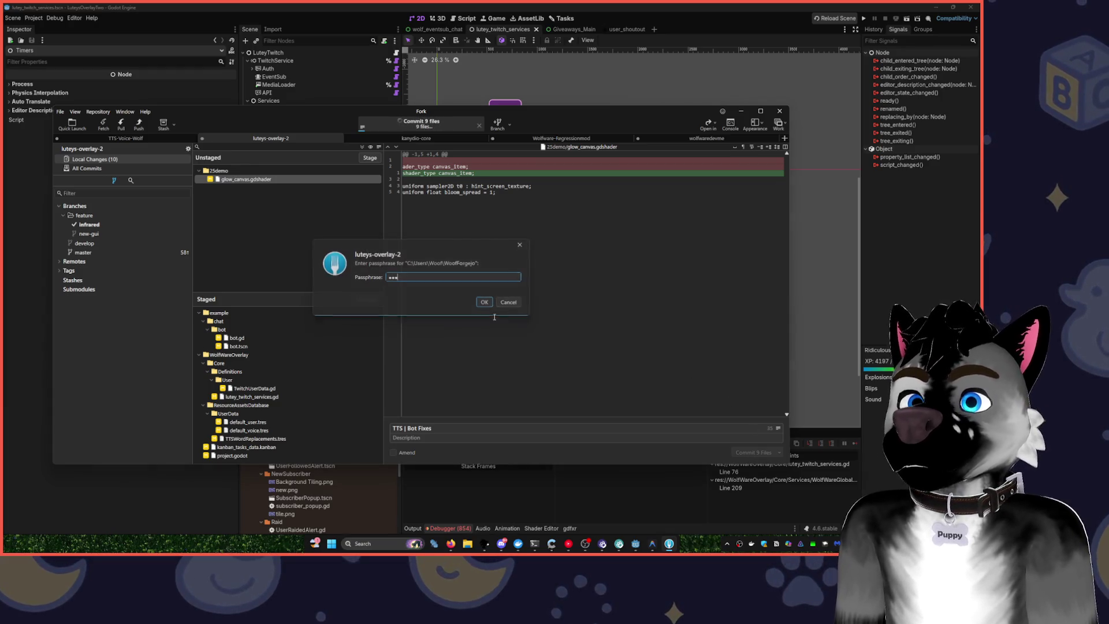
left_click(742, 110)
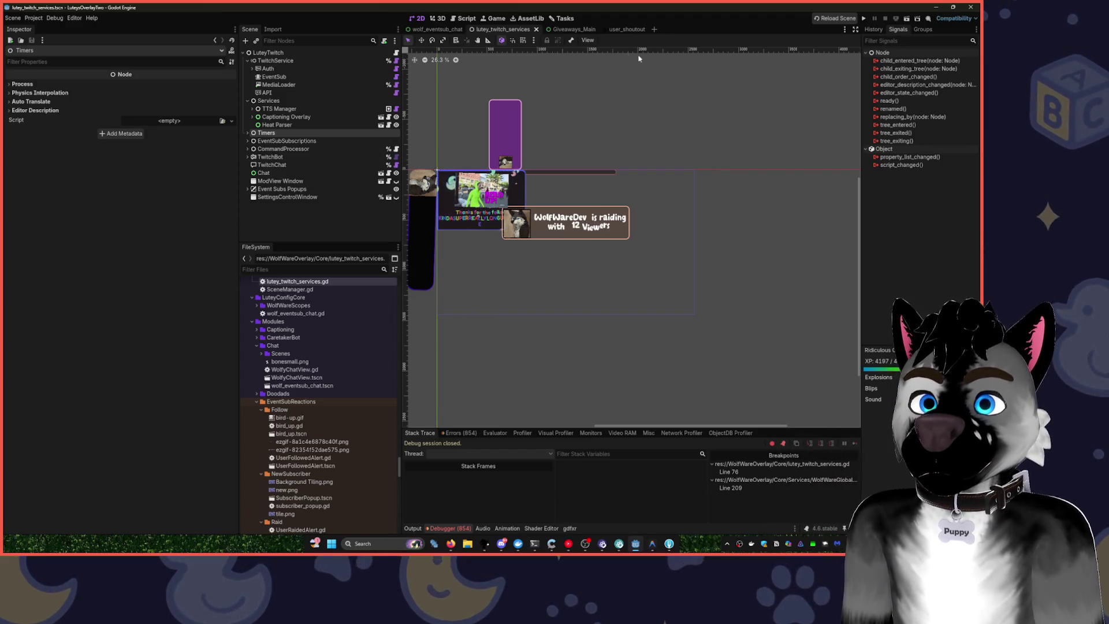
left_click(627, 32)
scroll(583, 286, "down", 3)
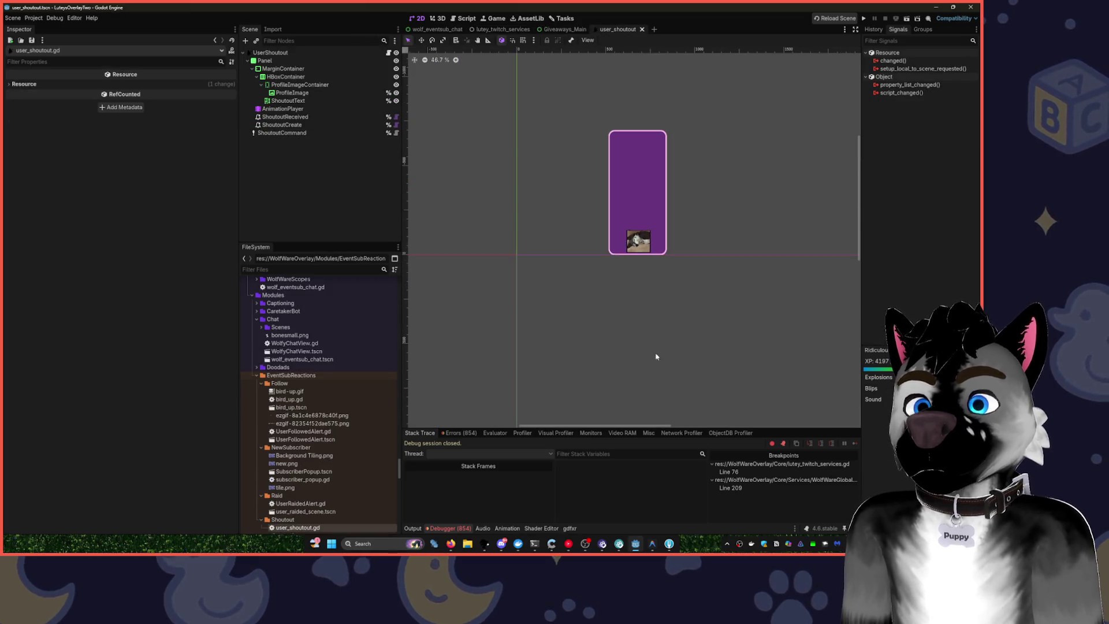
left_click_drag(657, 354, 553, 236)
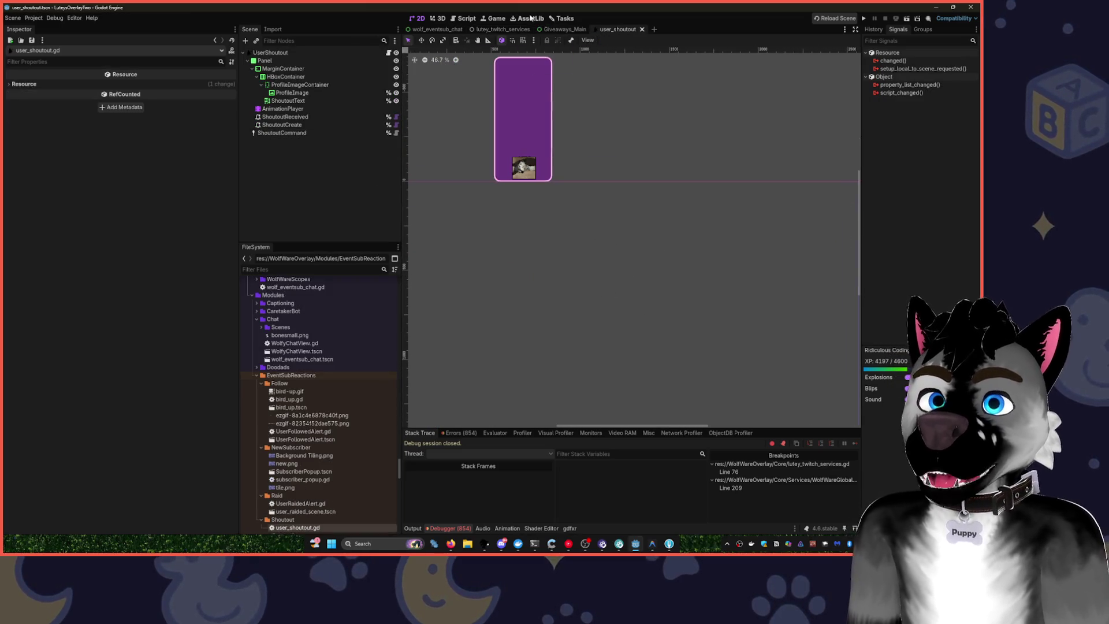
left_click(501, 30)
left_click_drag(555, 75, 591, 86)
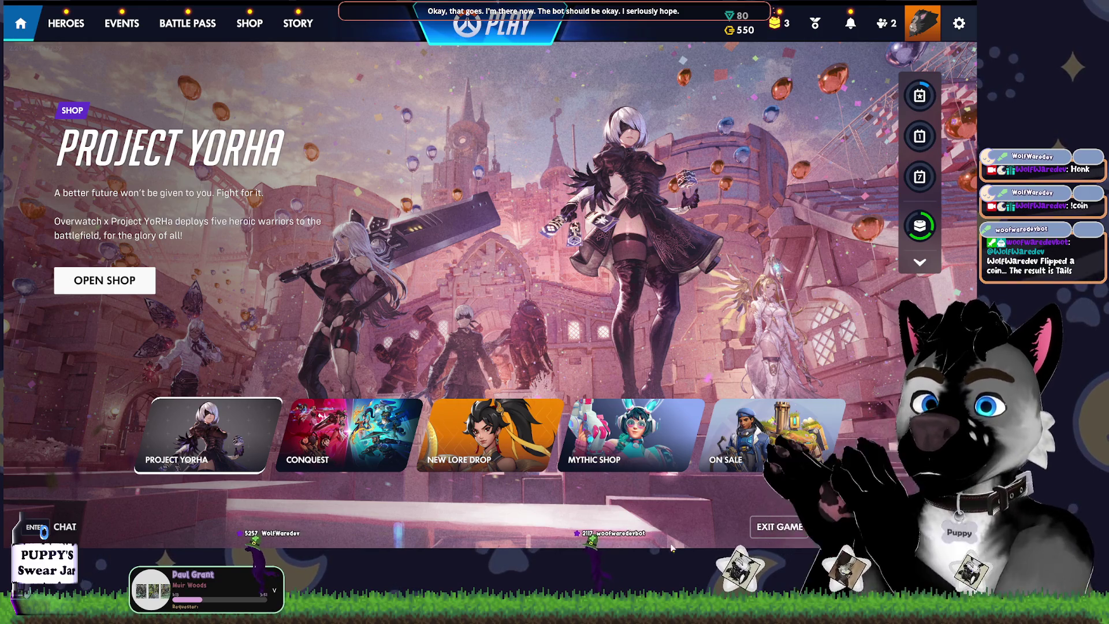
Step: Queue for Unranked Quick Play with Damage and Support roles selected and start searching
left_click(456, 5)
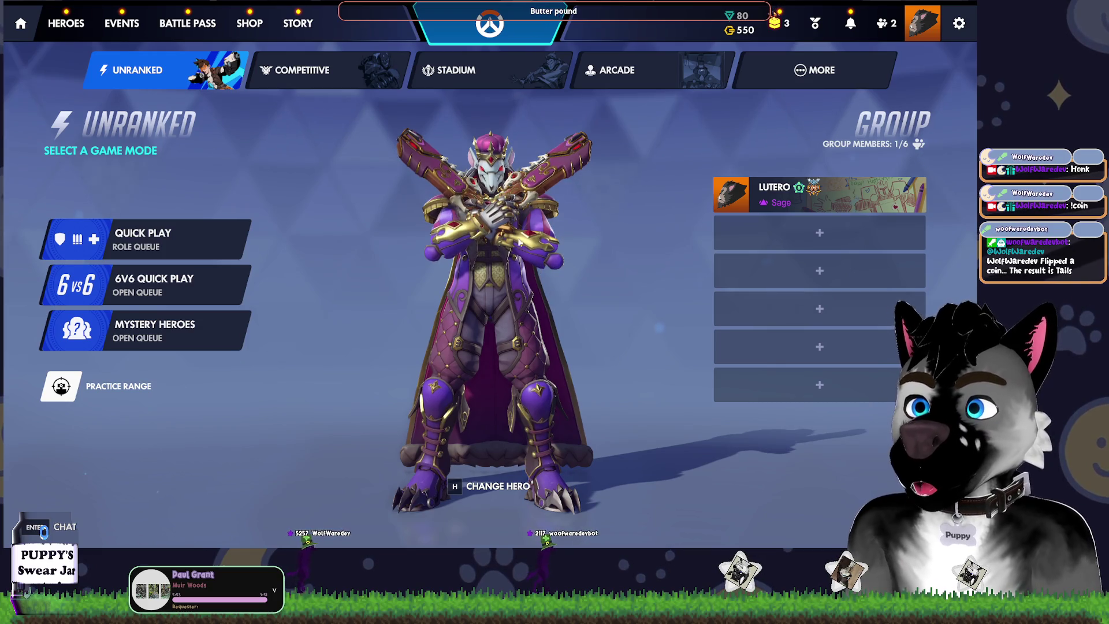
left_click(233, 241)
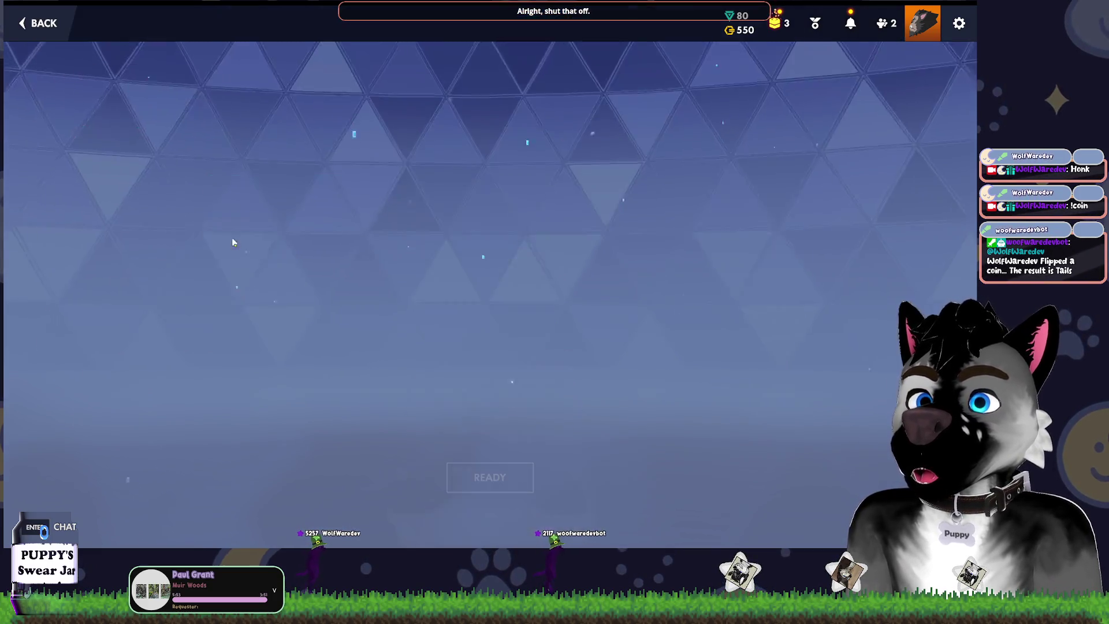
left_click(566, 354)
left_click(414, 355)
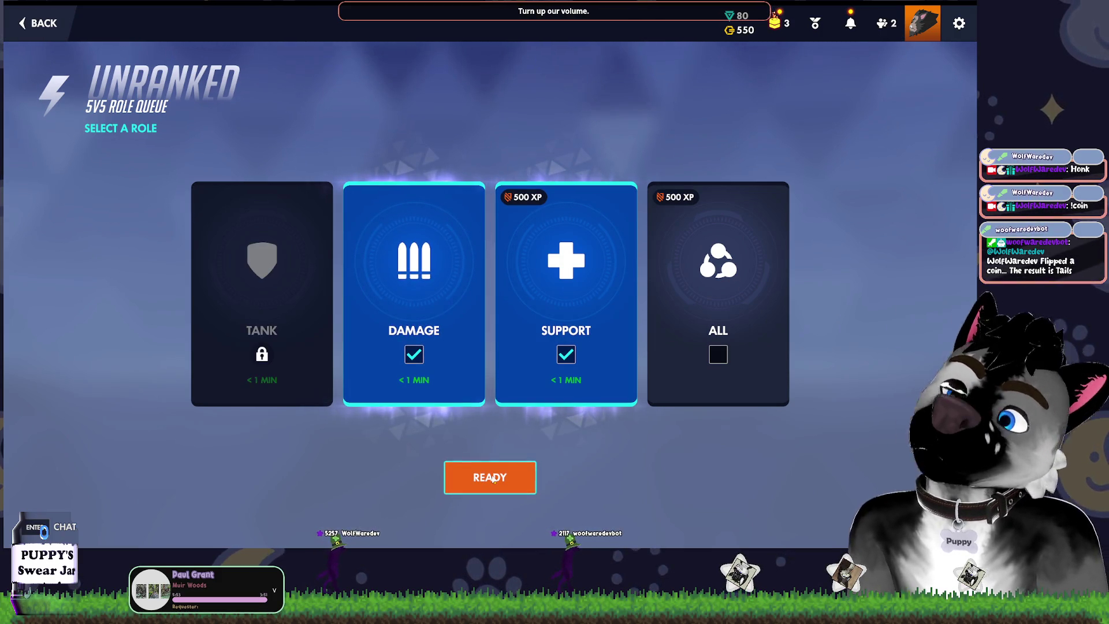
left_click(491, 478)
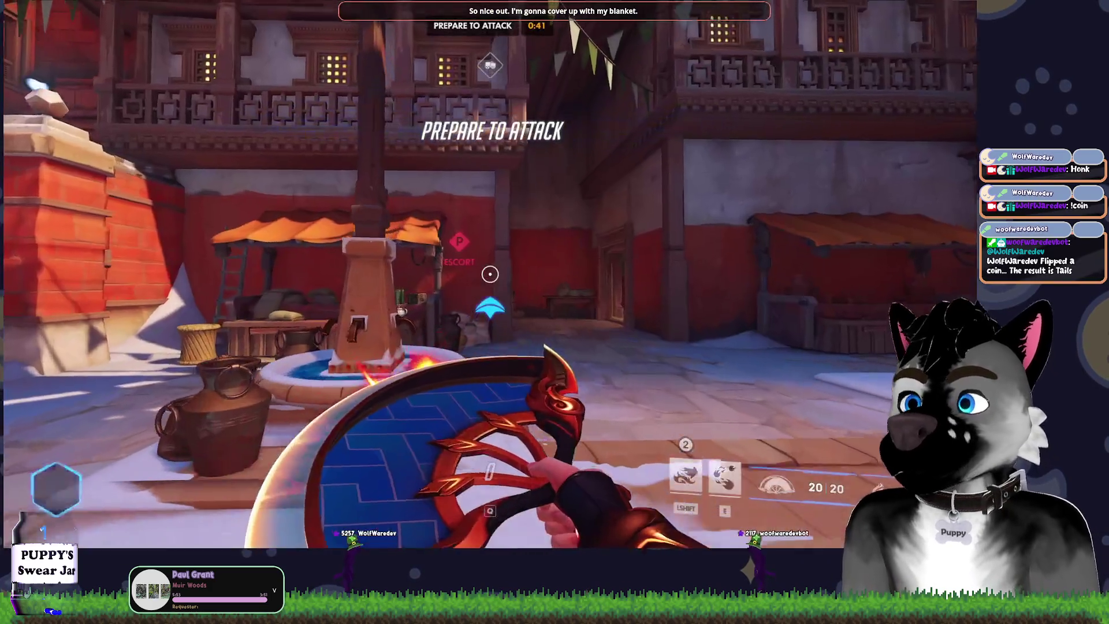
Step: Leave spawn into the courtyard, check the Sound settings tab, then resume the match
key("r")
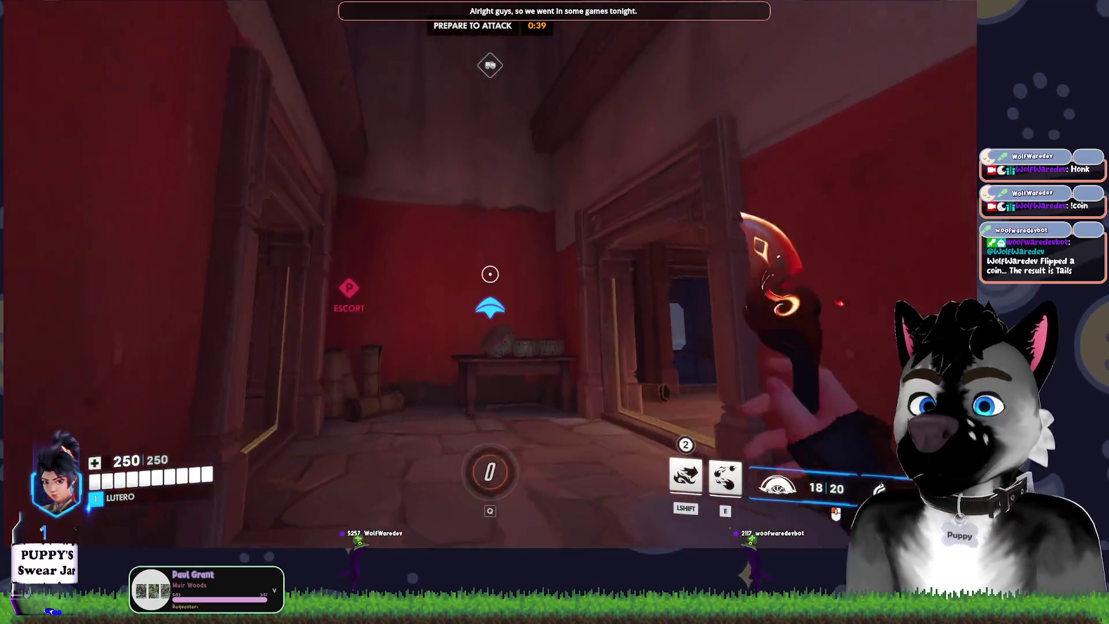
key("w")
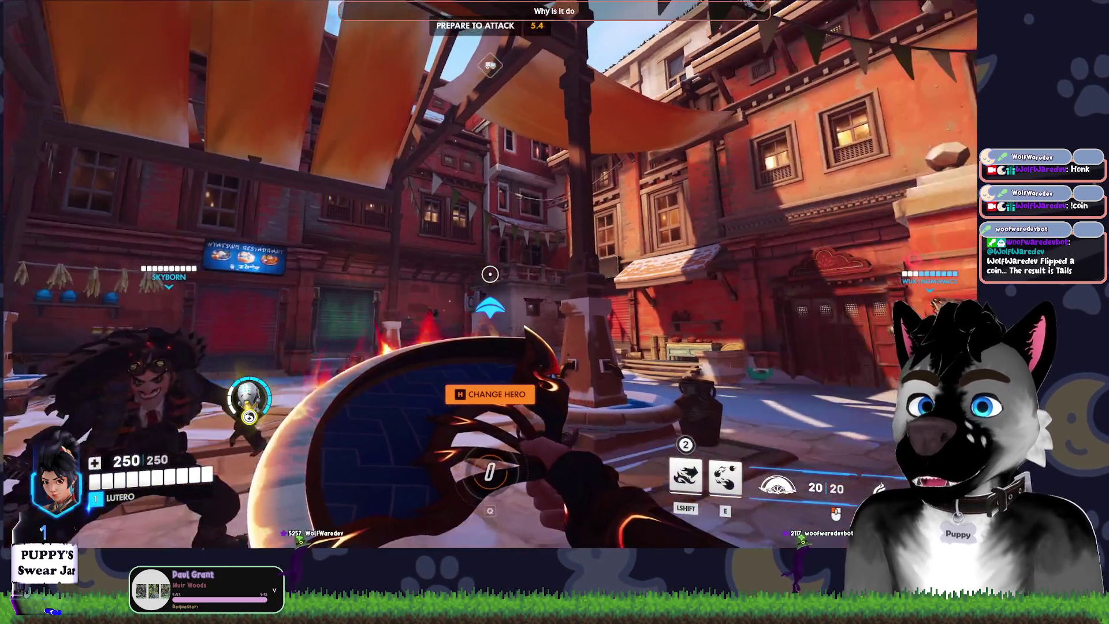
key("Escape")
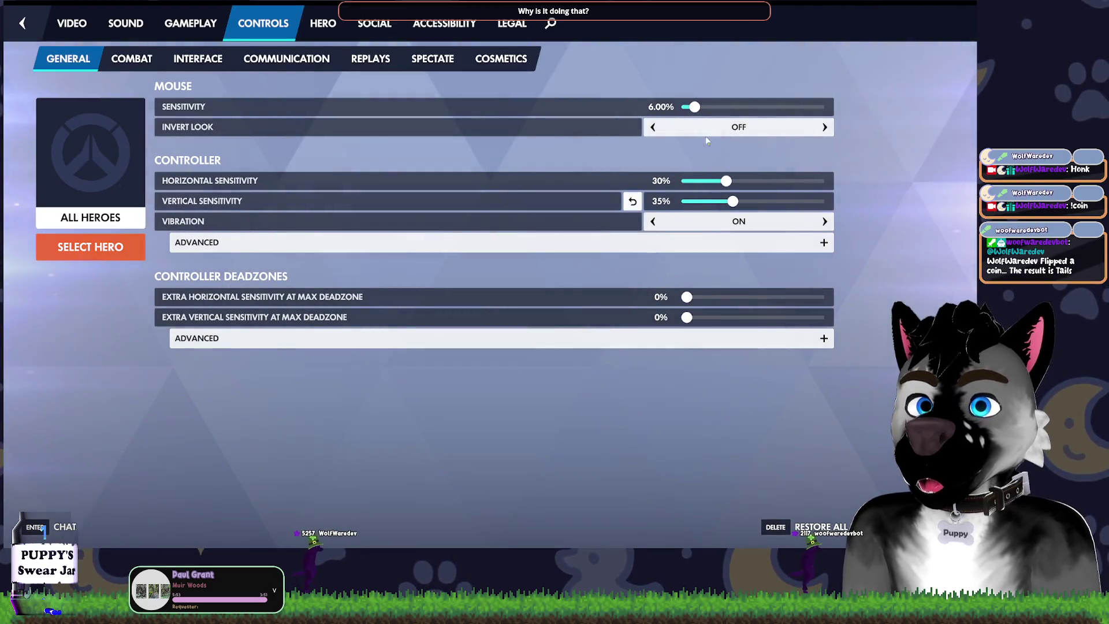
left_click(131, 28)
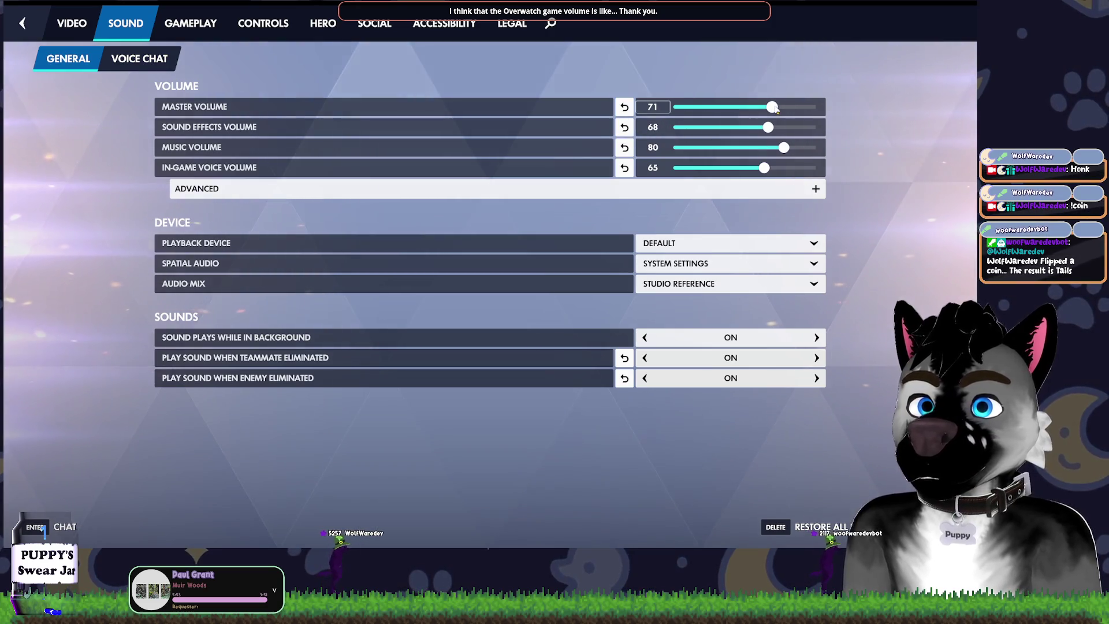
key("Escape")
key("Escape")
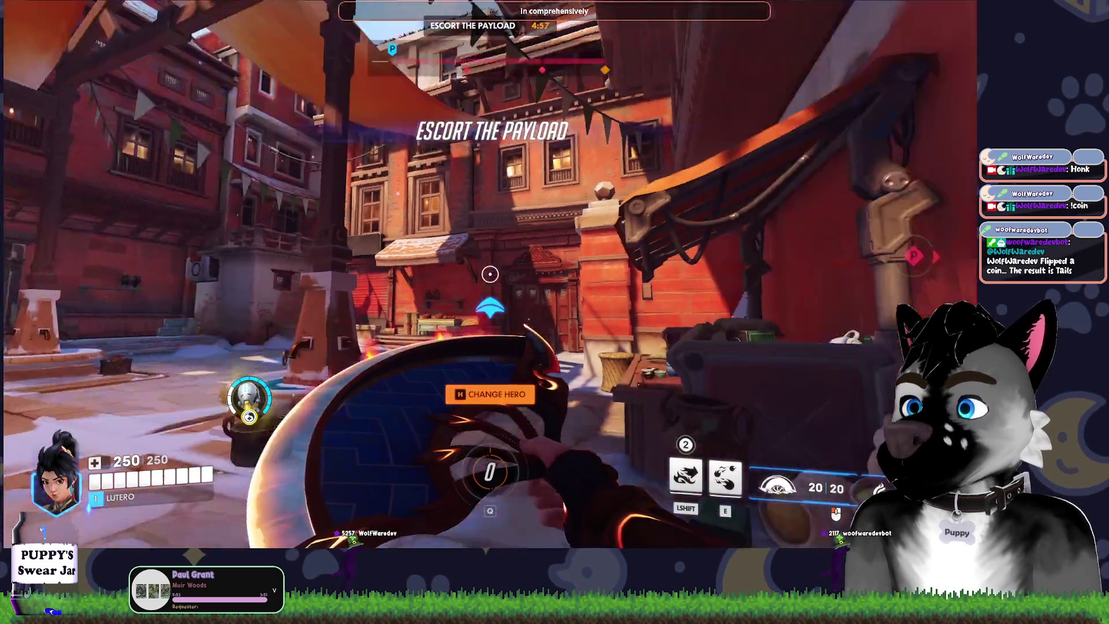
Step: Head out the doorway, reload, and keep firing at enemies around the payload
left_click(490, 275)
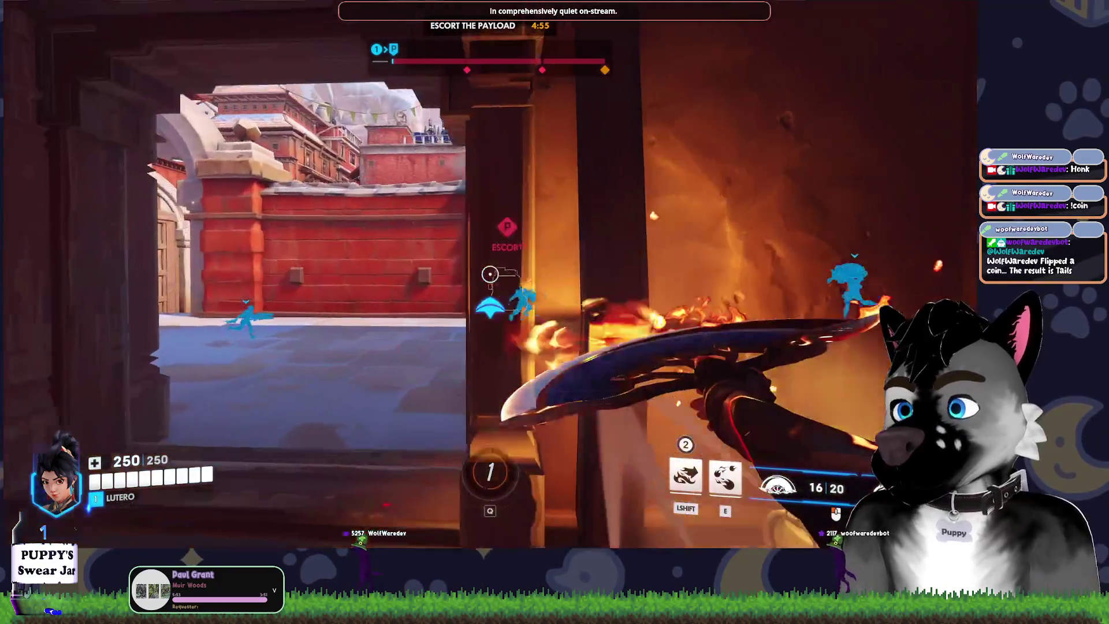
key("r")
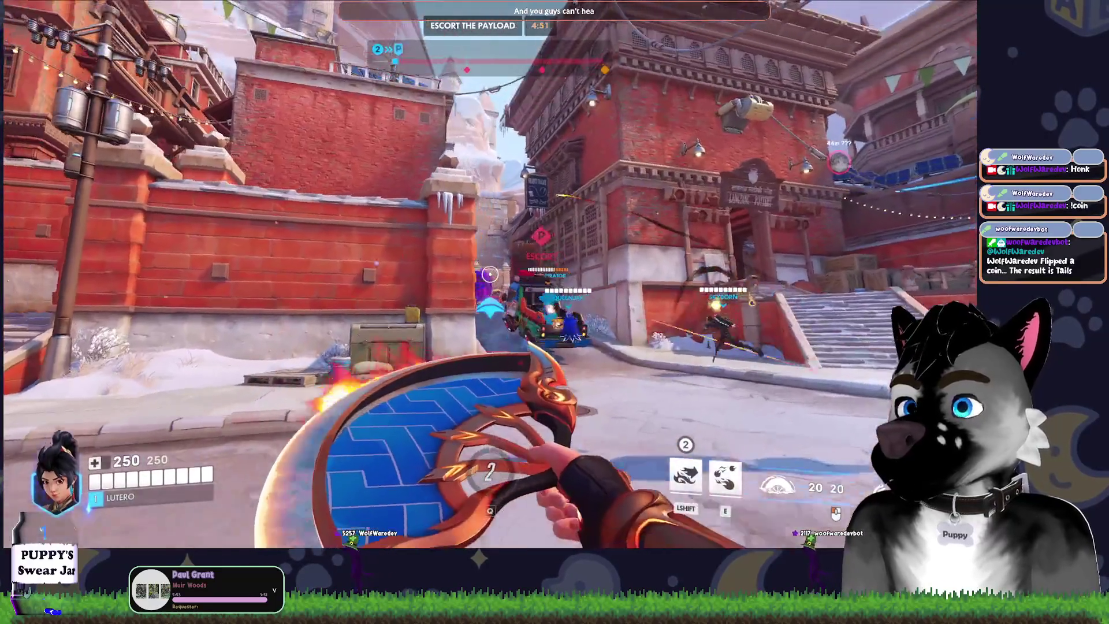
left_click(490, 275)
left_click(490, 275)
left_click(490, 274)
left_click(490, 275)
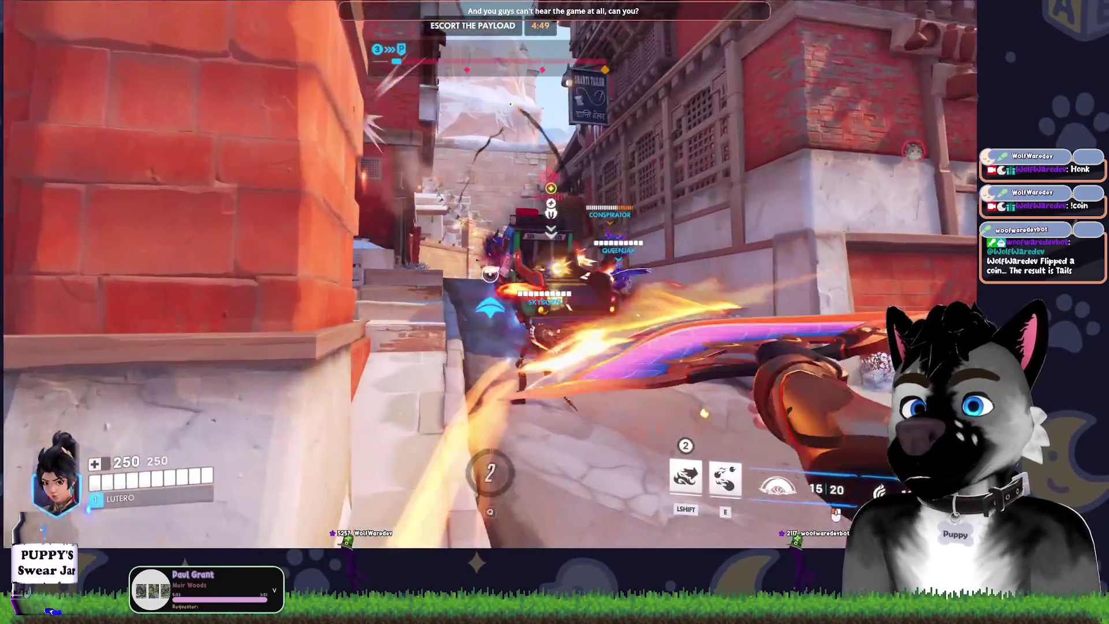
left_click(490, 275)
left_click(490, 274)
left_click(490, 274)
left_click(490, 274)
left_click(490, 274)
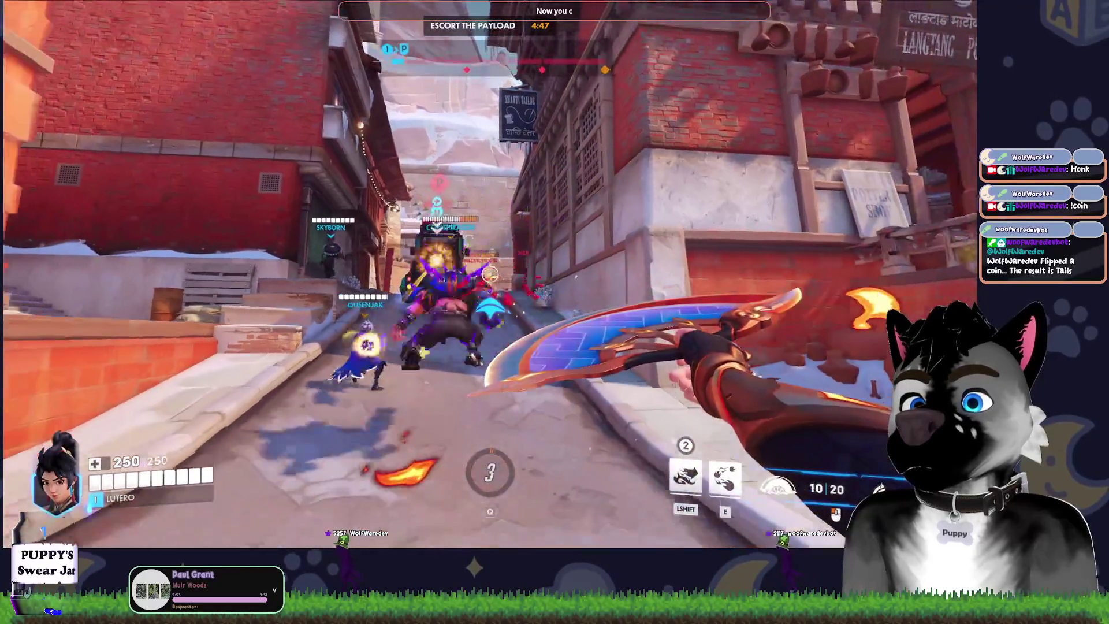
left_click(490, 274)
left_click(490, 275)
left_click(490, 275)
left_click(490, 274)
left_click(490, 274)
left_click(490, 275)
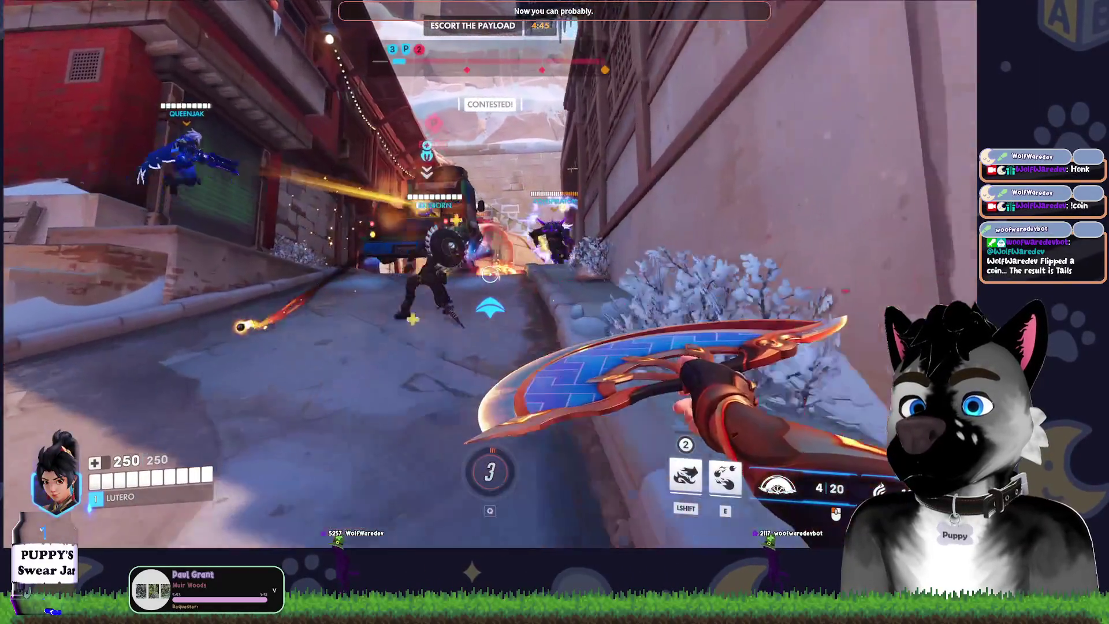
left_click(490, 274)
left_click(490, 274)
left_click(490, 274)
left_click(490, 274)
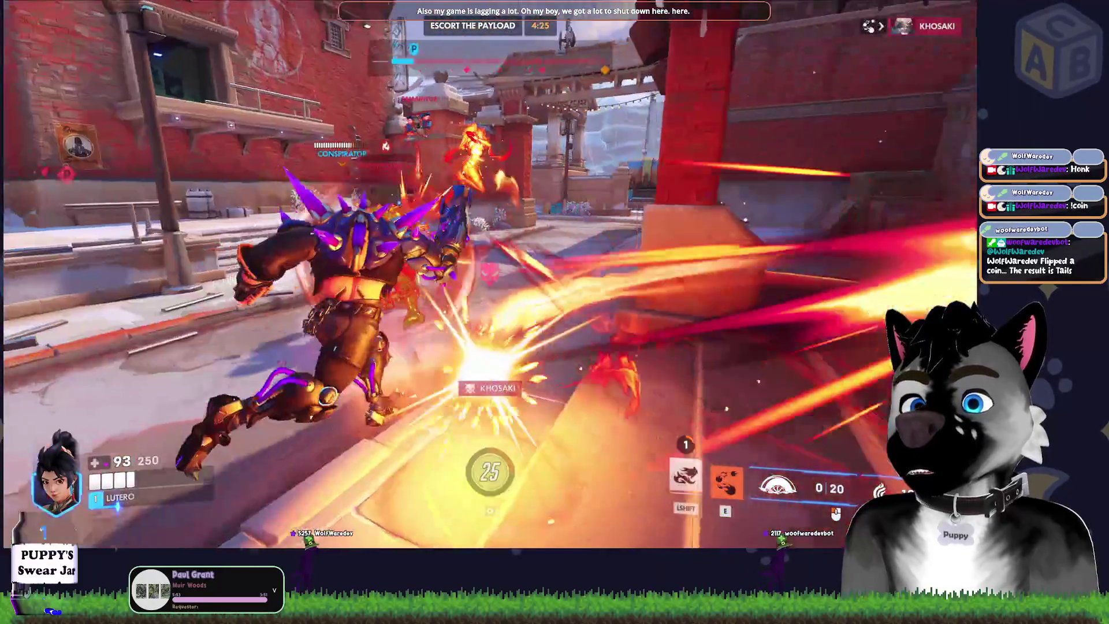
Step: Use a cooldown, fire down the street, and send the HELLO voice line to teammates
key("shift")
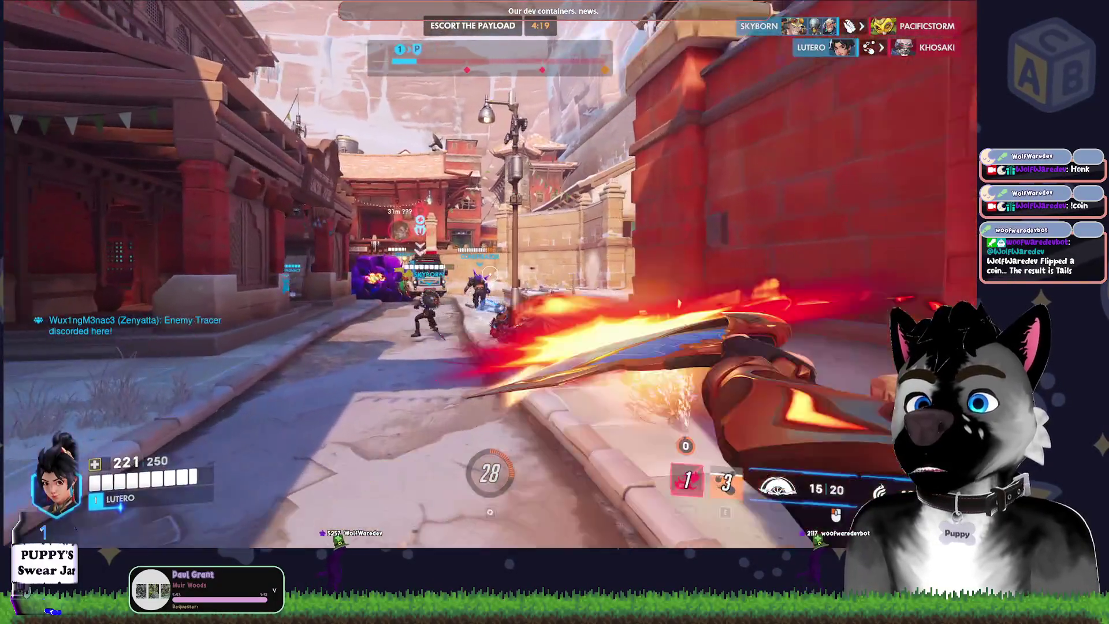
left_click(490, 275)
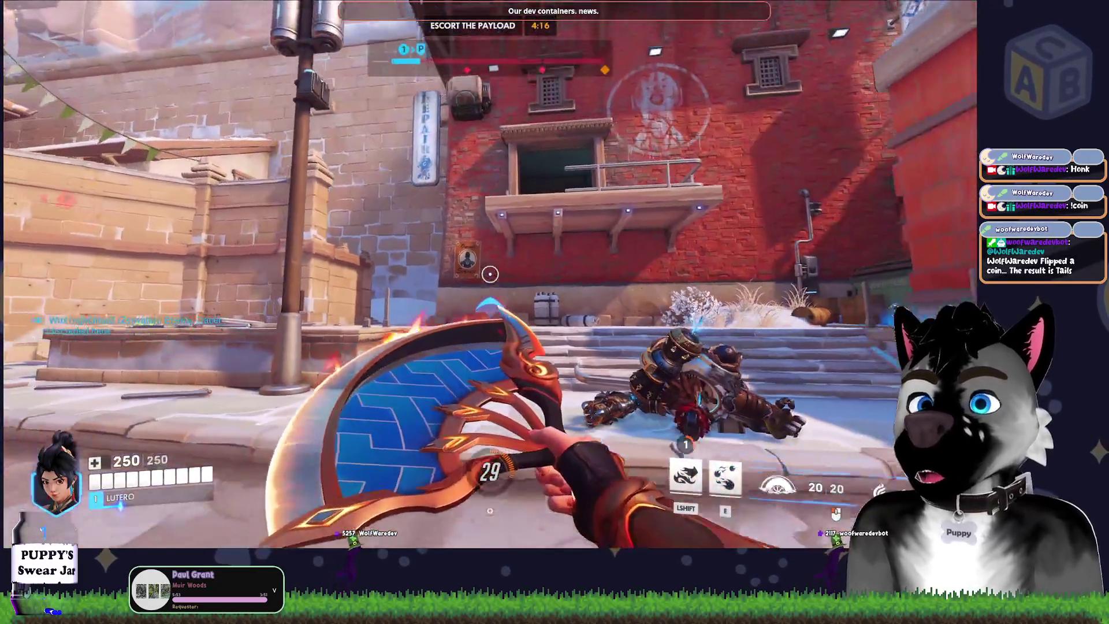
key("c")
left_click(597, 168)
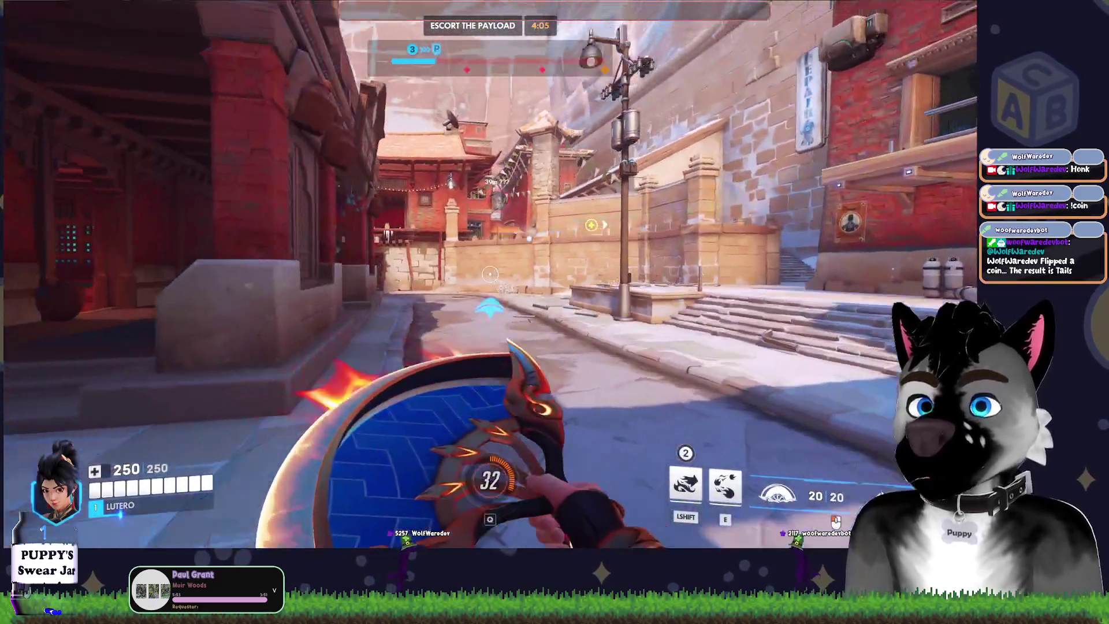
left_click(490, 275)
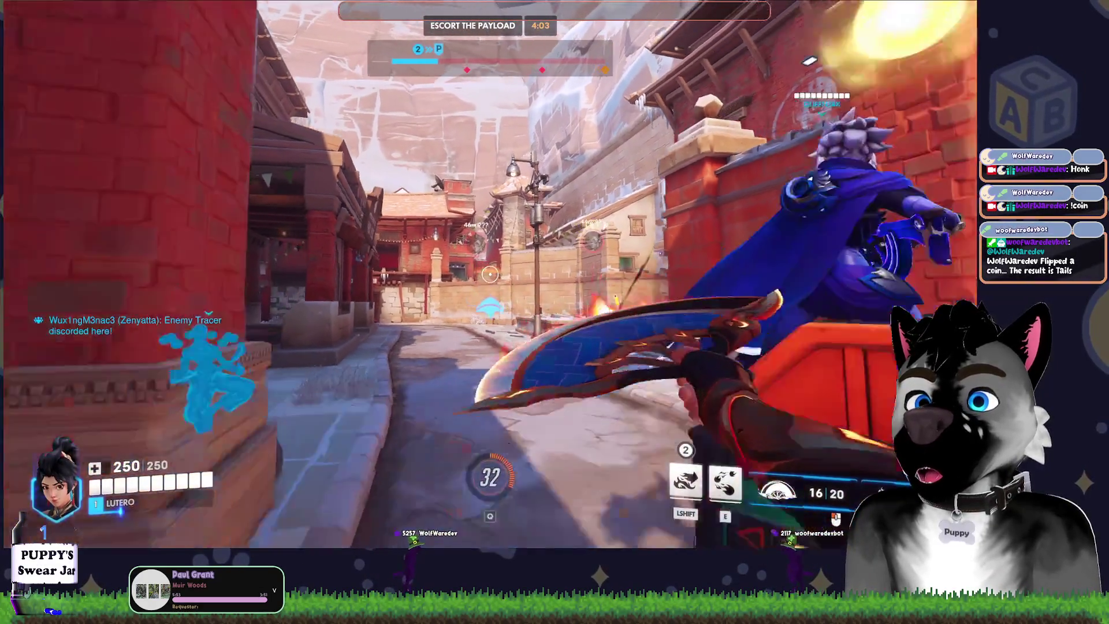
Step: Reload, fire, and use the Shift and E abilities on enemies until eliminated
key("r")
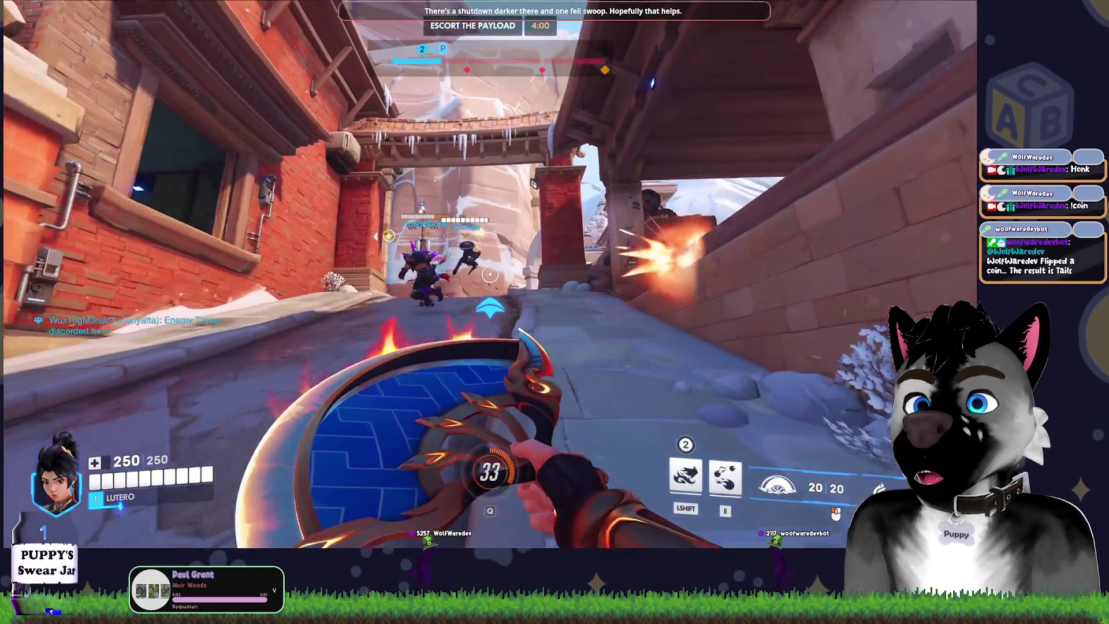
left_click(490, 274)
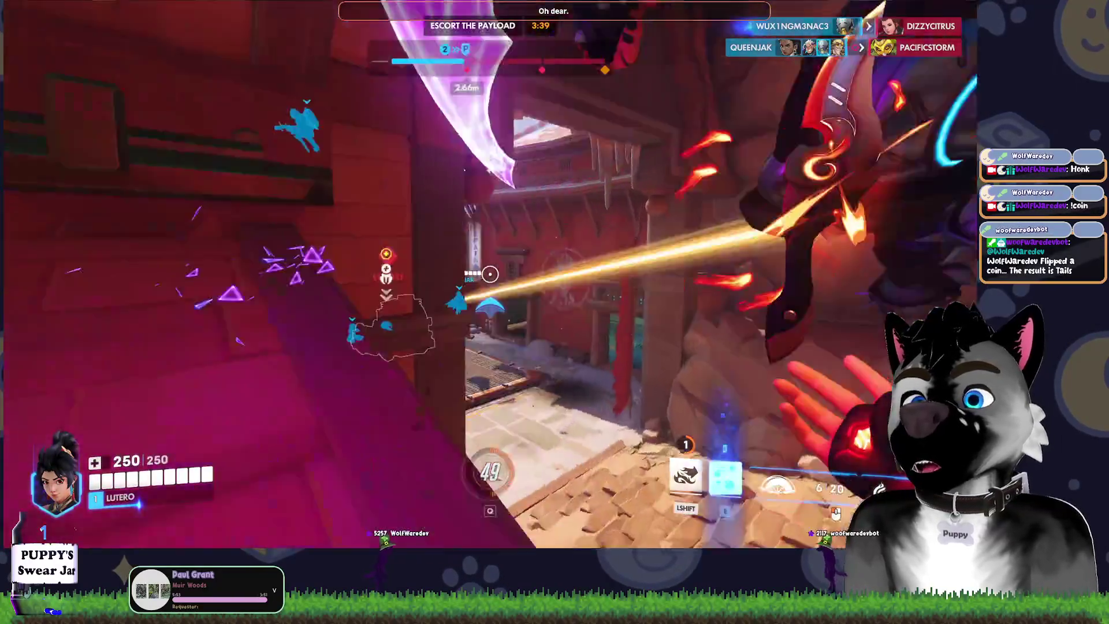
key("shift")
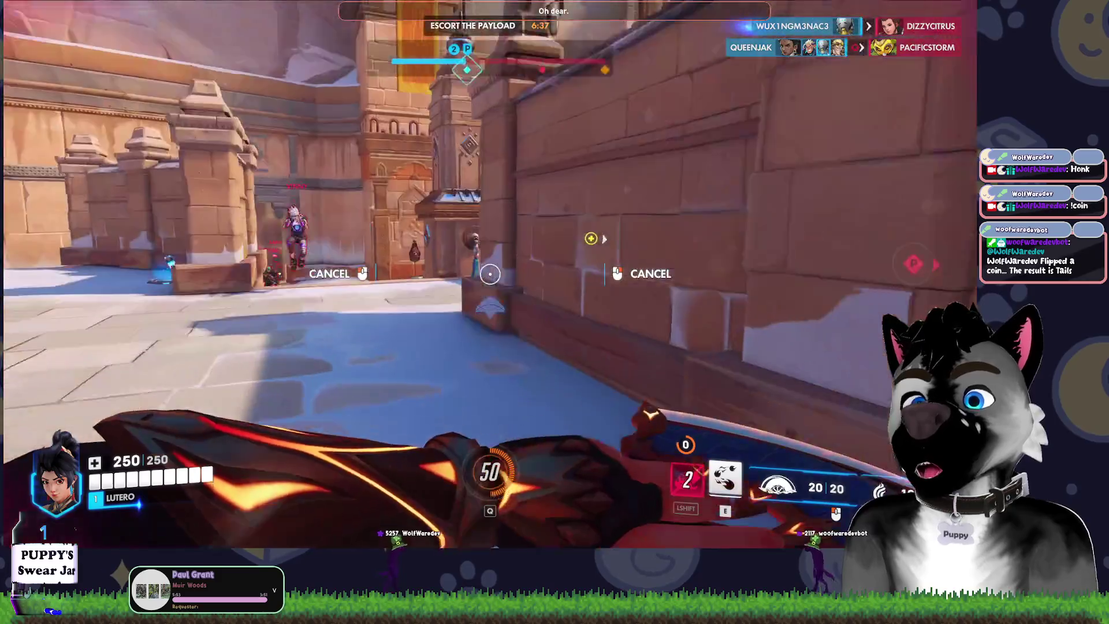
left_click(490, 274)
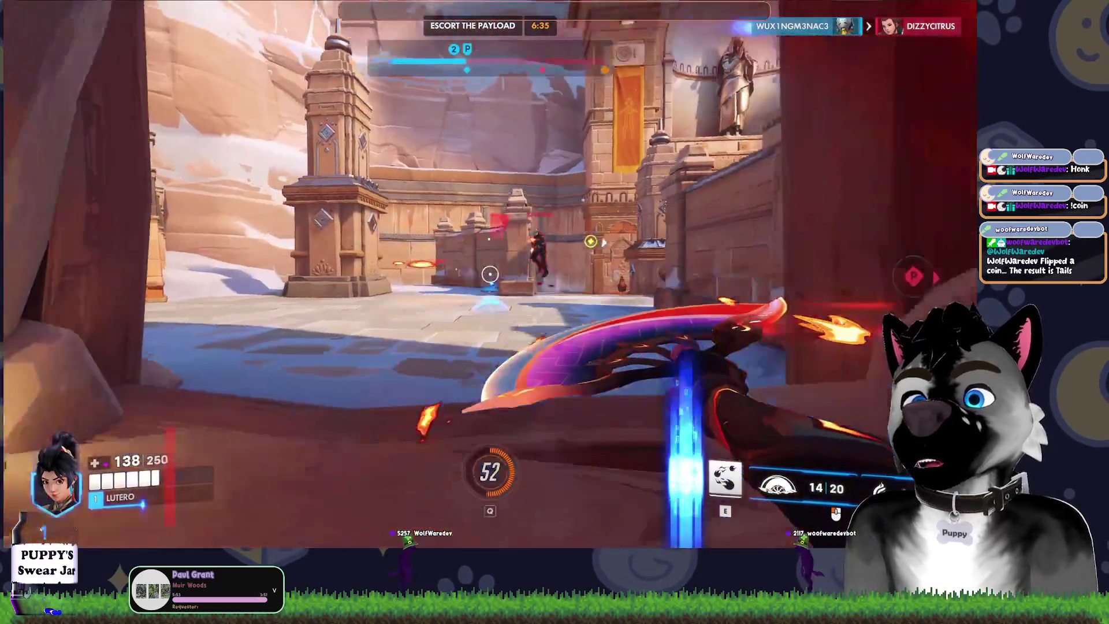
key("e")
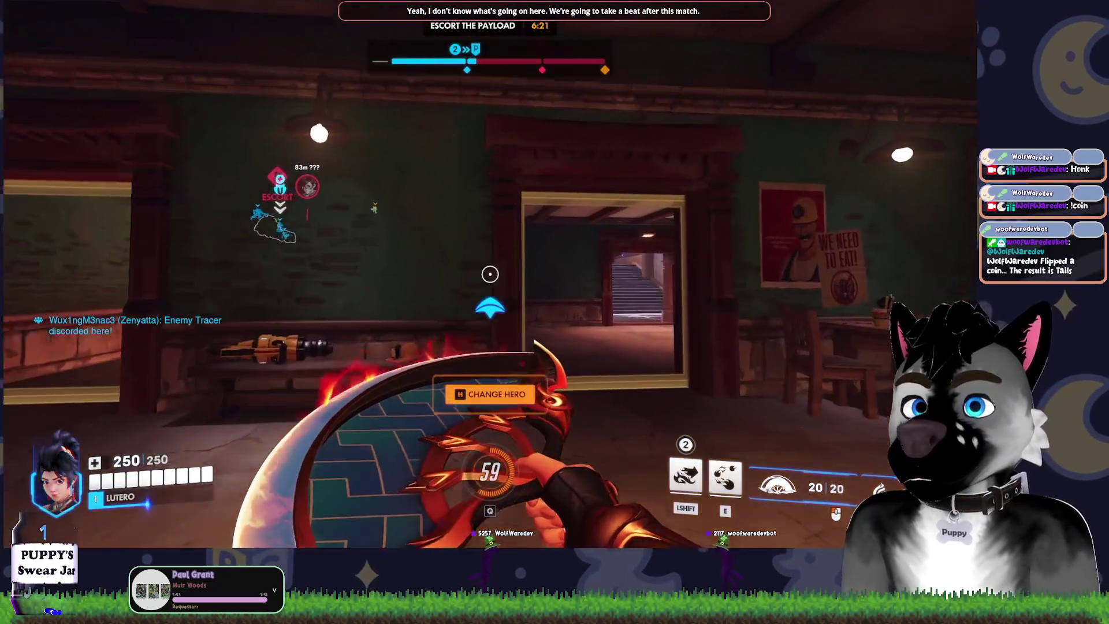
Step: Walk from spawn up the stairs and street to the payload by the arch
key("w")
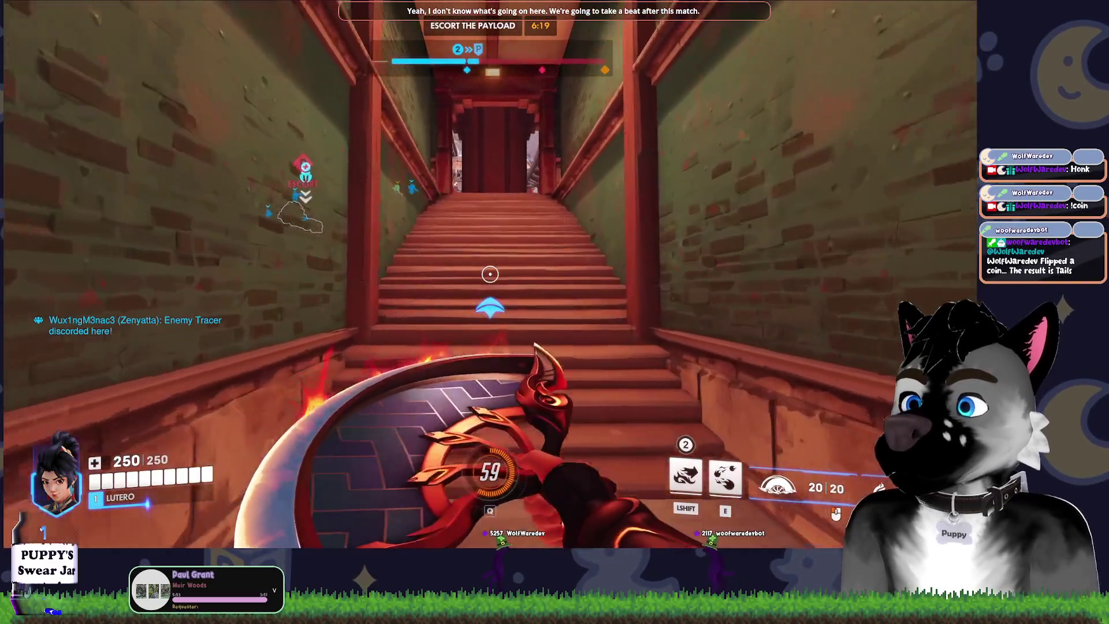
key("w")
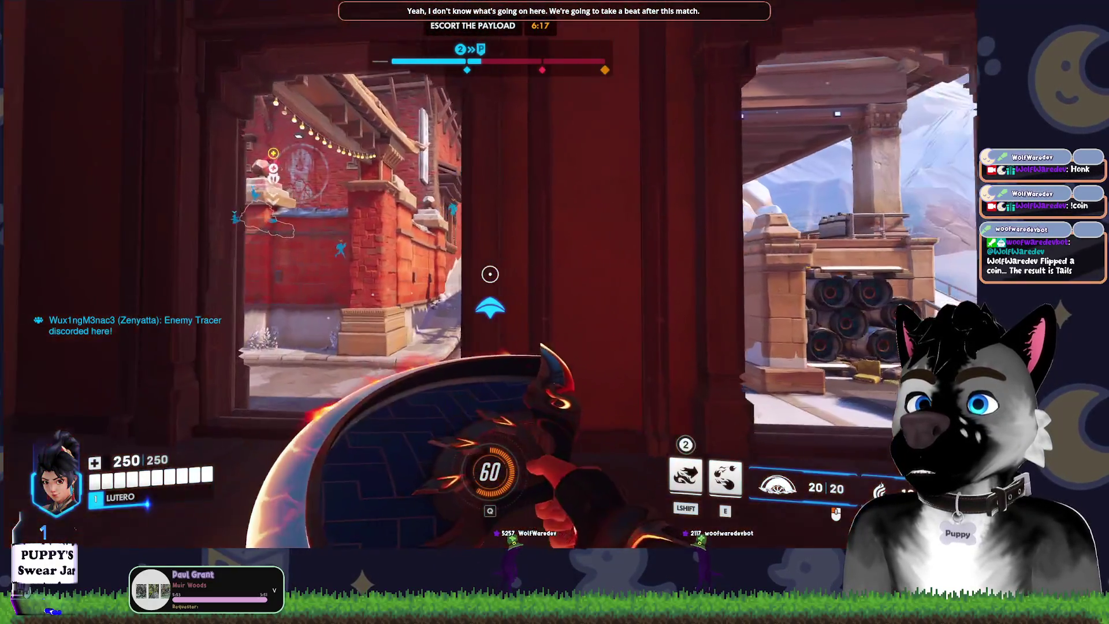
key("w")
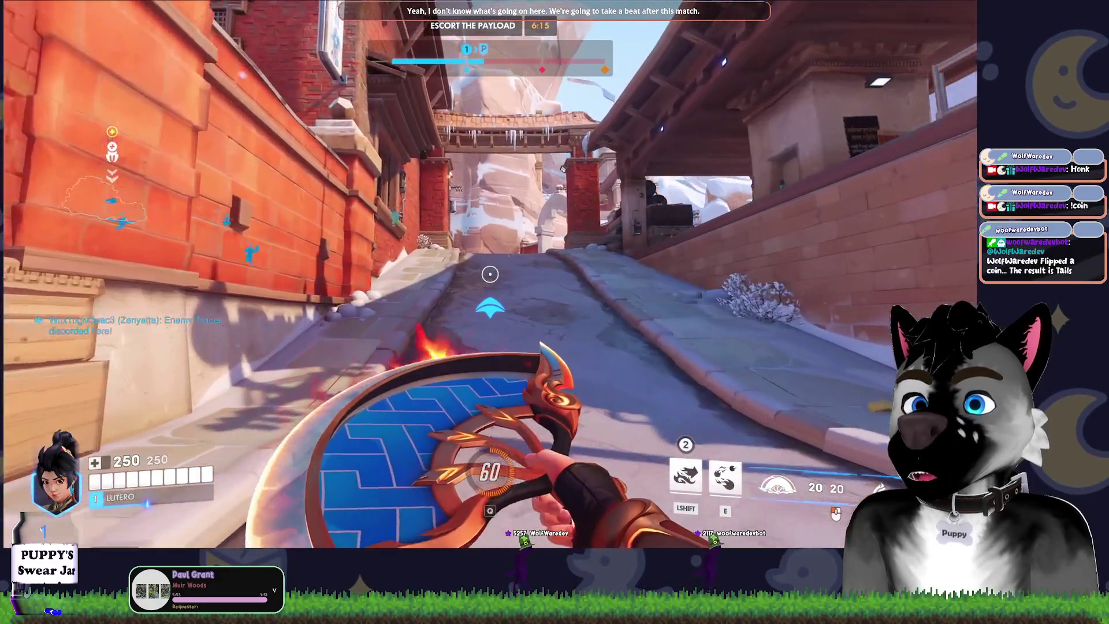
key("w")
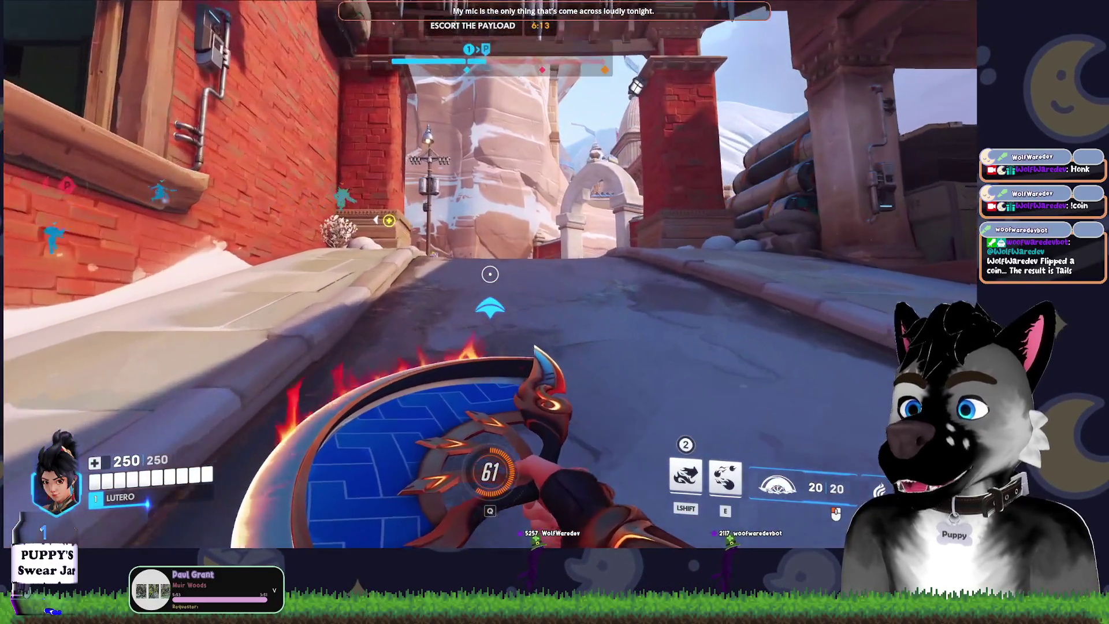
key("w")
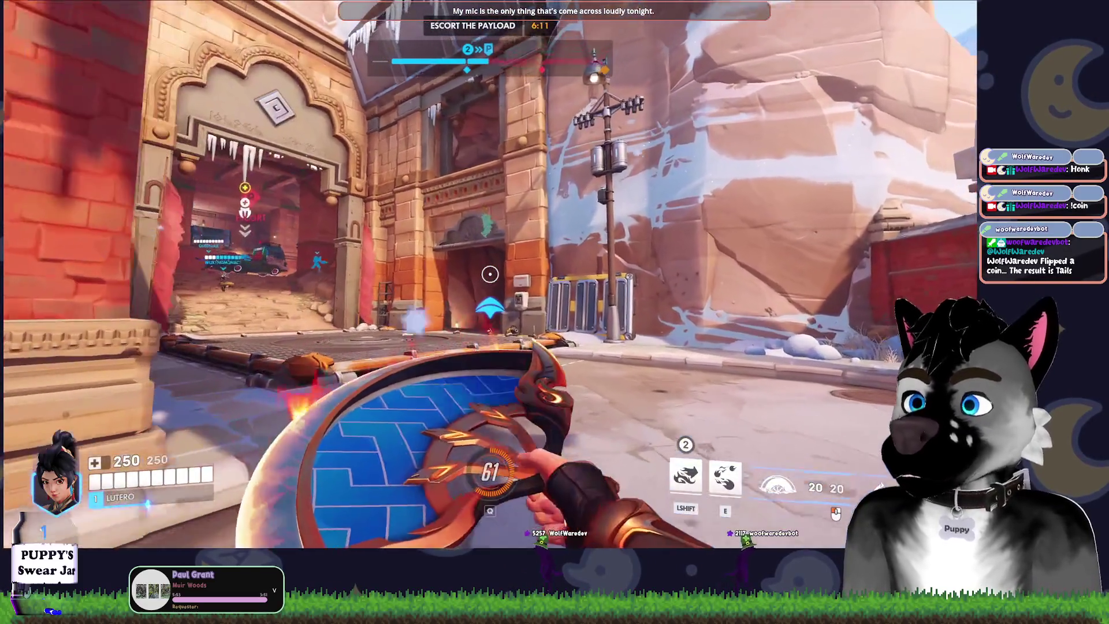
key("w")
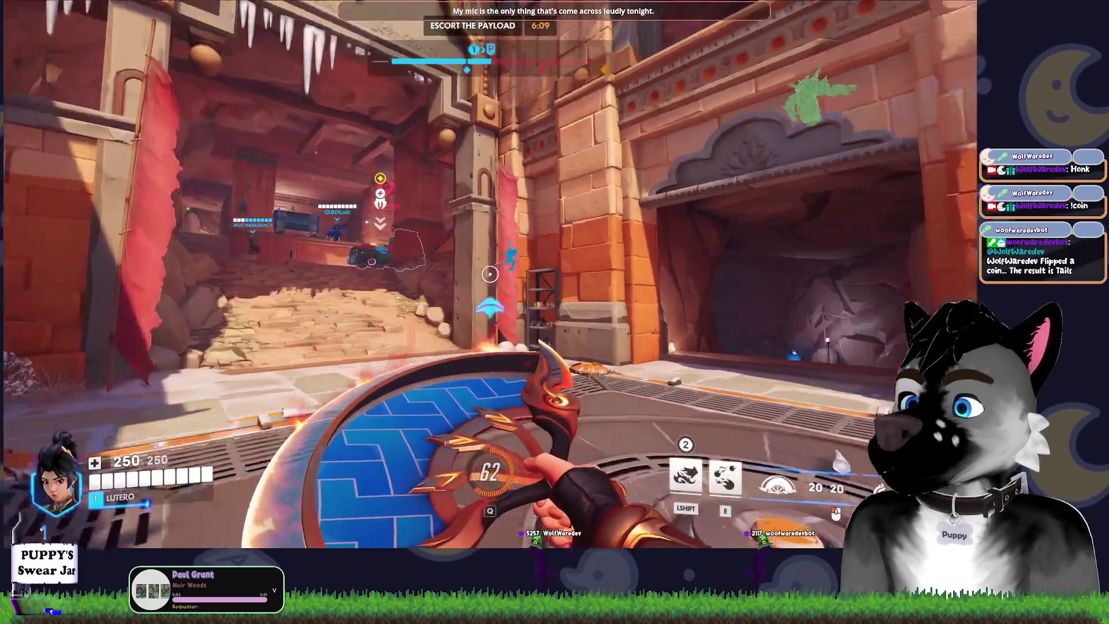
key("w")
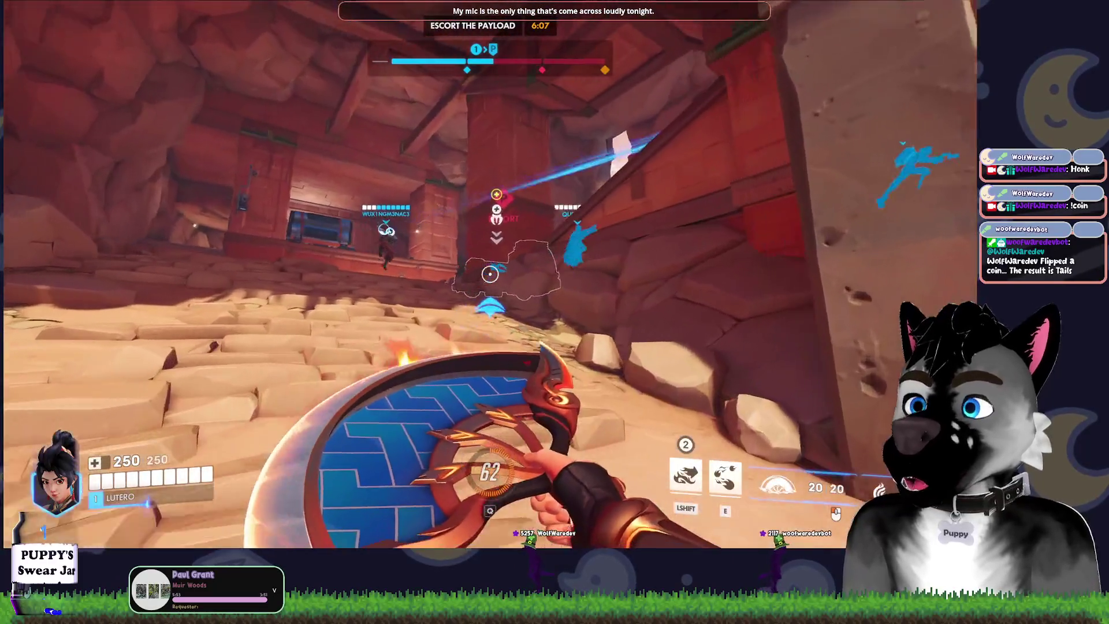
key("w")
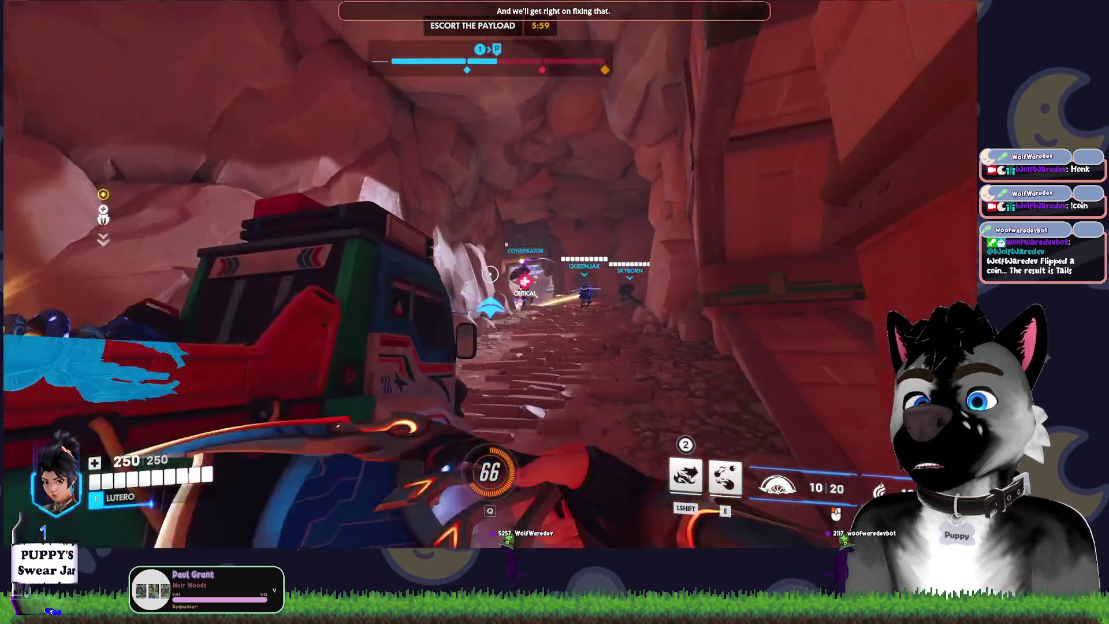
Step: Engage with the movement ability, reload, and shoot enemies in the rock passage and overhead
key("shift")
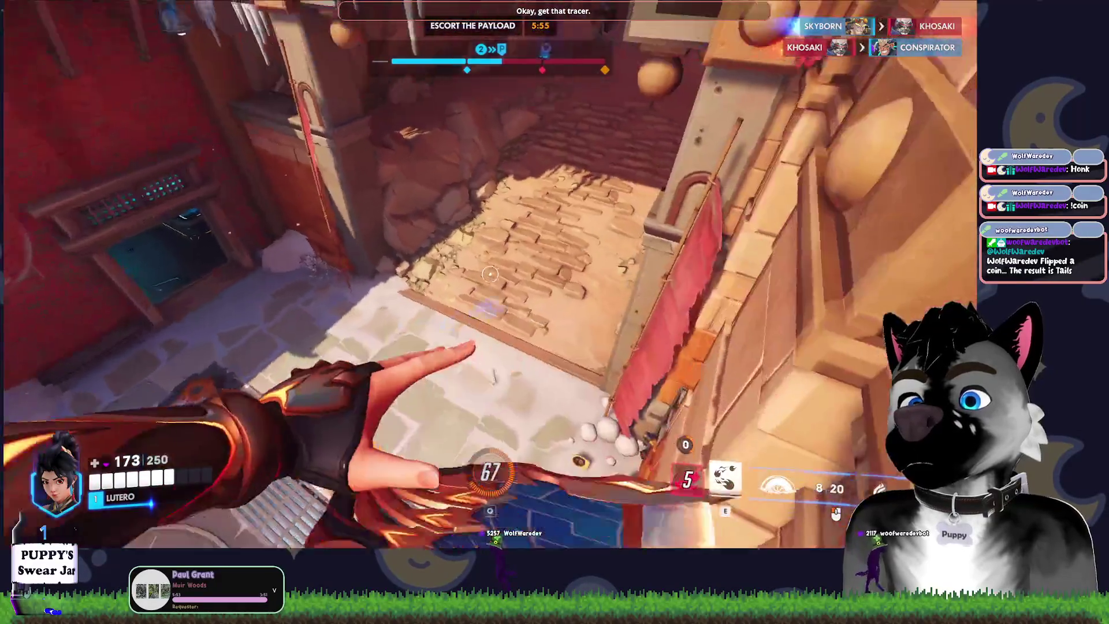
key("r")
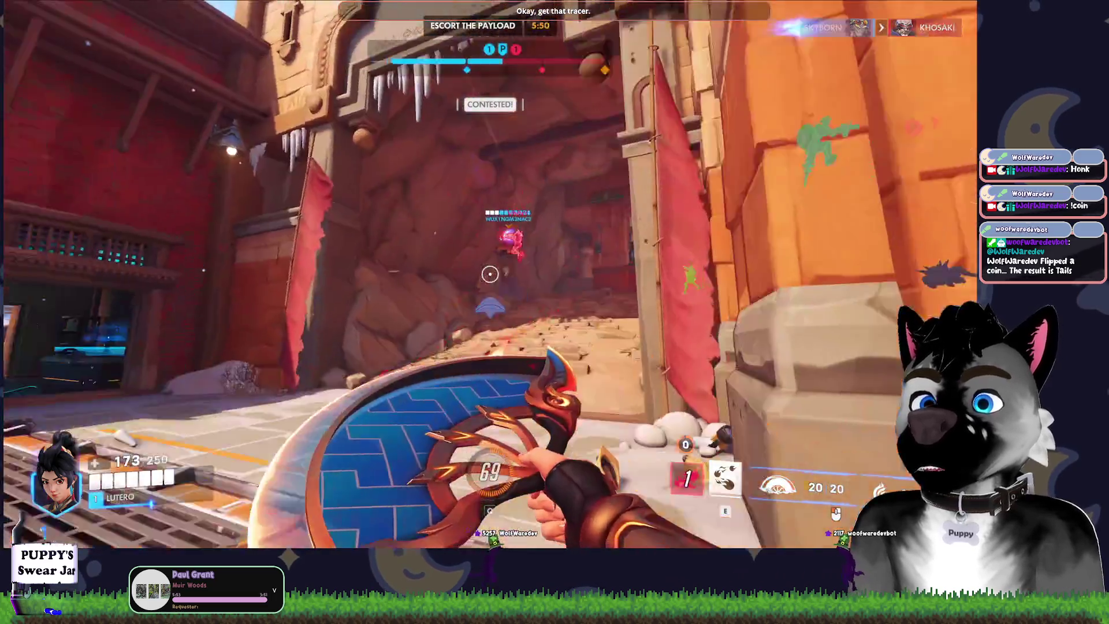
left_click(490, 274)
left_click(490, 274)
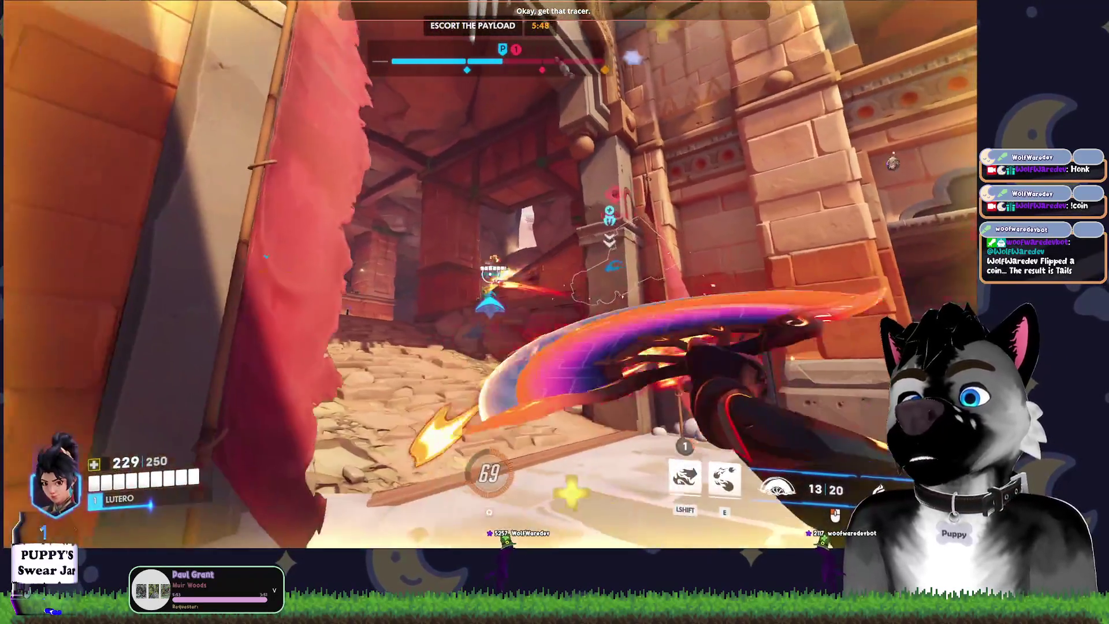
left_click(490, 273)
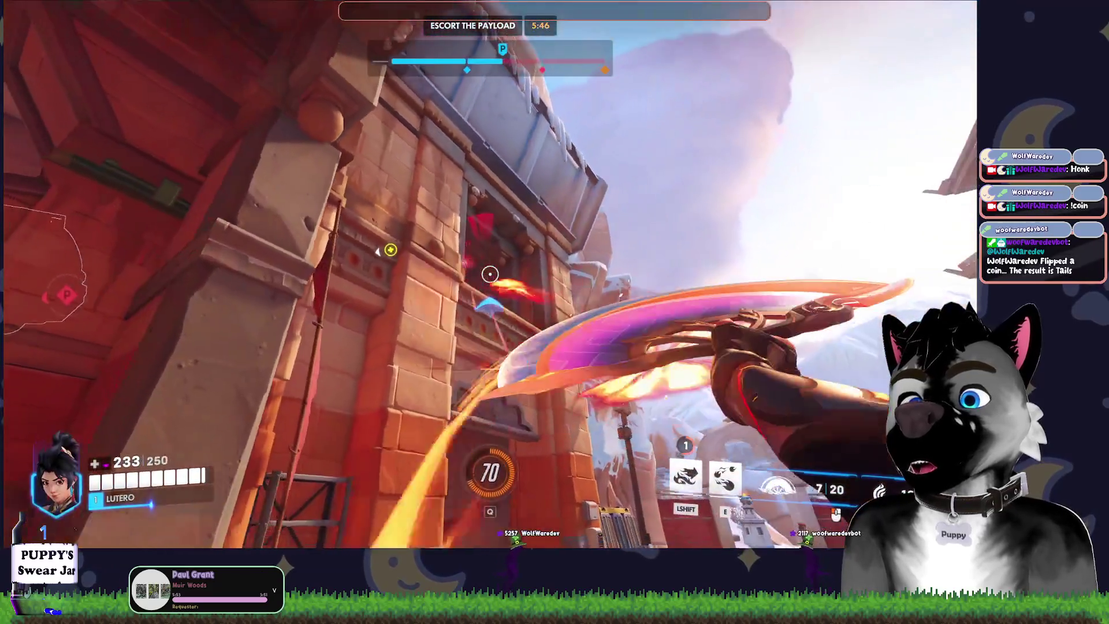
left_click(490, 274)
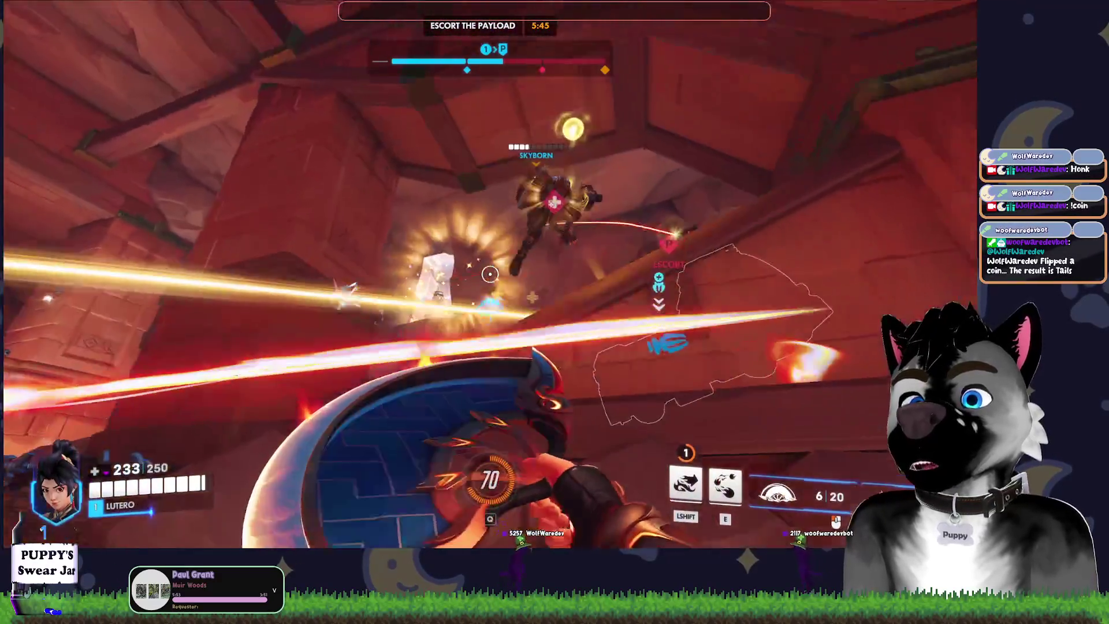
left_click(490, 274)
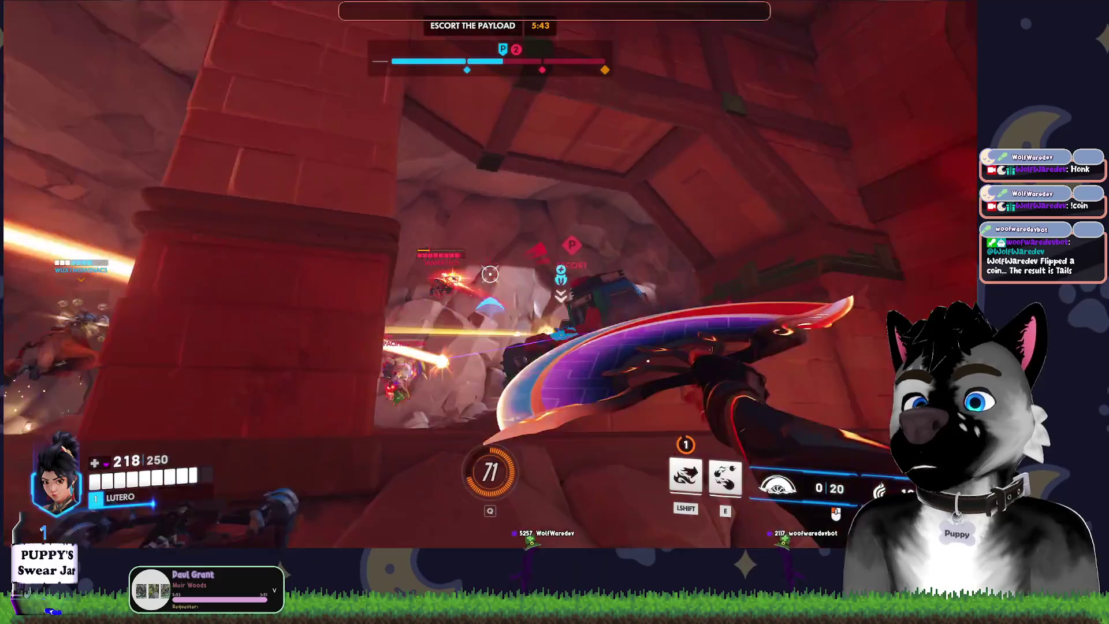
left_click(490, 274)
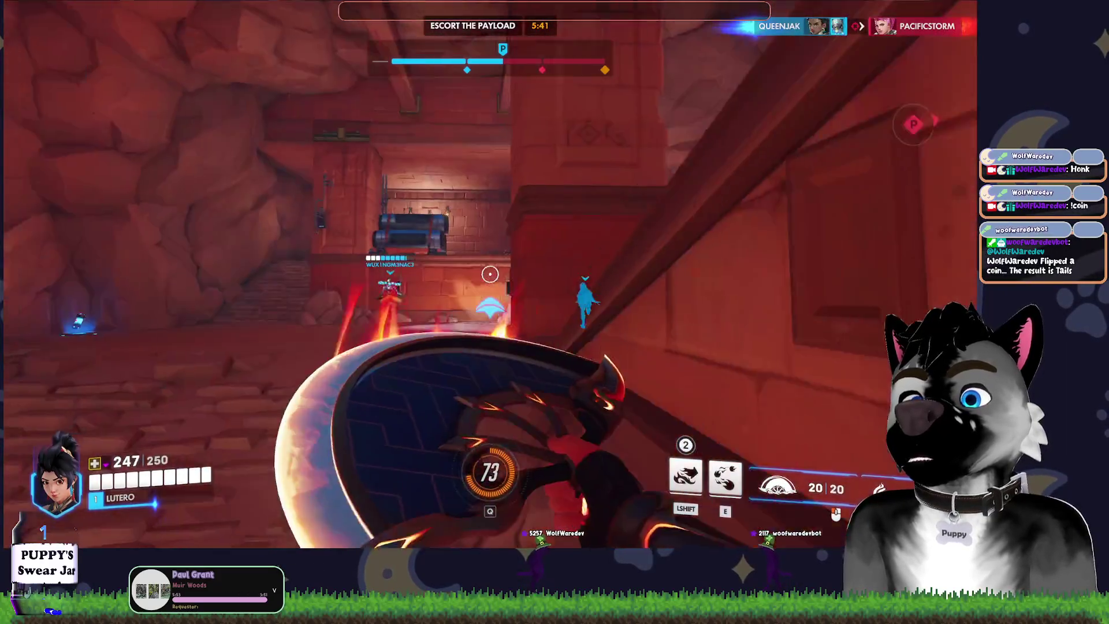
Step: Dash in and slash enemies, using the E ability, pushing toward the courtyard gate
key("shift")
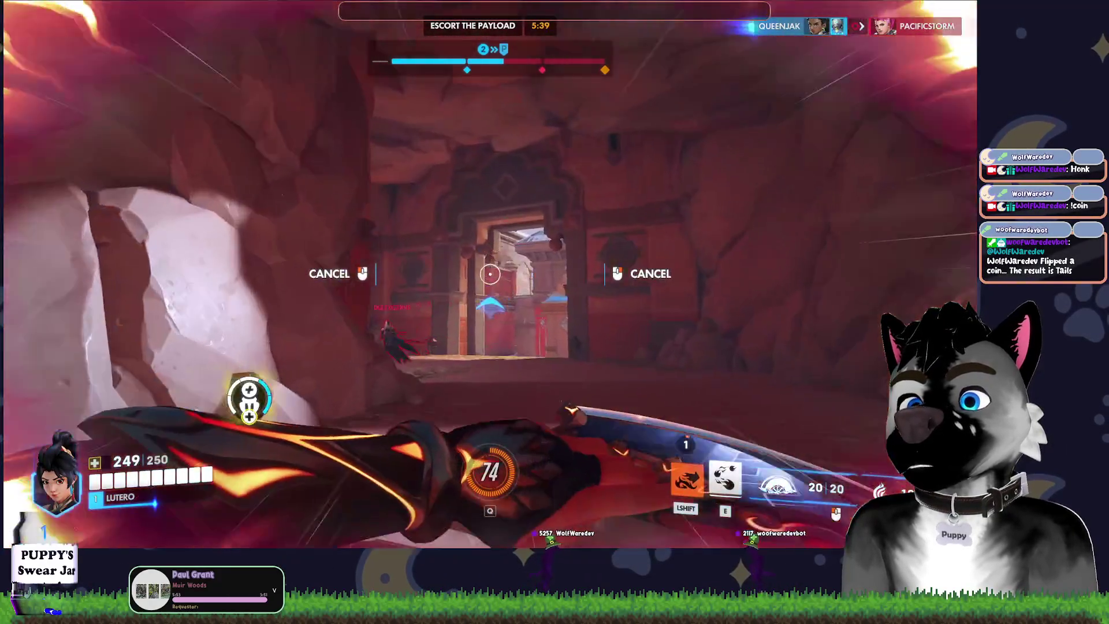
left_click(489, 274)
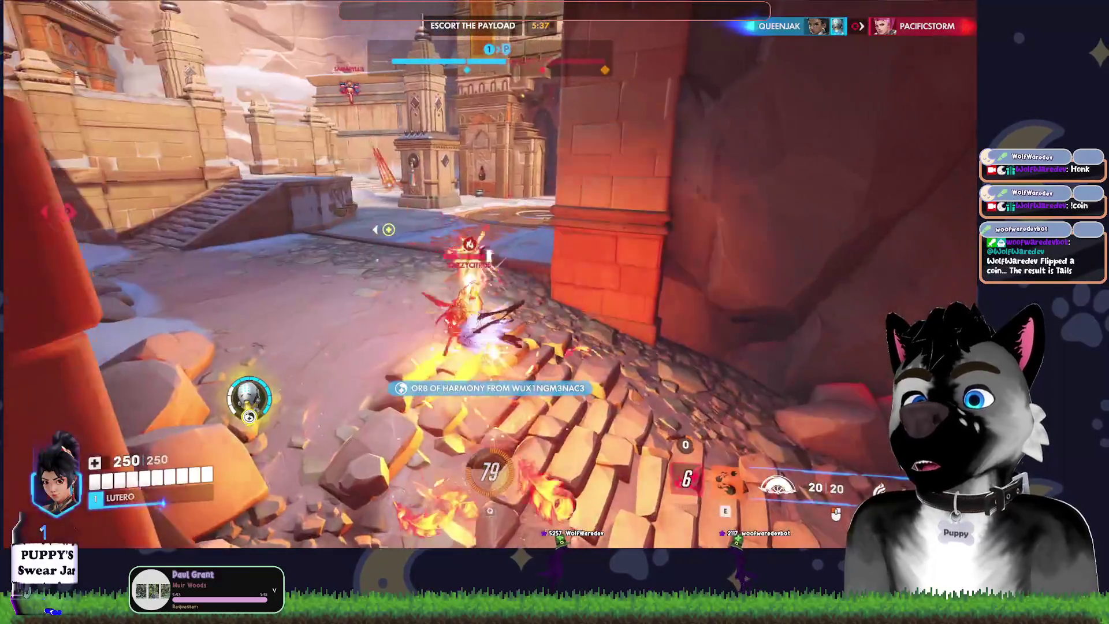
left_click(490, 274)
key("e")
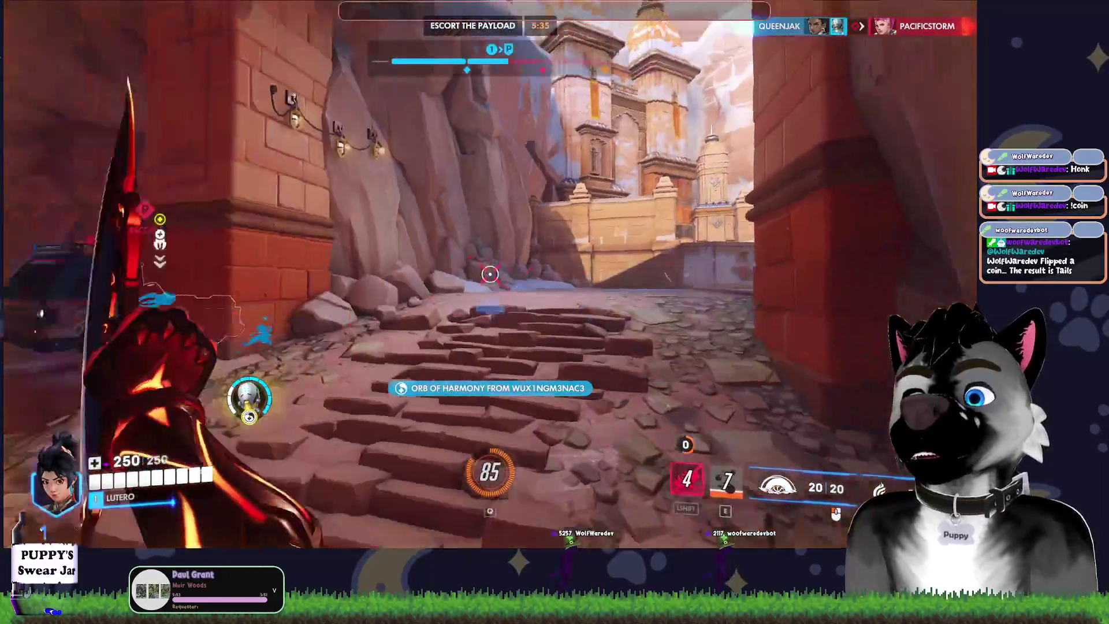
left_click(490, 274)
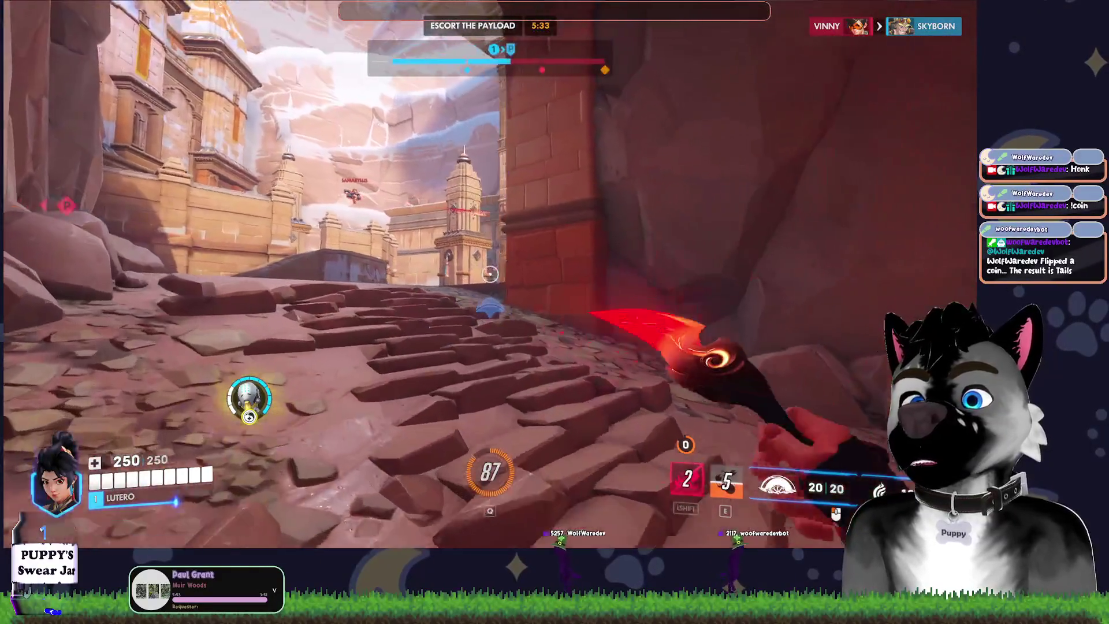
left_click(489, 274)
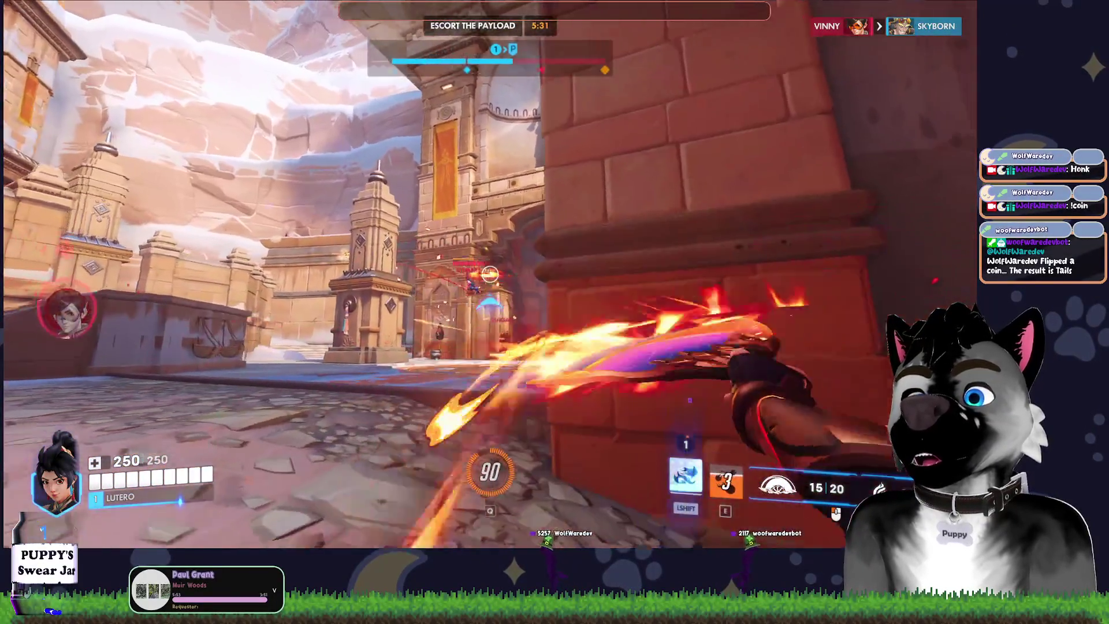
left_click(490, 274)
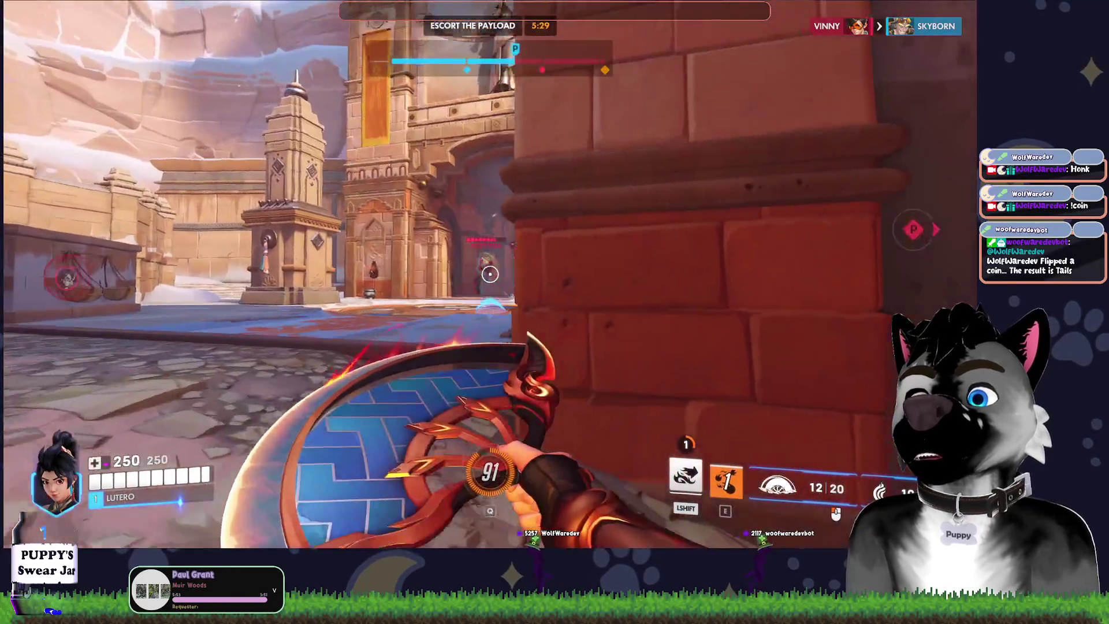
left_click(490, 274)
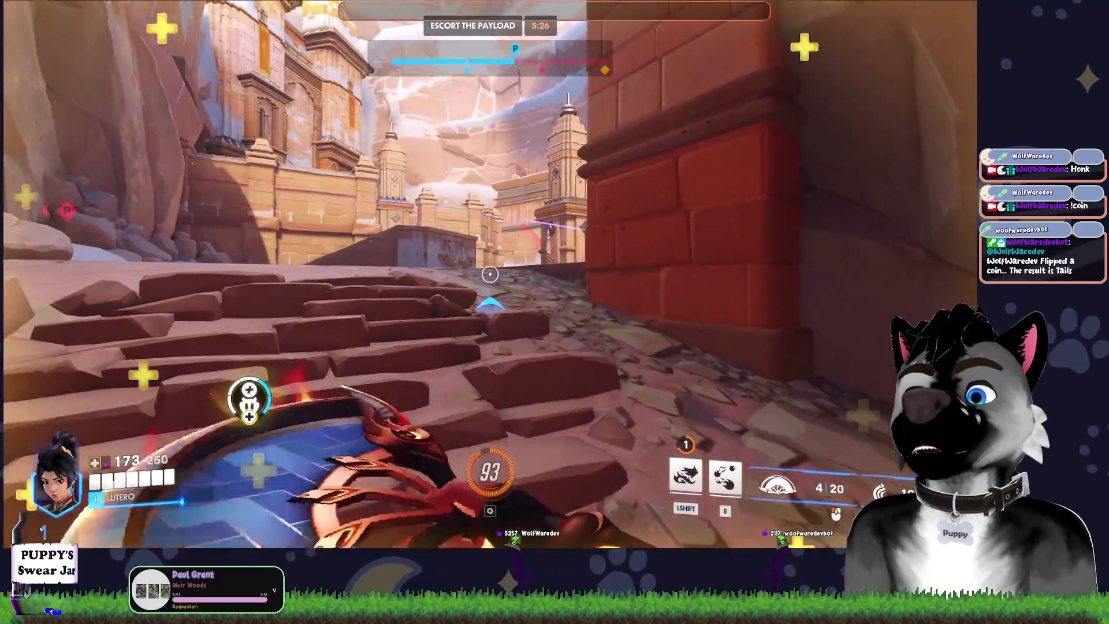
Step: Reload, fire on courtyard enemies from cover, then dash away to the stairway
key("r")
left_click(490, 273)
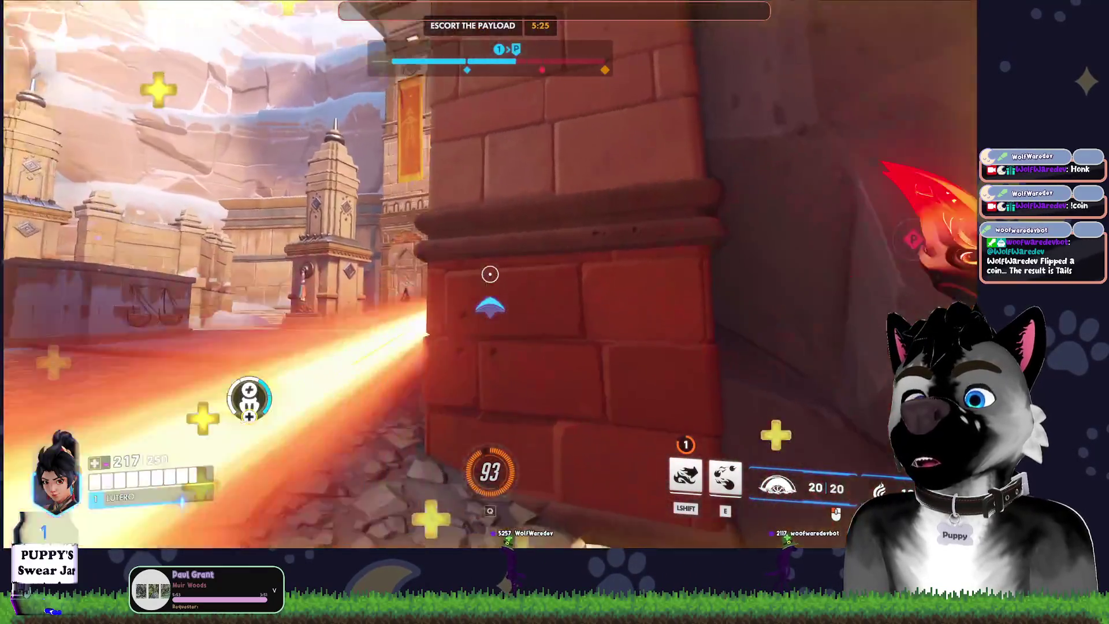
left_click(490, 274)
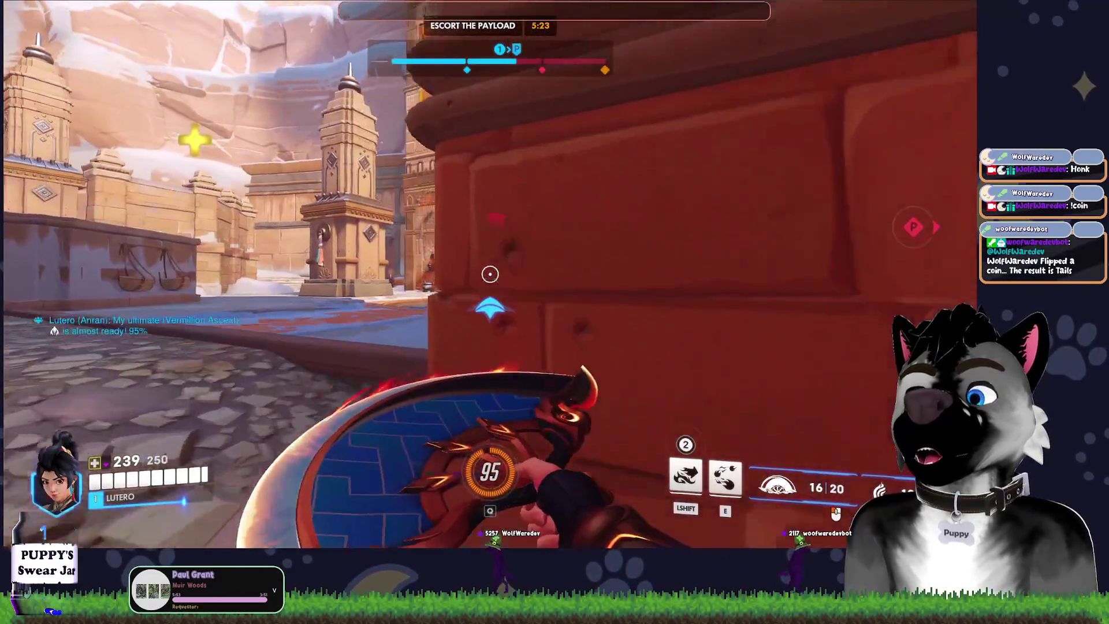
left_click(490, 274)
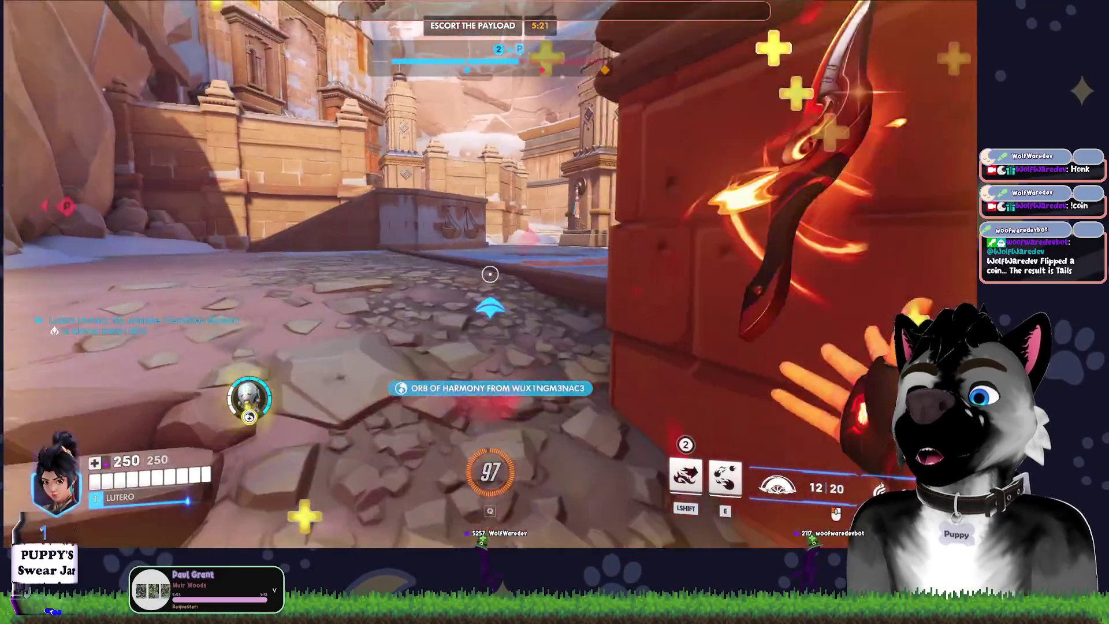
left_click(489, 274)
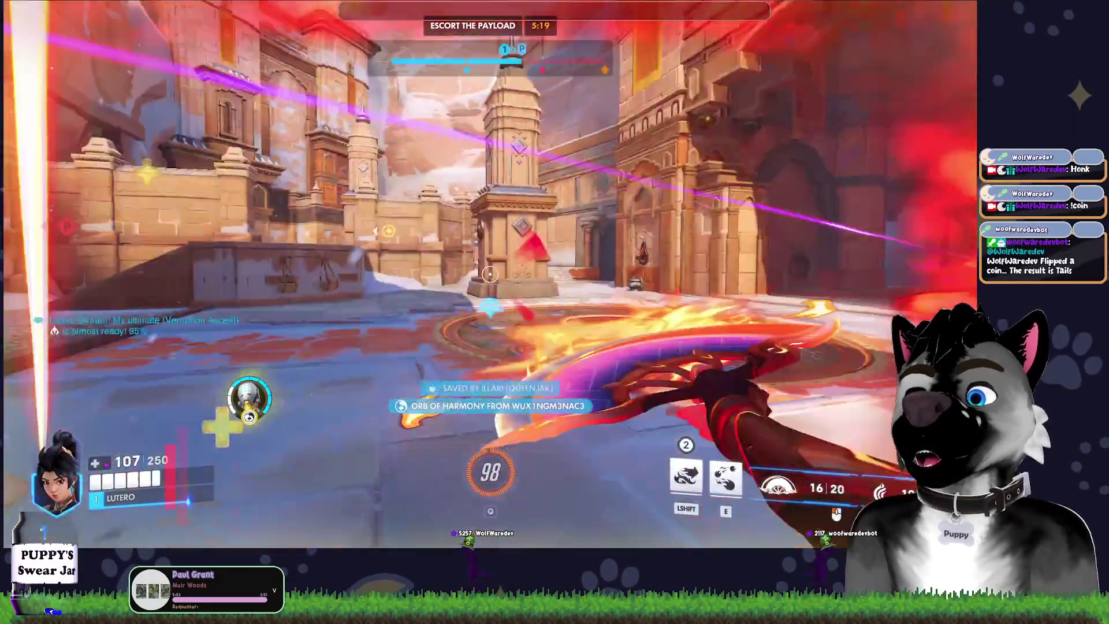
key("shift")
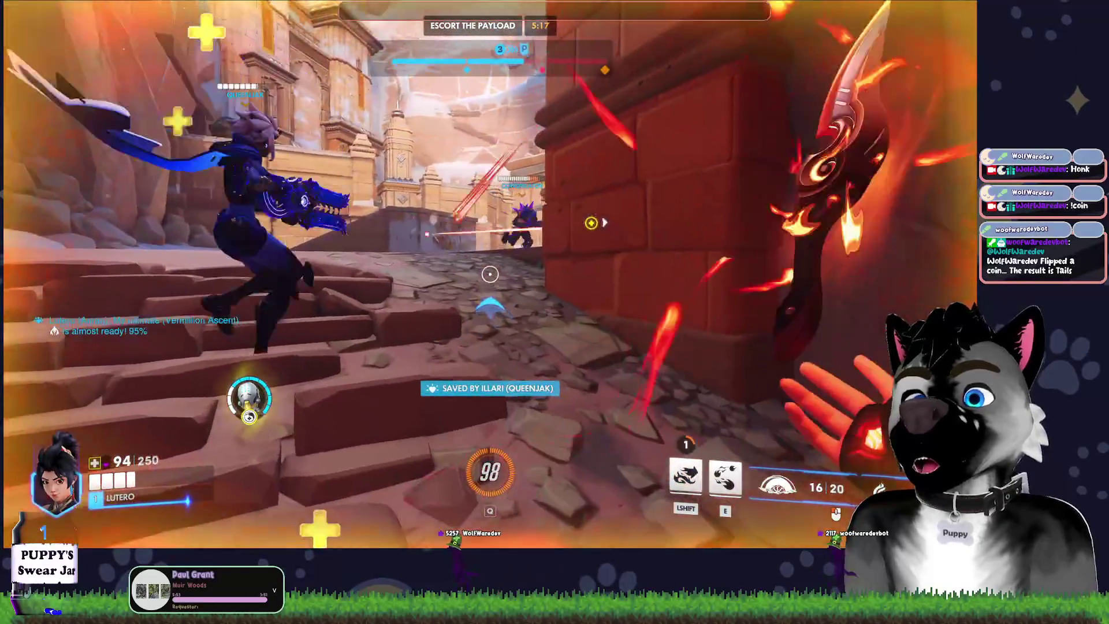